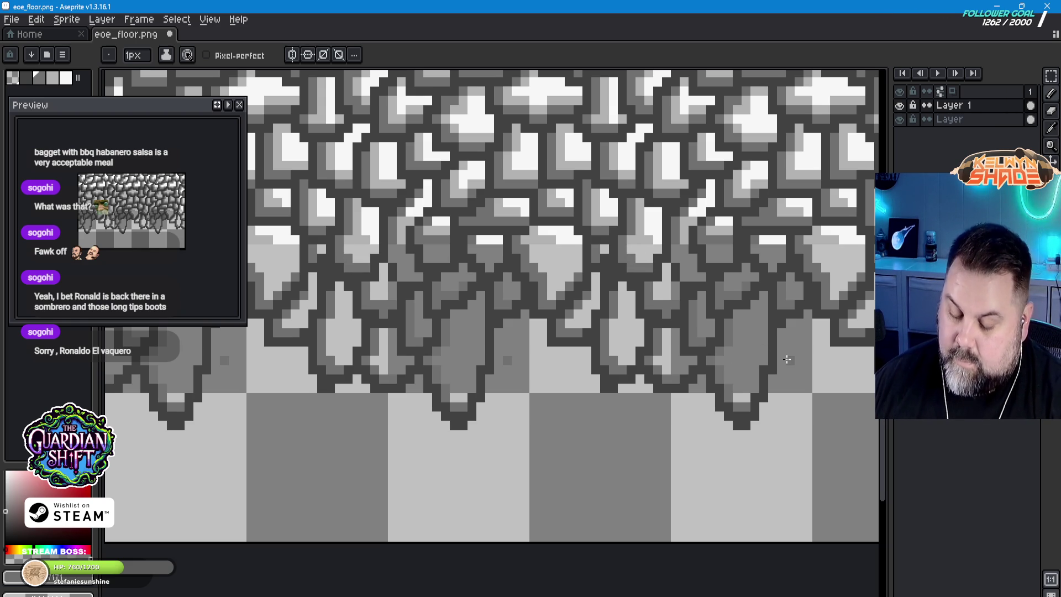
Step: Sample a grey from the rock and paint lighter pixels and a streak onto the hanging spikes
left_click(1052, 128)
left_click(498, 208)
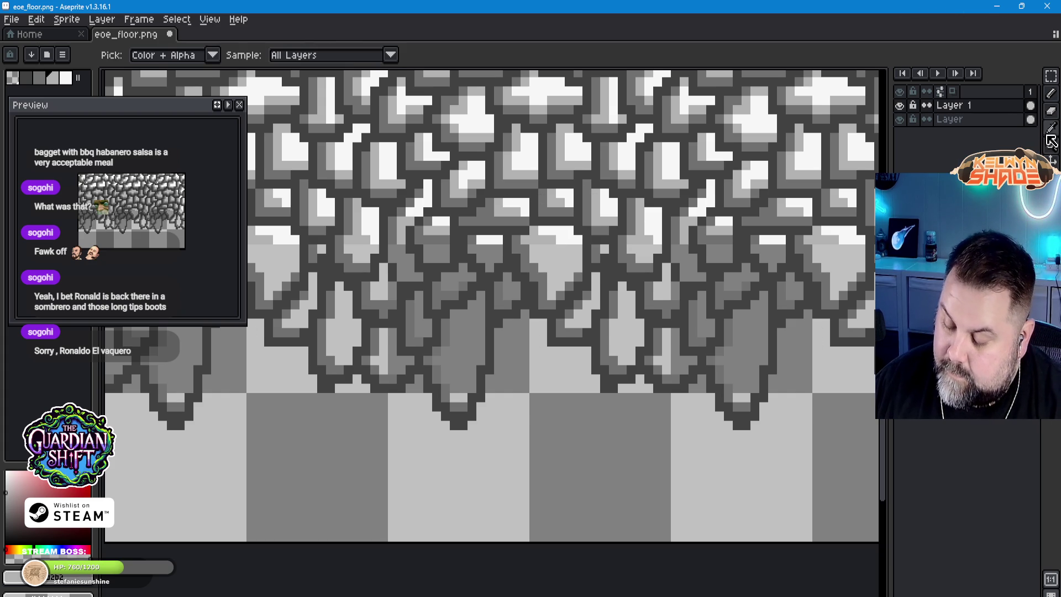
left_click(1050, 94)
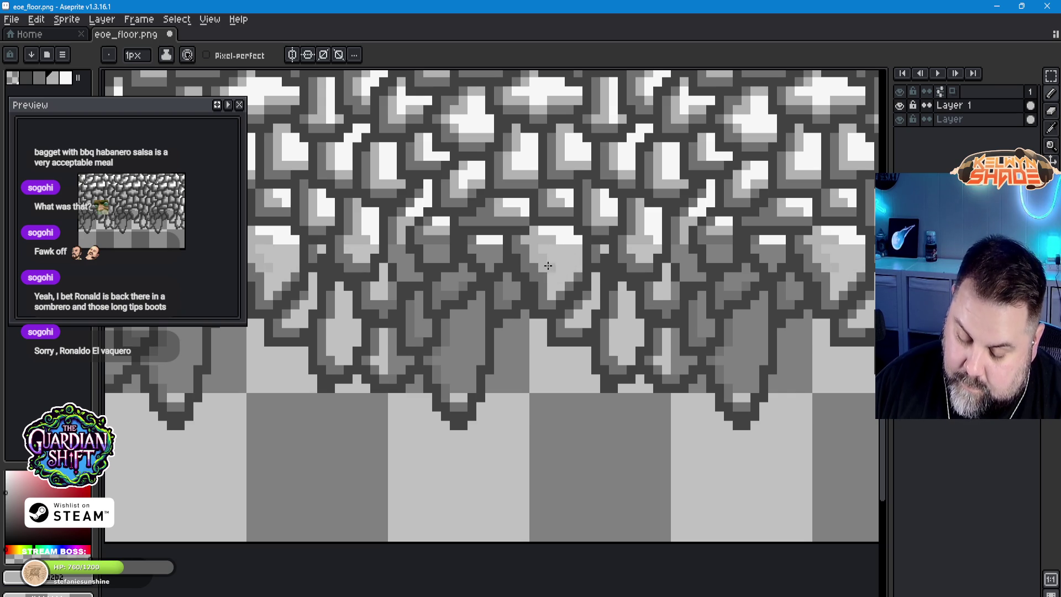
left_click_drag(575, 279, 589, 284)
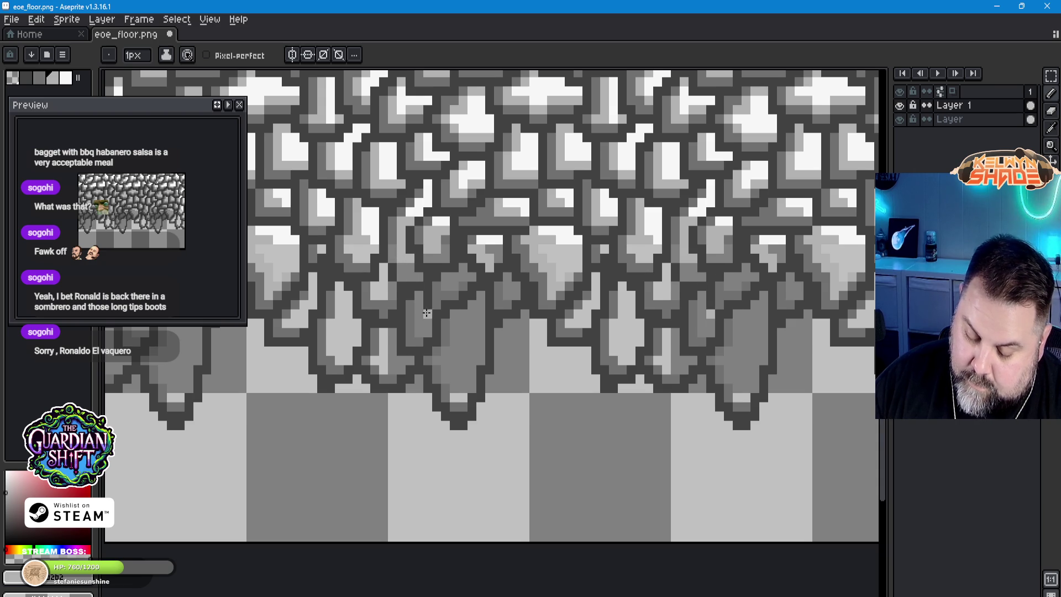
mouse_move(419, 297)
left_mouse_down()
mouse_move(420, 330)
mouse_move(383, 358)
left_mouse_up()
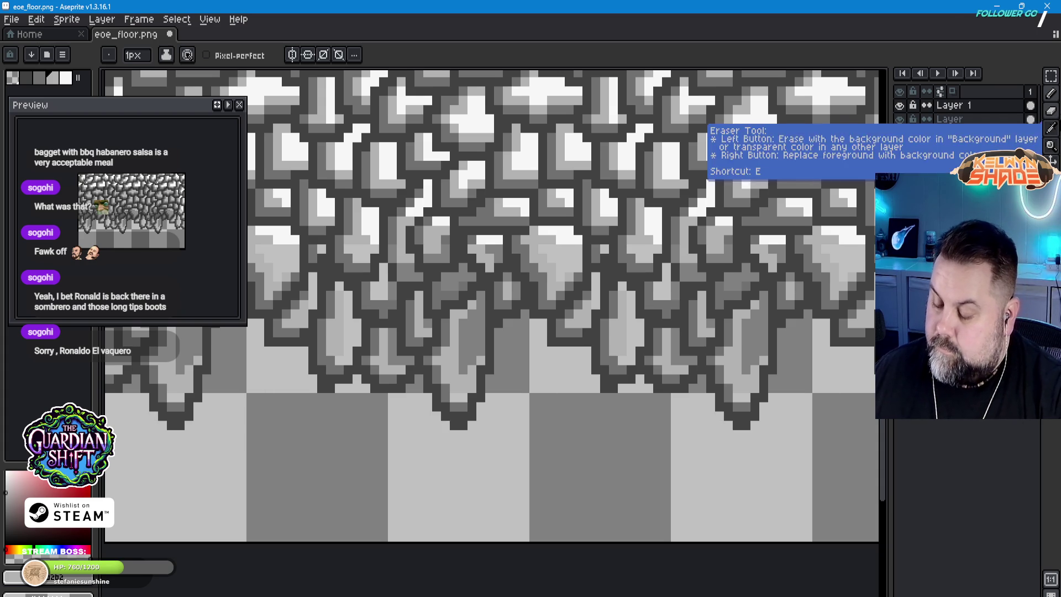
Step: Sample another grey from the canvas and return to the Pencil
left_click(1051, 145)
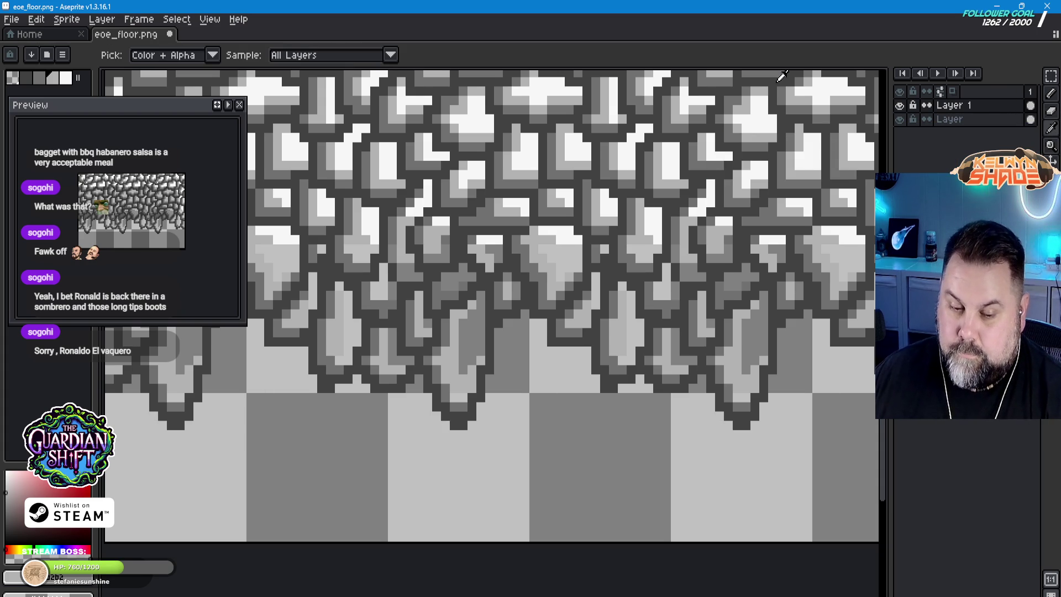
left_click(607, 197)
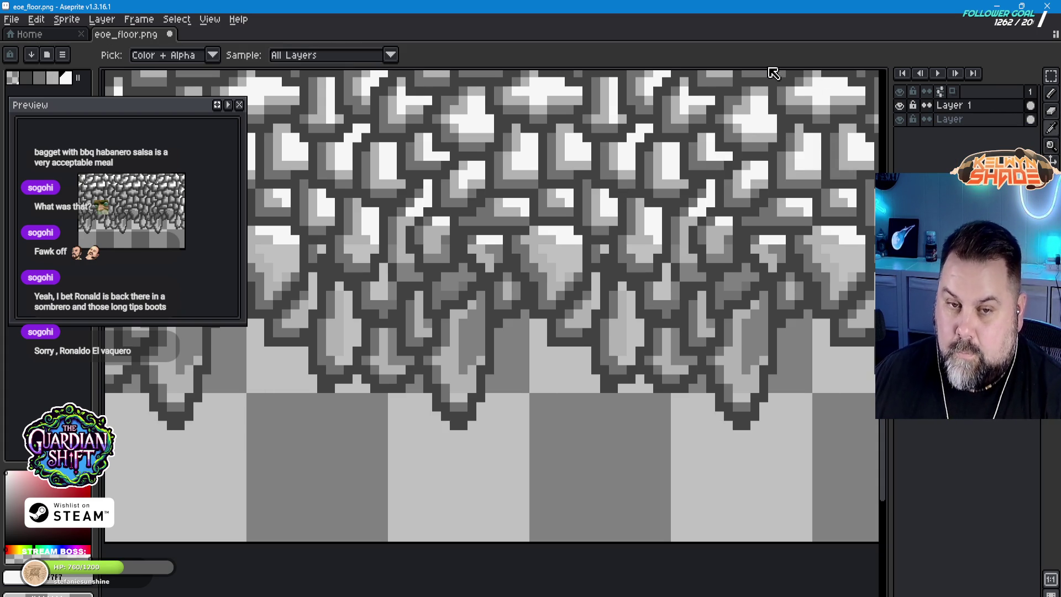
left_click(1051, 93)
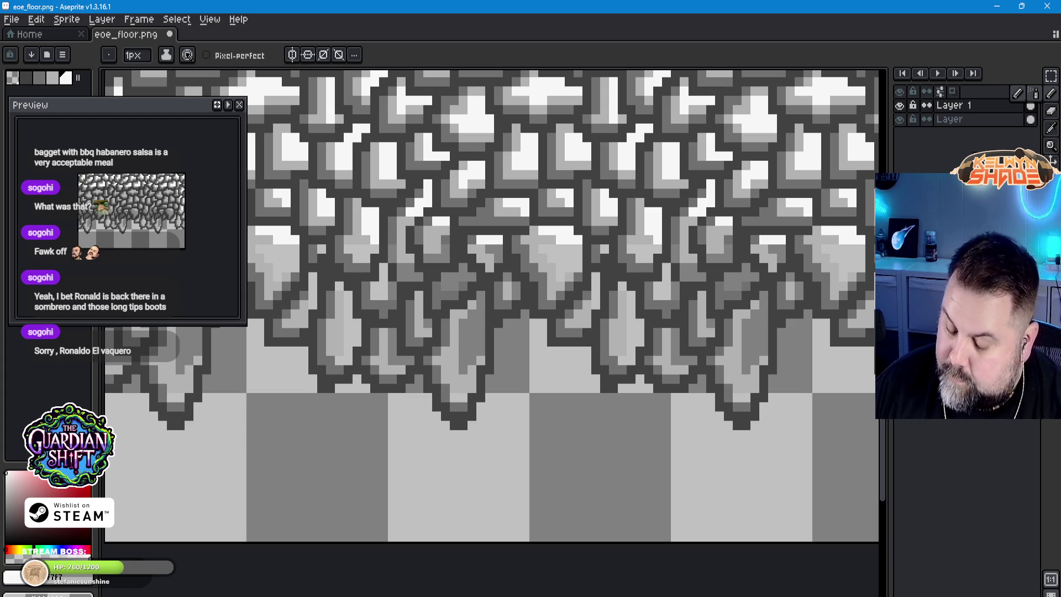
Step: Paint white vertical highlight streaks and single light pixels down several rock spikes
left_click_drag(479, 316, 465, 367)
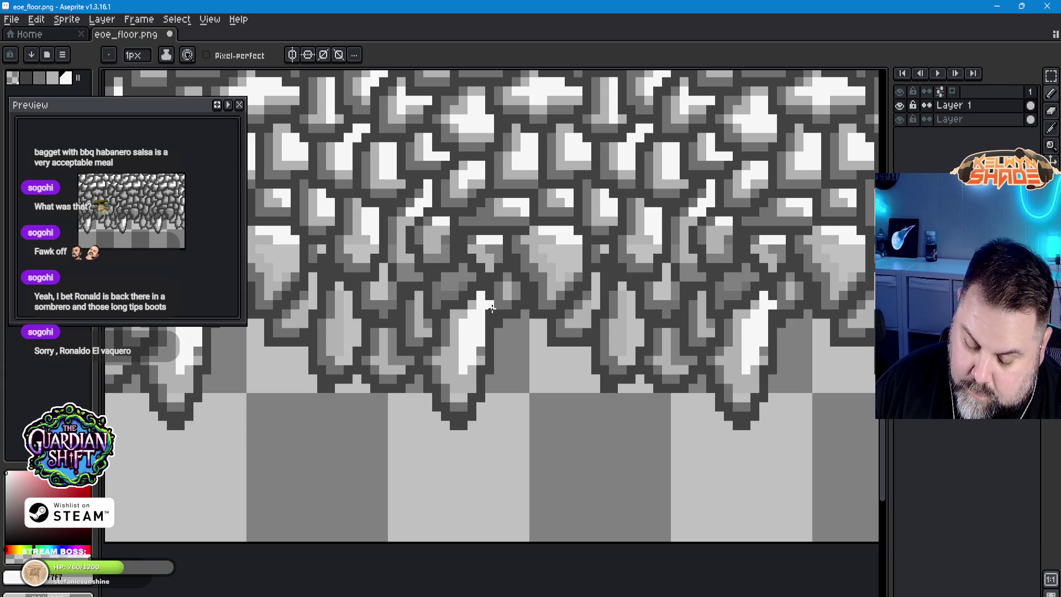
left_click_drag(418, 292, 420, 323)
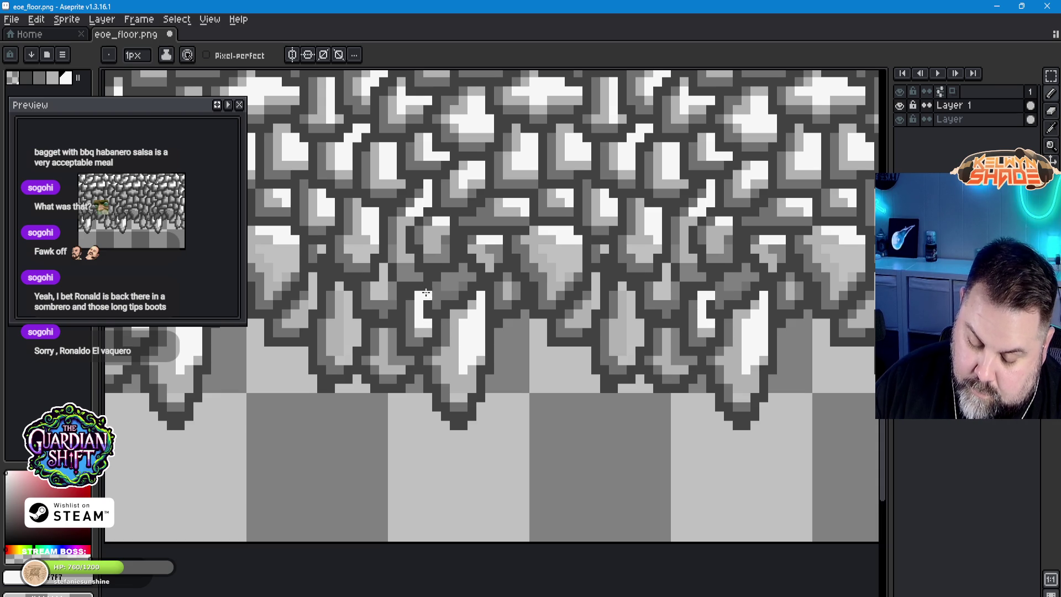
left_click_drag(349, 291, 351, 341)
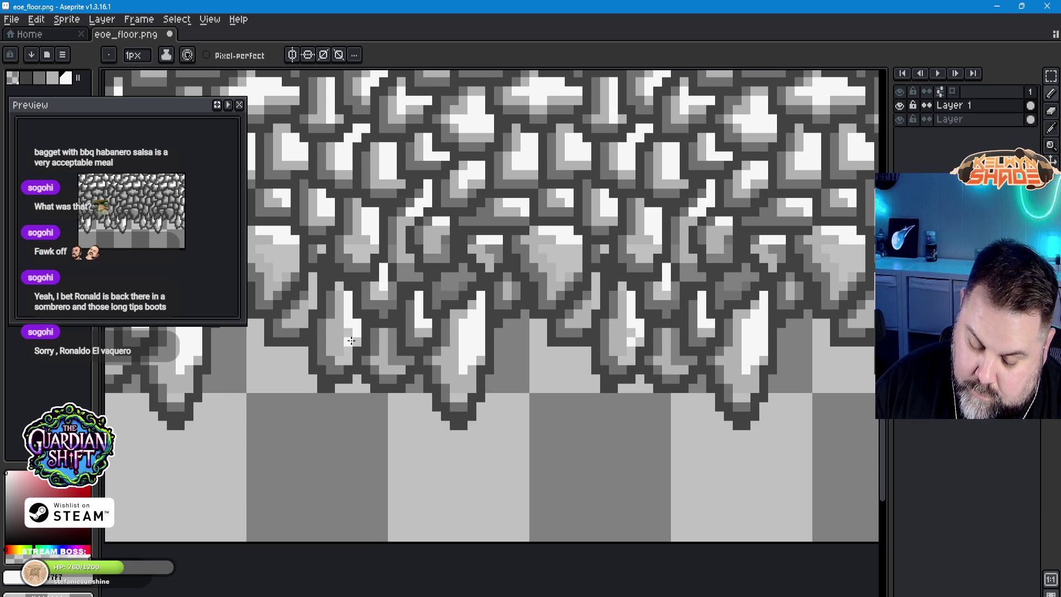
left_click(341, 361)
left_click(499, 194)
mouse_move(316, 314)
left_mouse_down()
mouse_move(316, 281)
mouse_move(306, 317)
left_mouse_up()
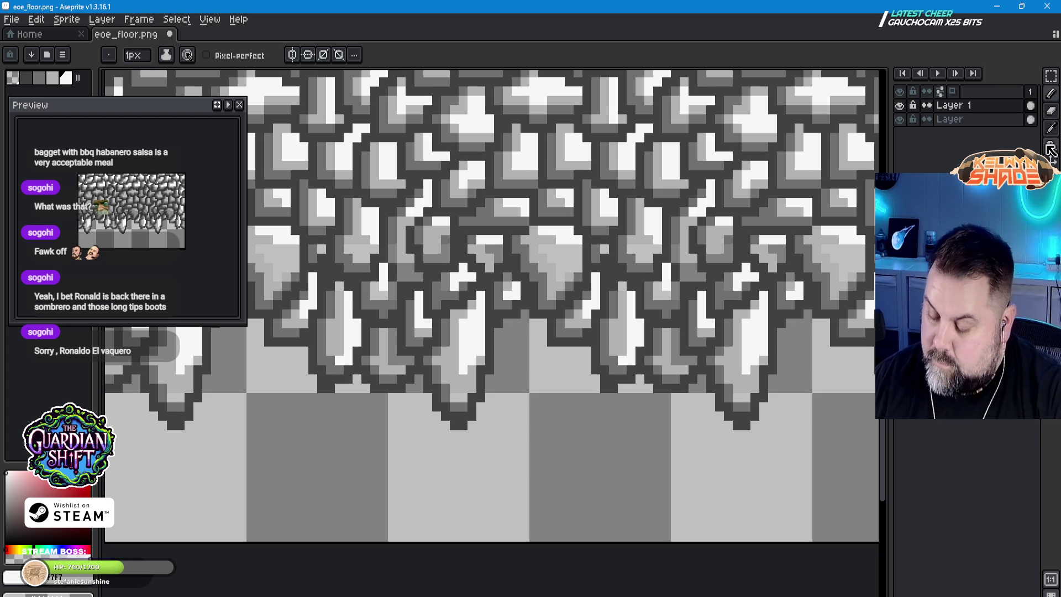
Step: Sample a light grey from the canvas with the Eyedropper and return to the Pencil
left_click(1052, 145)
left_click(739, 363)
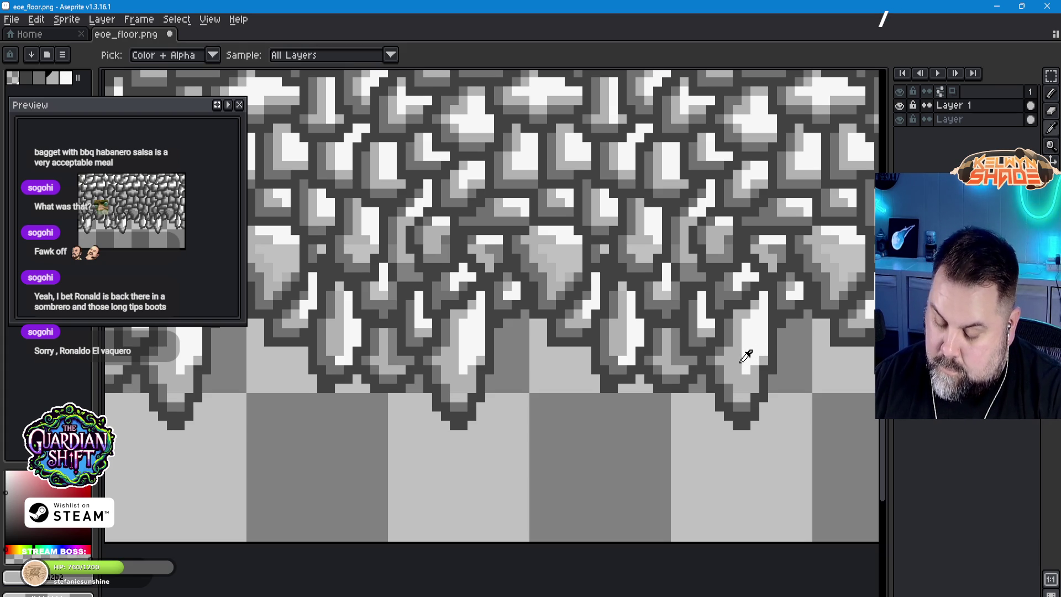
left_click(1056, 110)
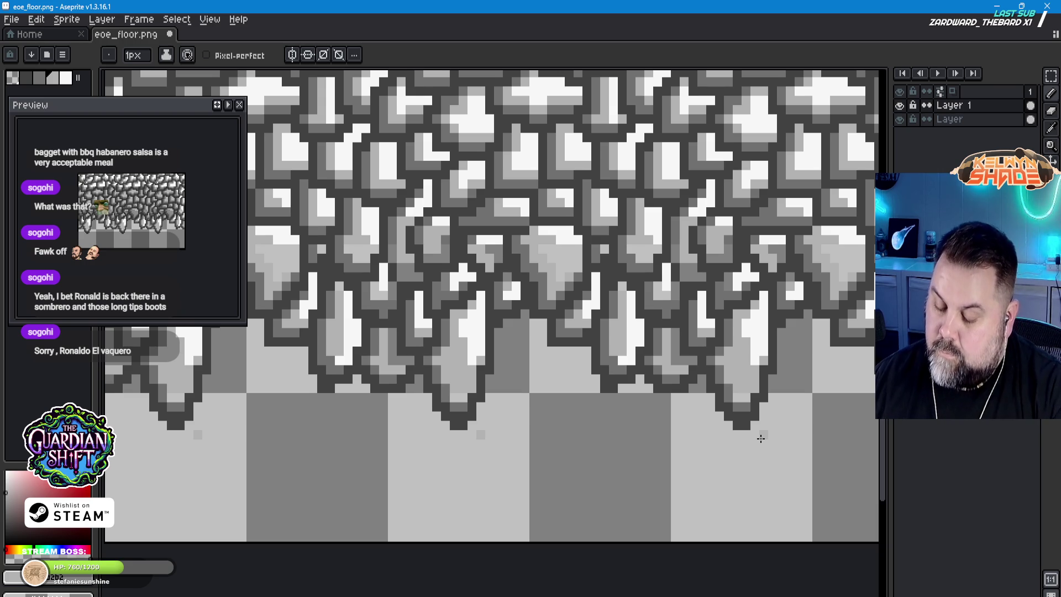
left_click(1051, 128)
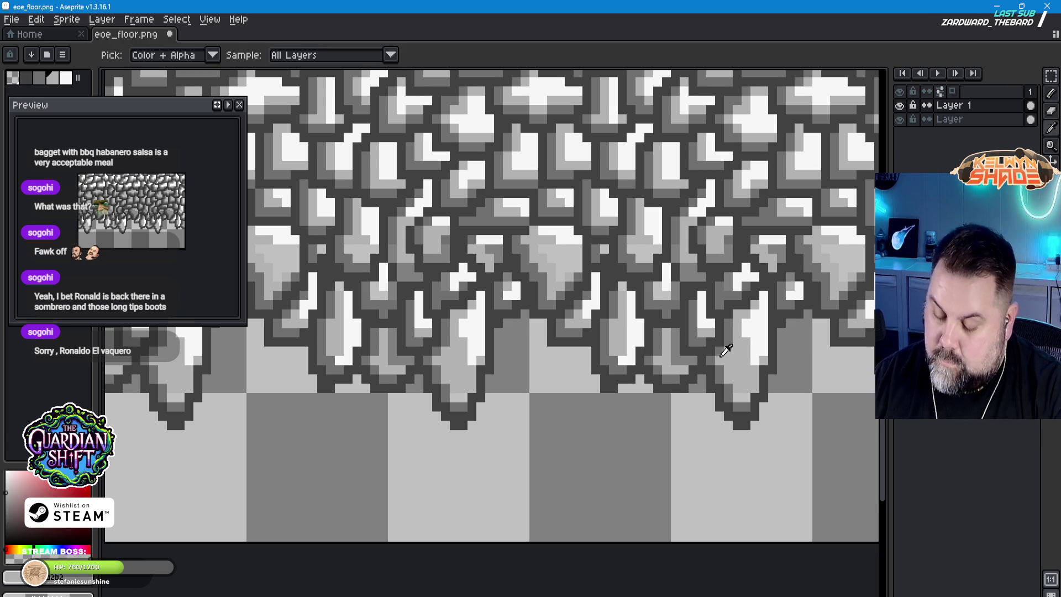
left_click(1051, 93)
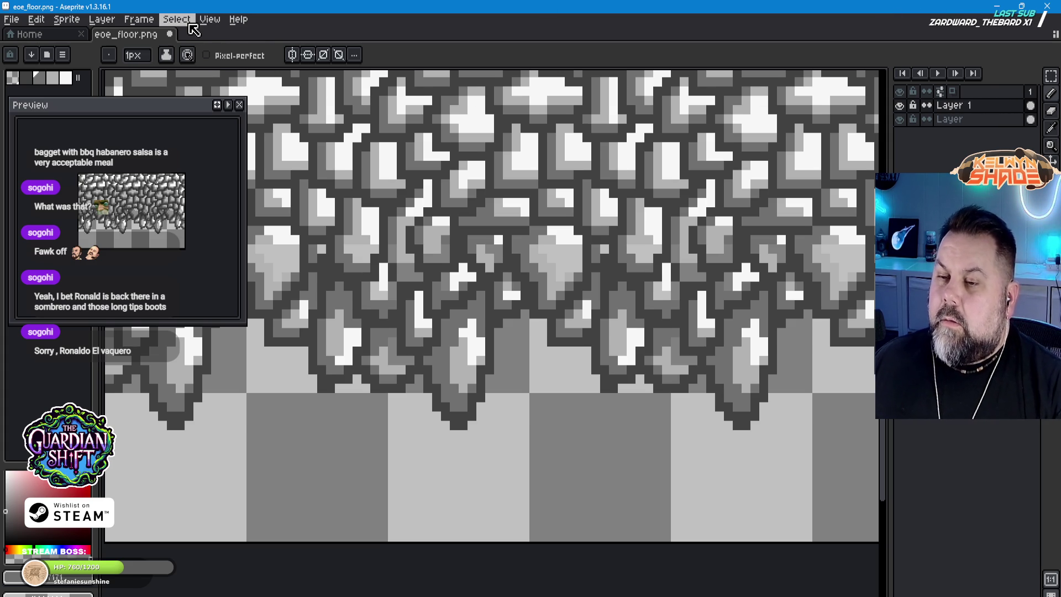
Step: Set View > Tiled Mode to None so only one floor sprite shows, then adjust the zoom
left_click(217, 22)
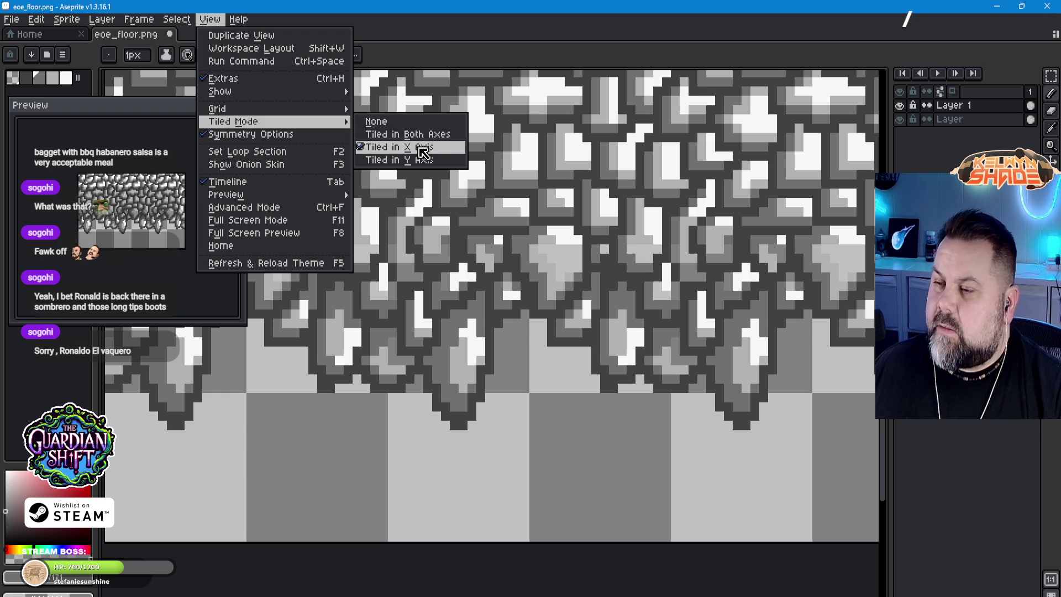
left_click(409, 147)
left_click(176, 19)
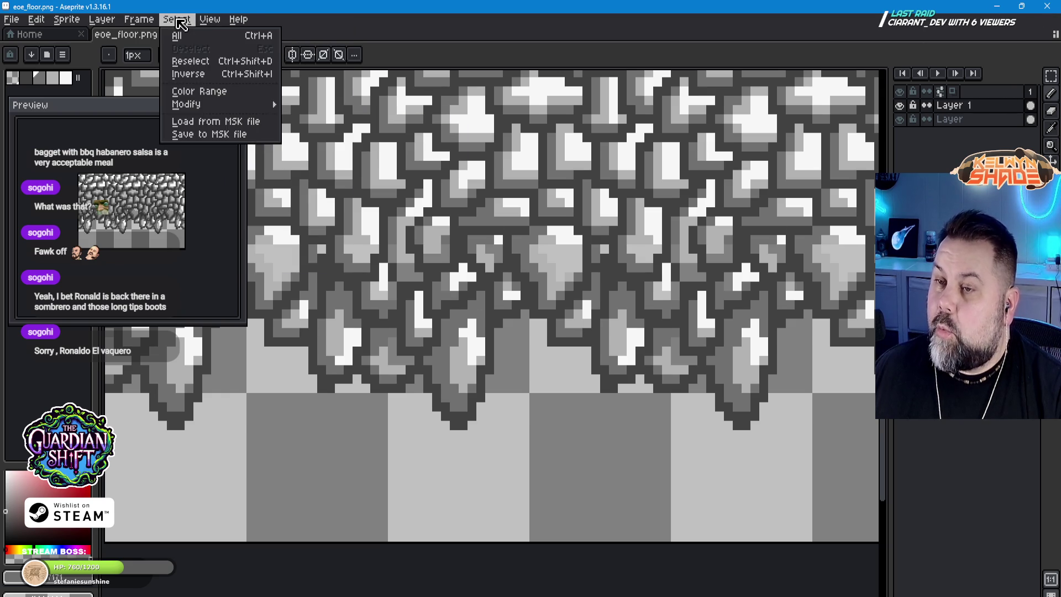
mouse_move(211, 19)
mouse_move(275, 122)
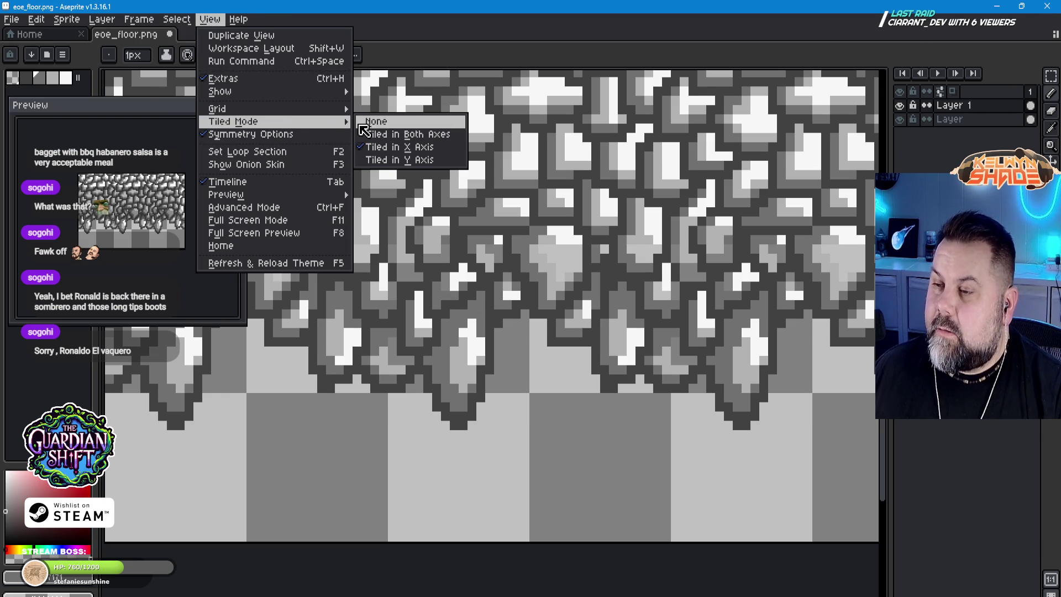
left_click(402, 122)
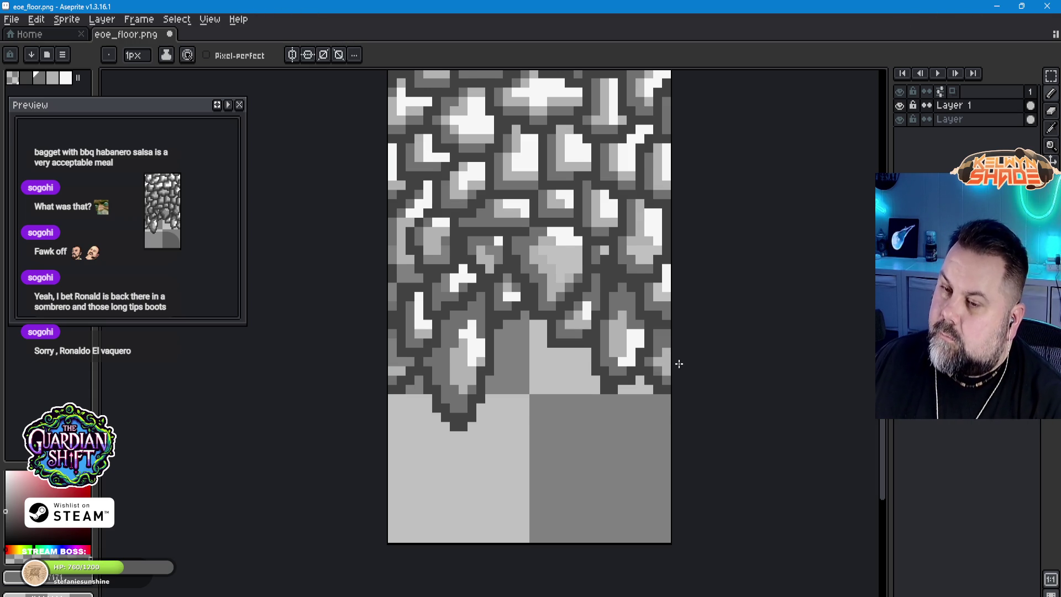
scroll(679, 364, "up", 1)
scroll(692, 357, "down", 3)
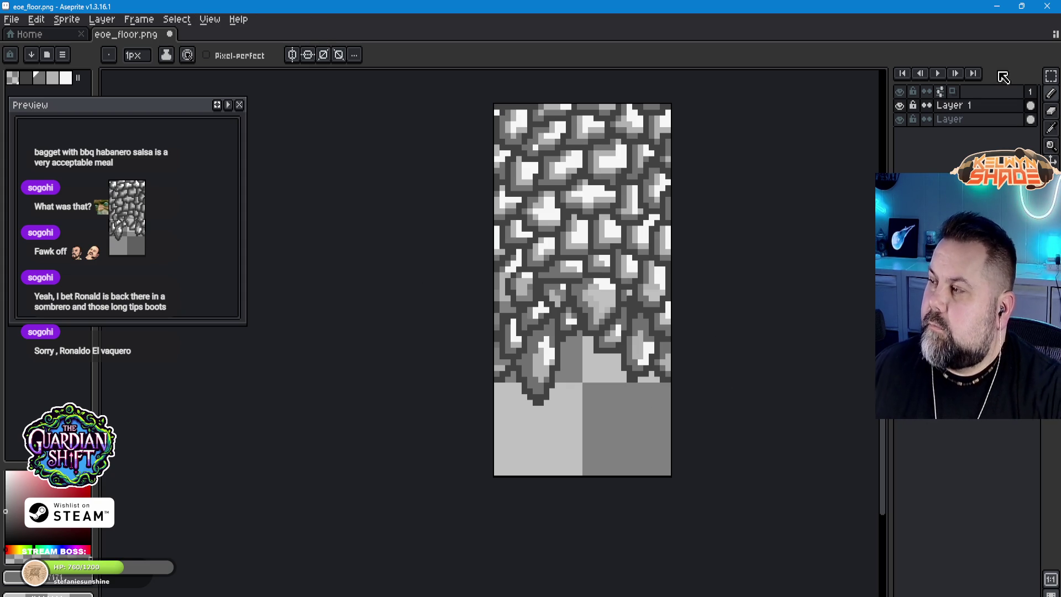
left_click(1052, 75)
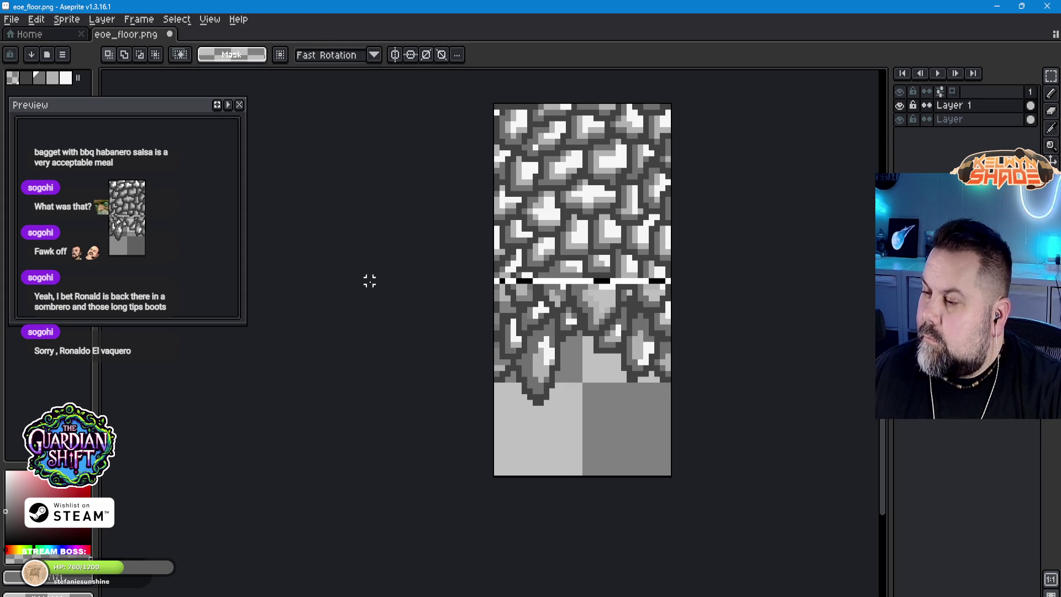
Step: Try symmetry settings and trial selections on the sprite, then cancel the distortion and deselect
key("ctrl+a")
left_click(415, 56)
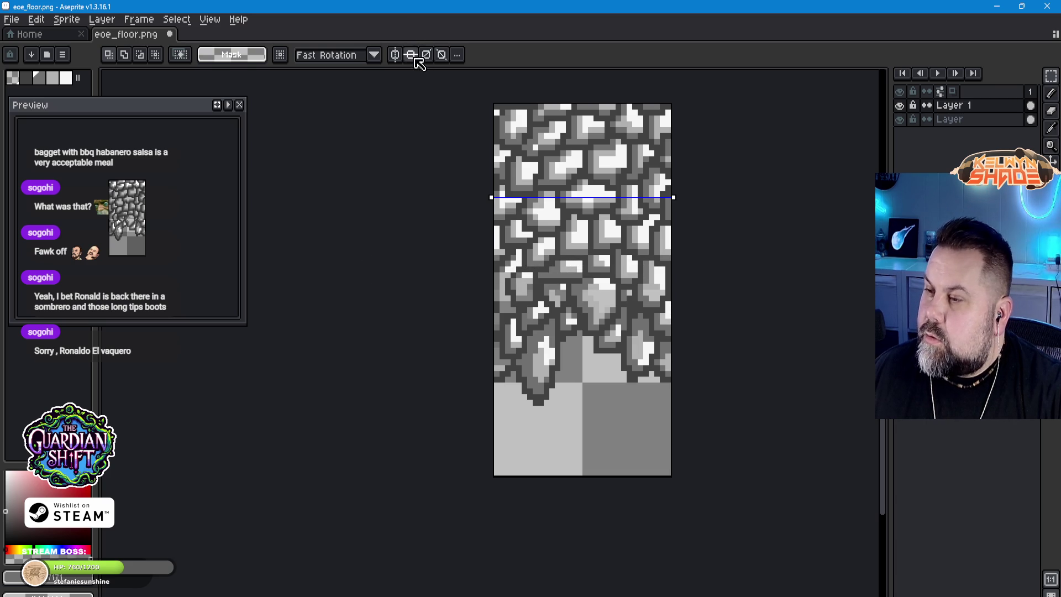
left_click(372, 56)
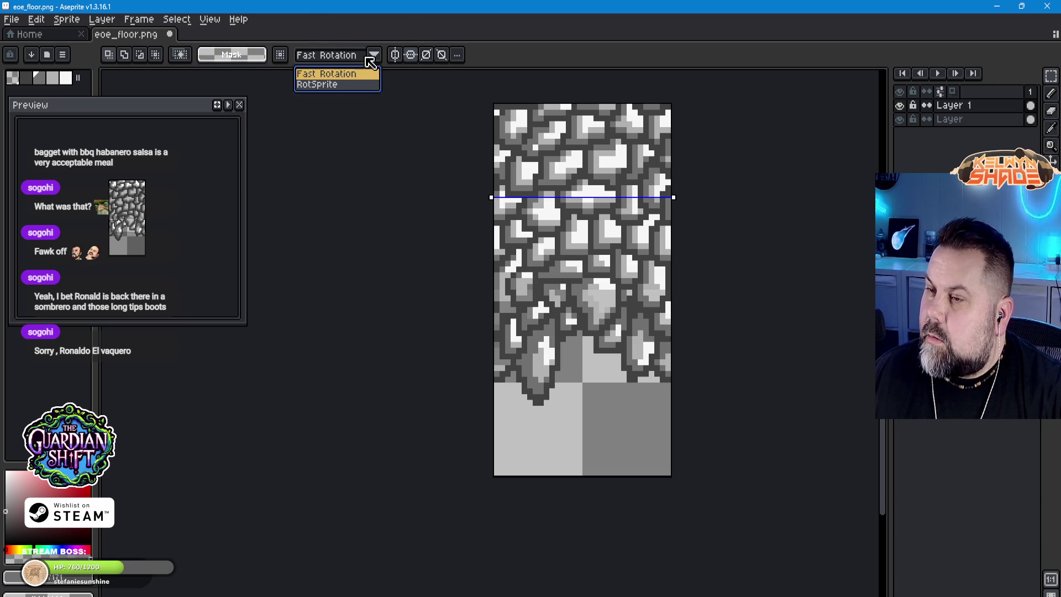
left_click(377, 58)
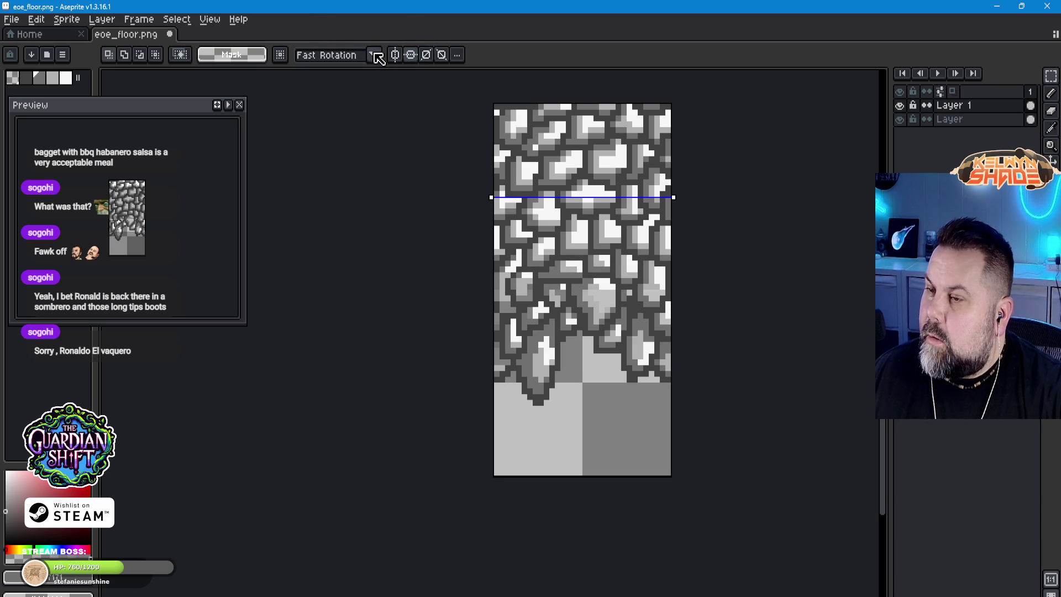
left_click(457, 54)
left_click(492, 76)
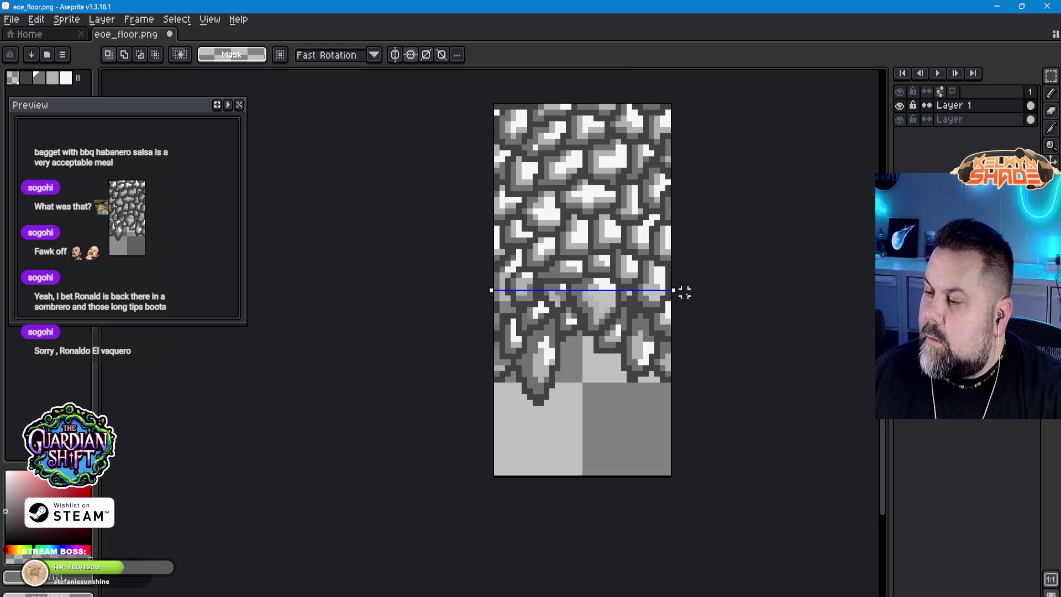
left_click_drag(685, 293, 531, 321)
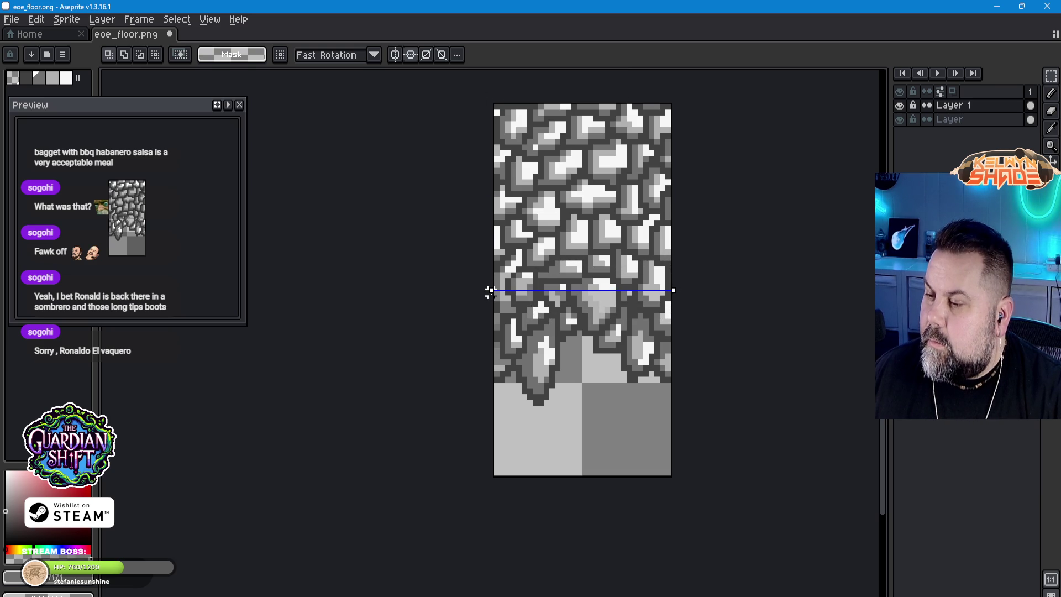
left_click_drag(492, 228, 547, 351)
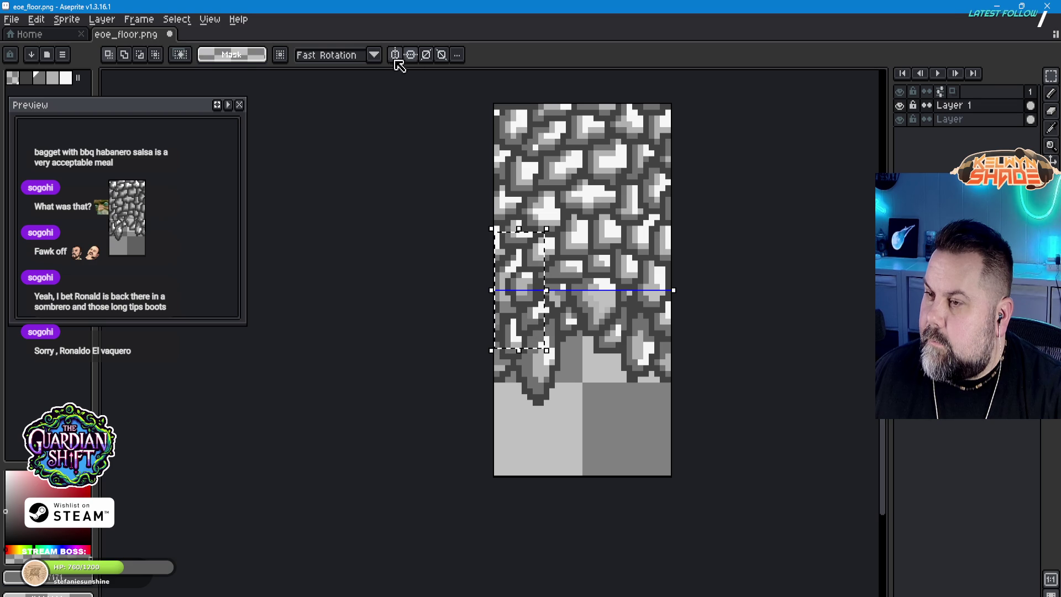
left_click(408, 286)
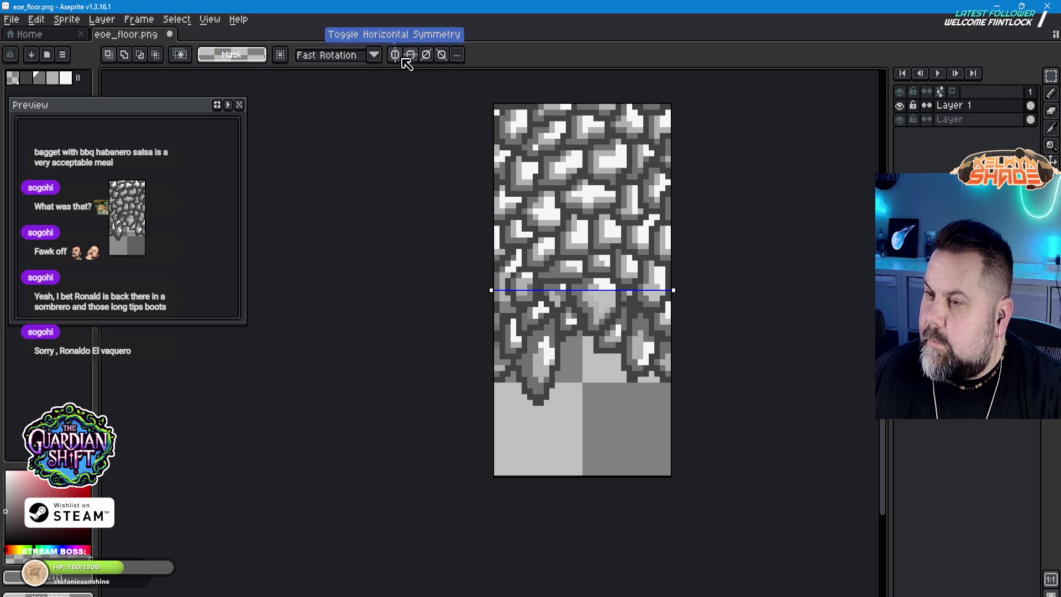
mouse_move(658, 473)
left_mouse_down()
mouse_move(564, 387)
mouse_move(469, 332)
mouse_move(464, 292)
left_mouse_up()
key("Escape")
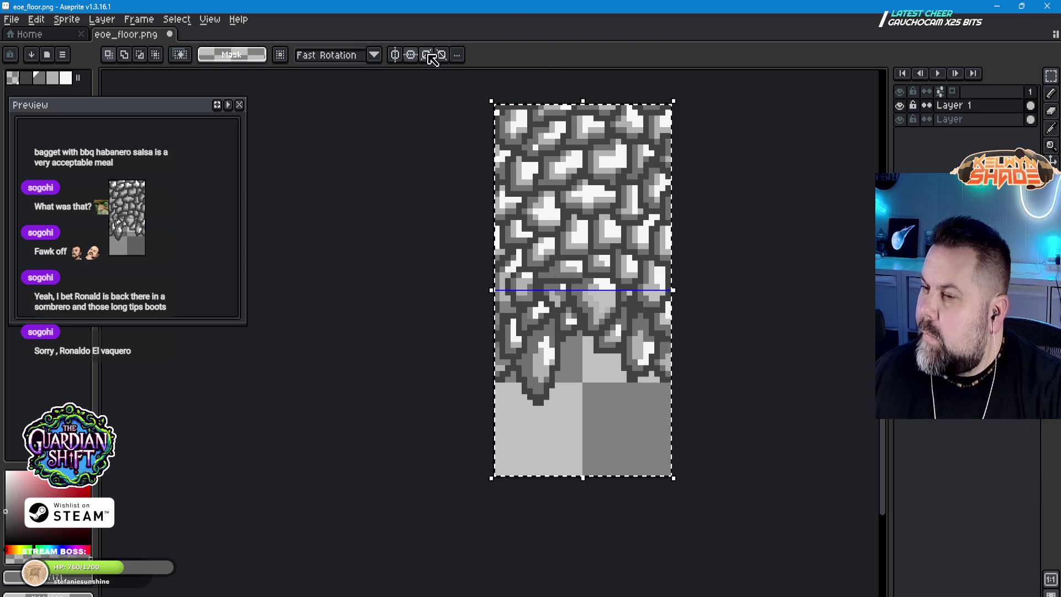
key("ctrl+d")
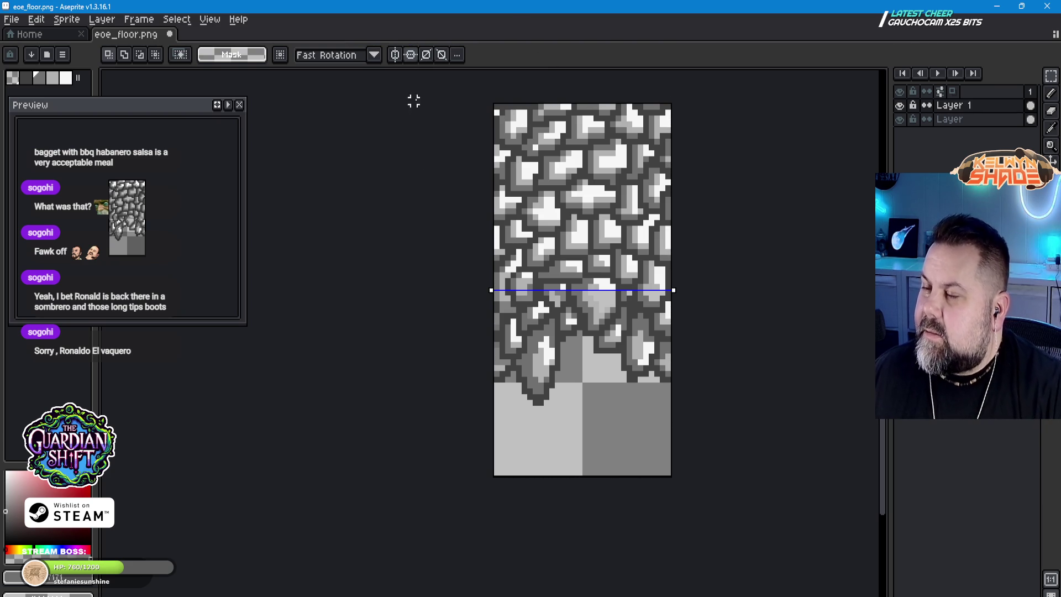
Step: Recentre the symmetry axis on the sprite and select the tile's lower half
left_click(463, 56)
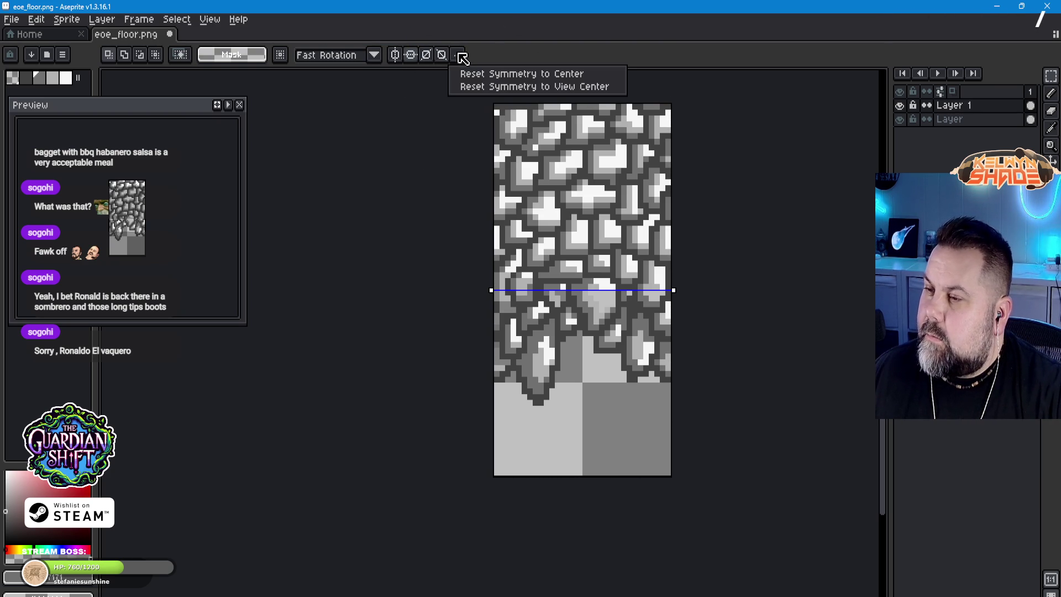
left_click(469, 89)
left_click(458, 55)
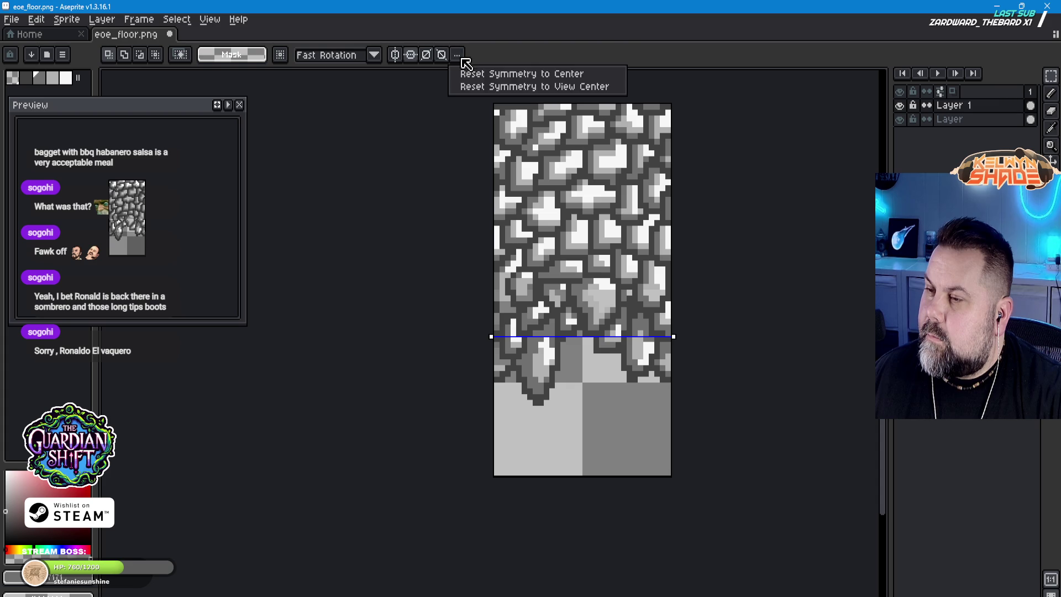
left_click(467, 71)
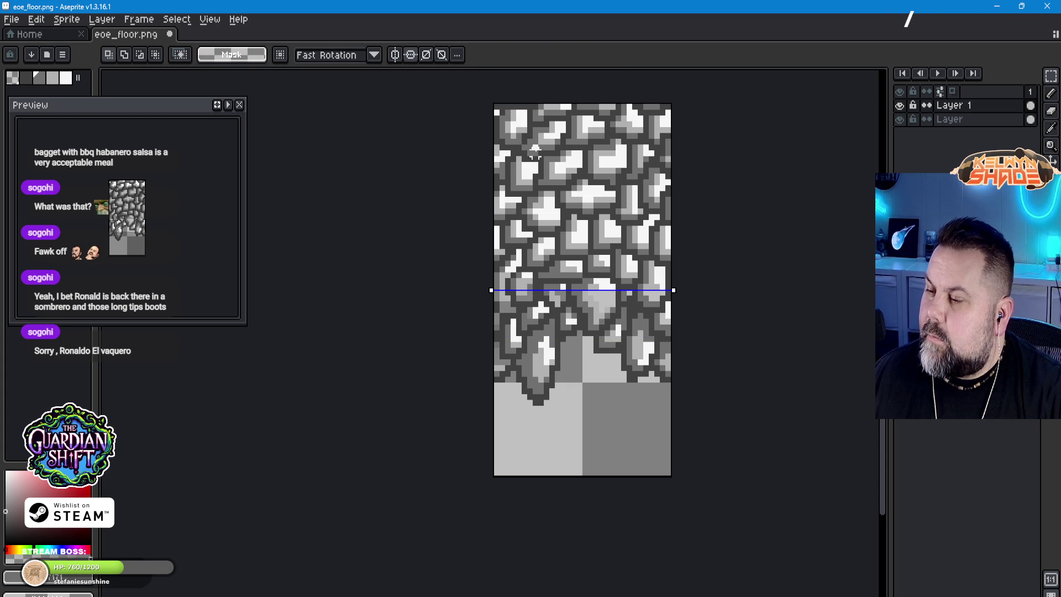
left_click(416, 56)
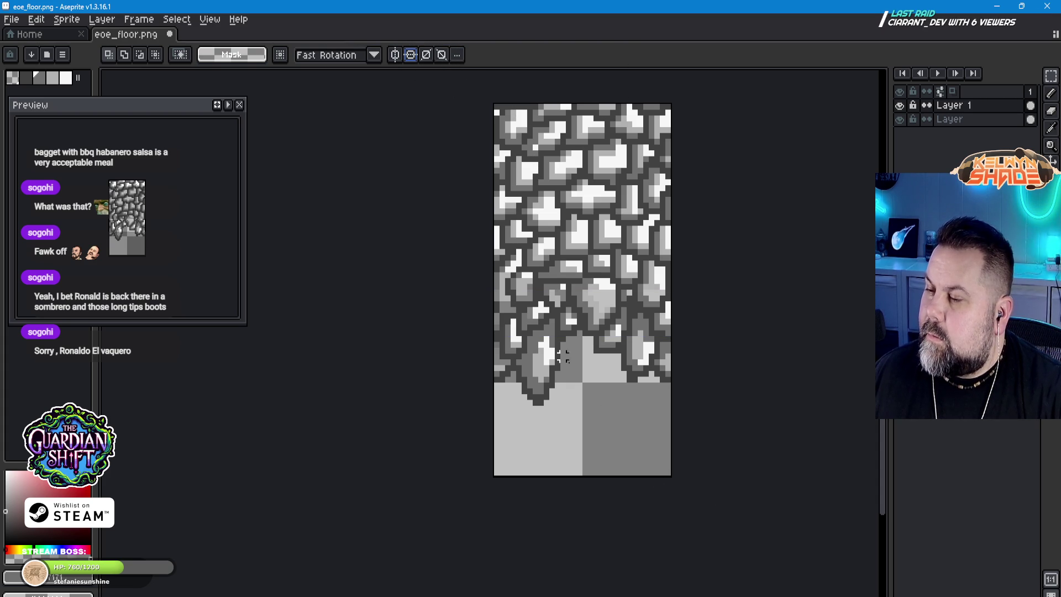
left_click(419, 53)
left_click(414, 55)
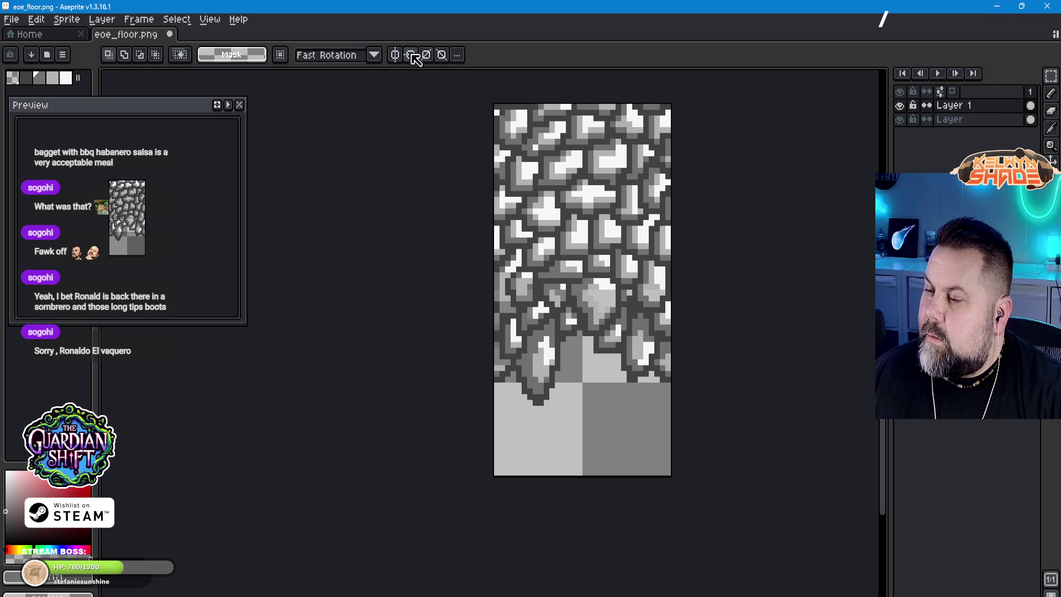
left_click_drag(457, 339, 442, 292)
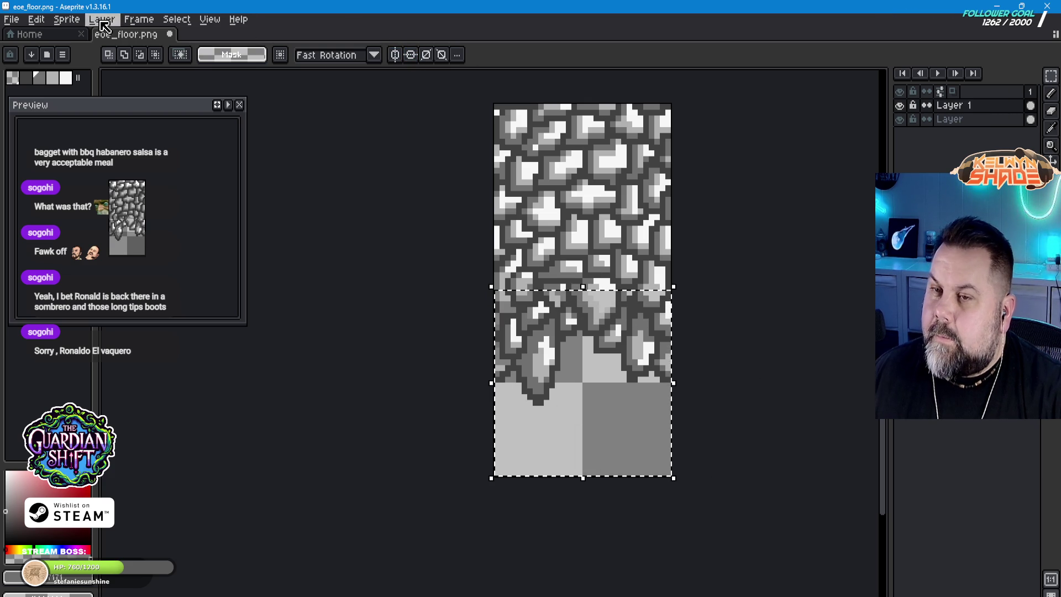
Step: Crop the sprite to the selected lower half and deselect
left_click(67, 22)
left_click(94, 127)
key("ctrl+d")
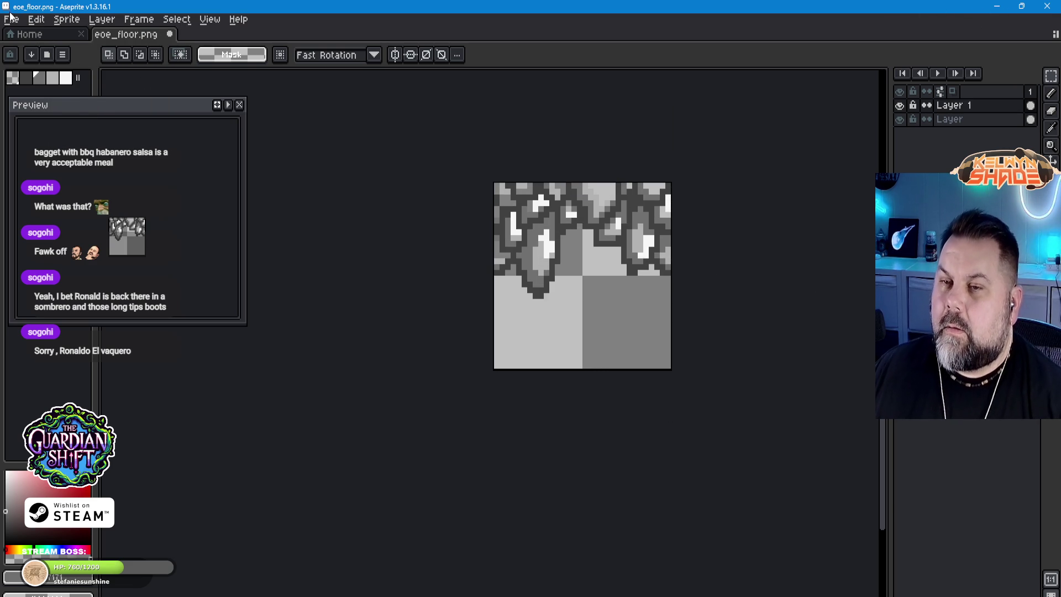
Step: Save the cropped sprite as PNG eoe_floor_bottom.png, accepting the flattening warning
left_click(11, 16)
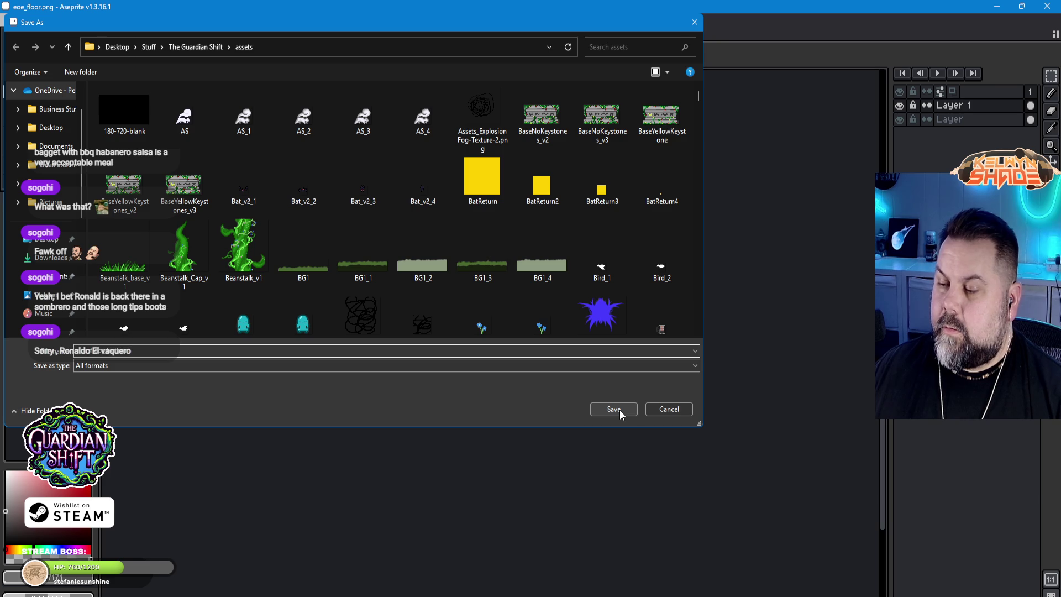
left_click(601, 366)
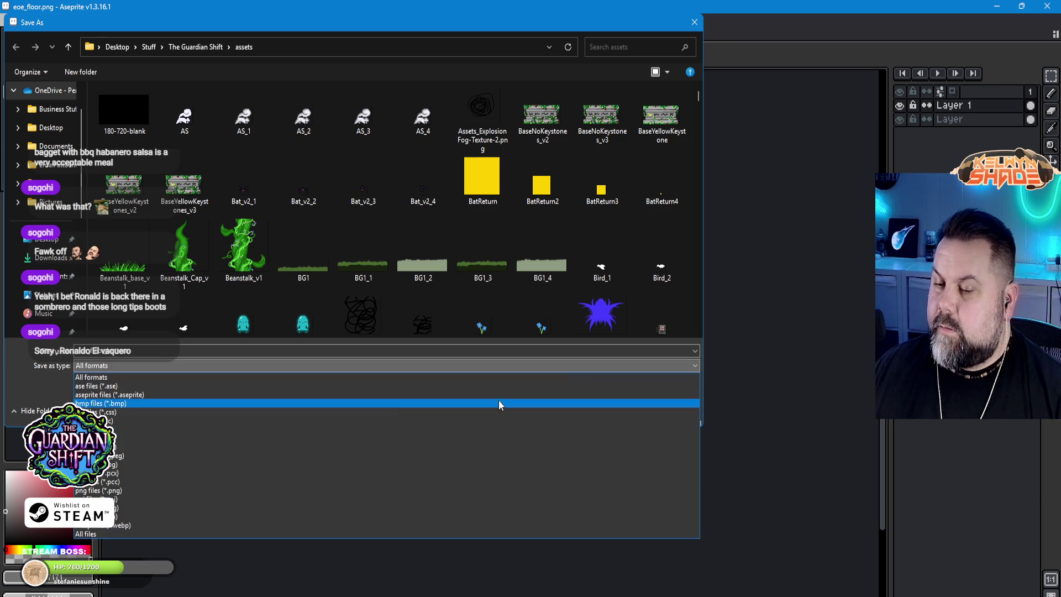
left_click(142, 491)
left_click(614, 414)
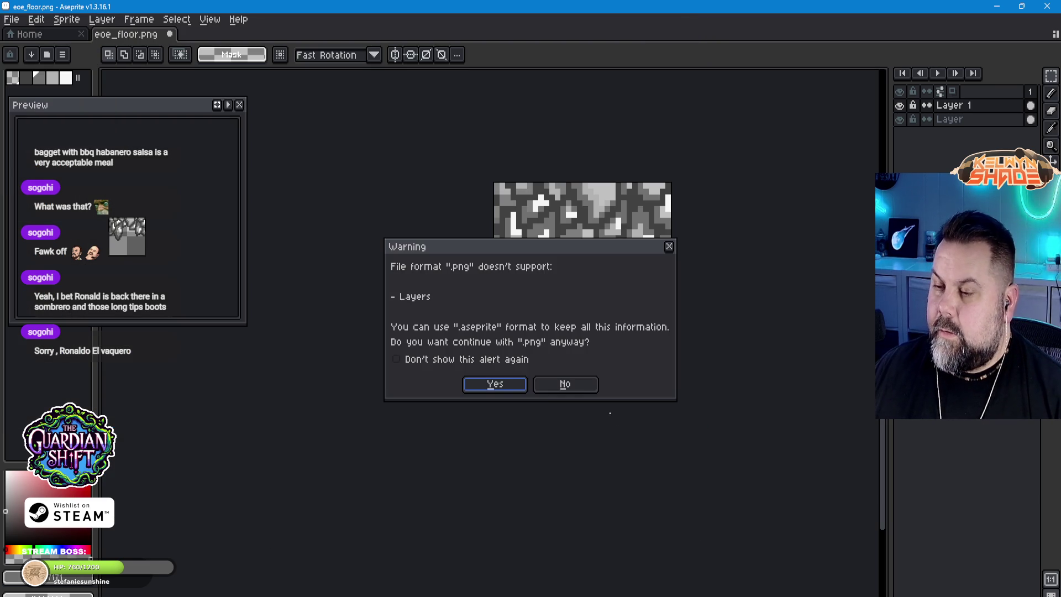
left_click(500, 390)
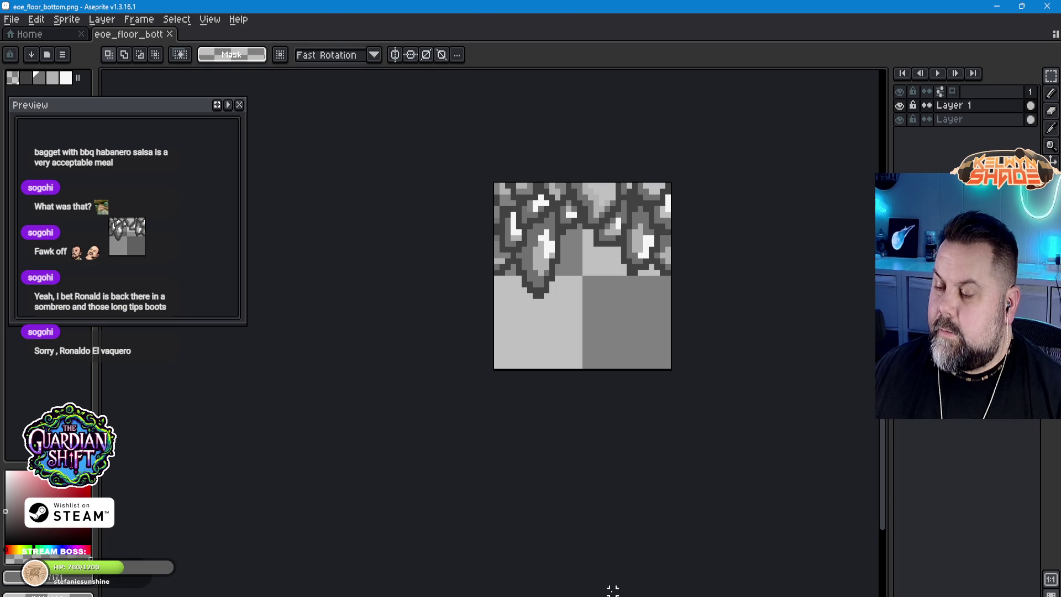
key("alt+Tab")
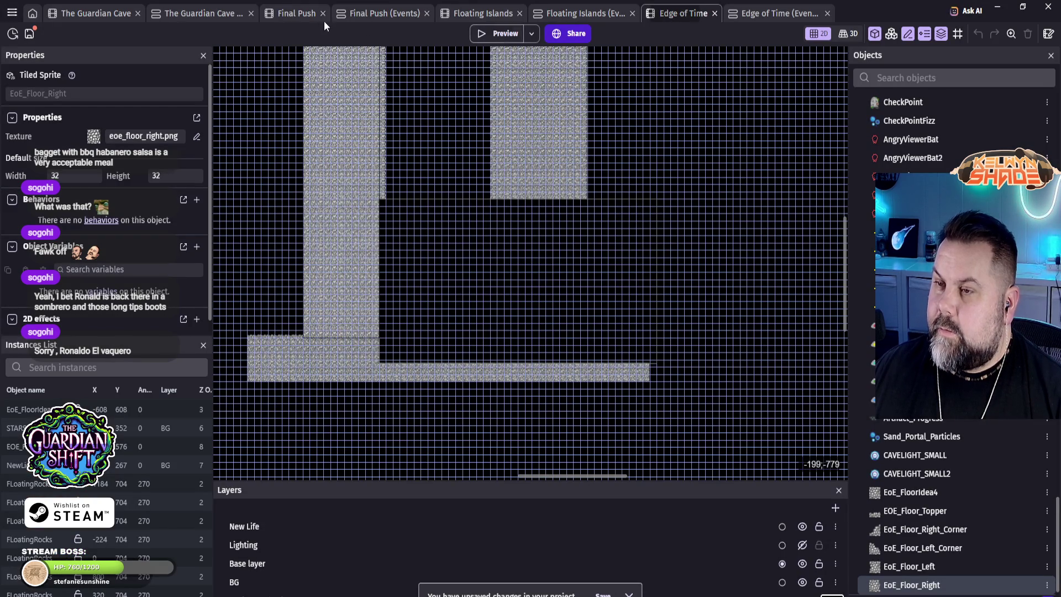
Step: Open the Final Push scene and pan to the floor's left edge and the yellow block
left_click(379, 13)
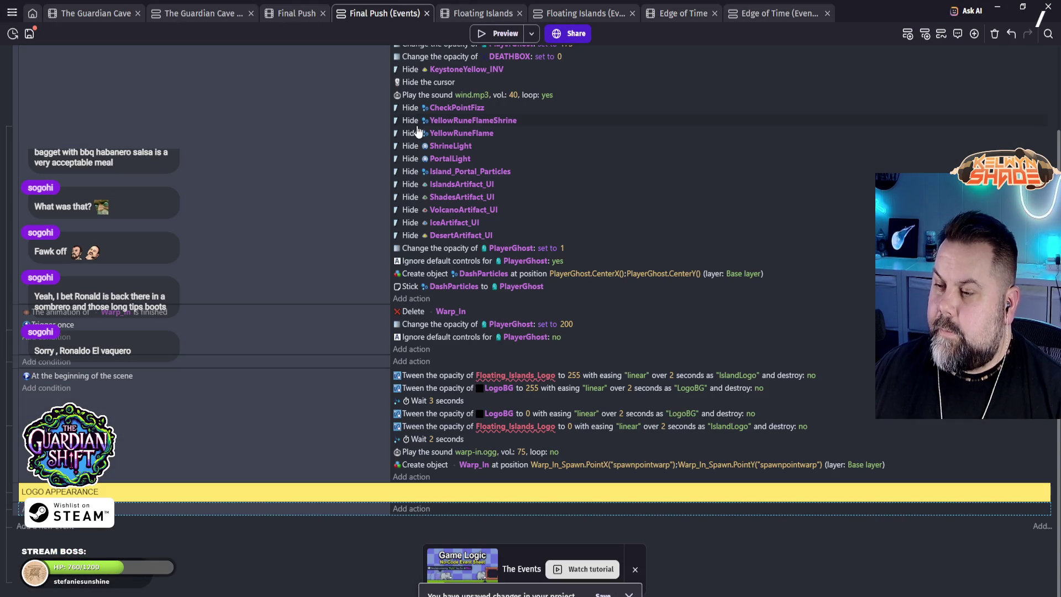
left_click(279, 18)
scroll(479, 338, "up", 3)
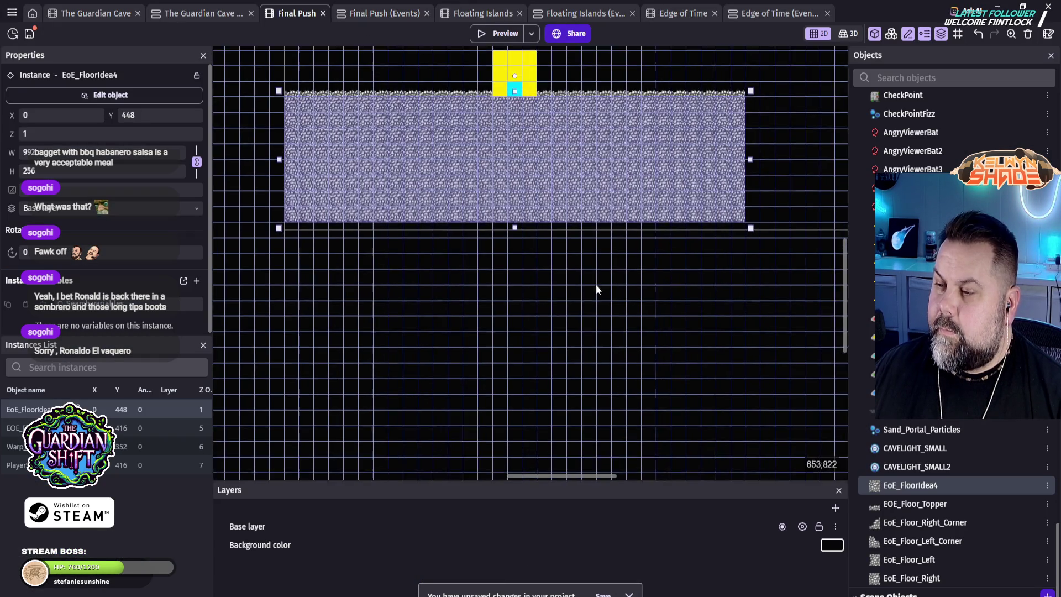
scroll(596, 250, "up", 5)
scroll(523, 332, "down", 2)
mouse_move(439, 337)
left_mouse_down()
mouse_move(571, 367)
mouse_move(649, 360)
left_mouse_up()
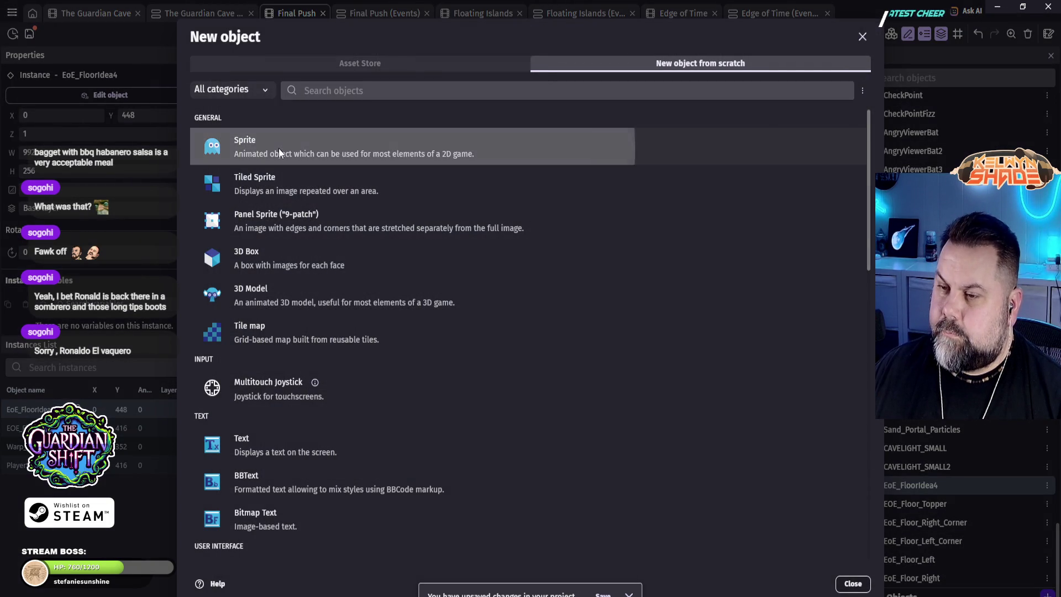
Step: Cancel a new Sprite object and start a new Tiled Sprite object instead
left_click(279, 149)
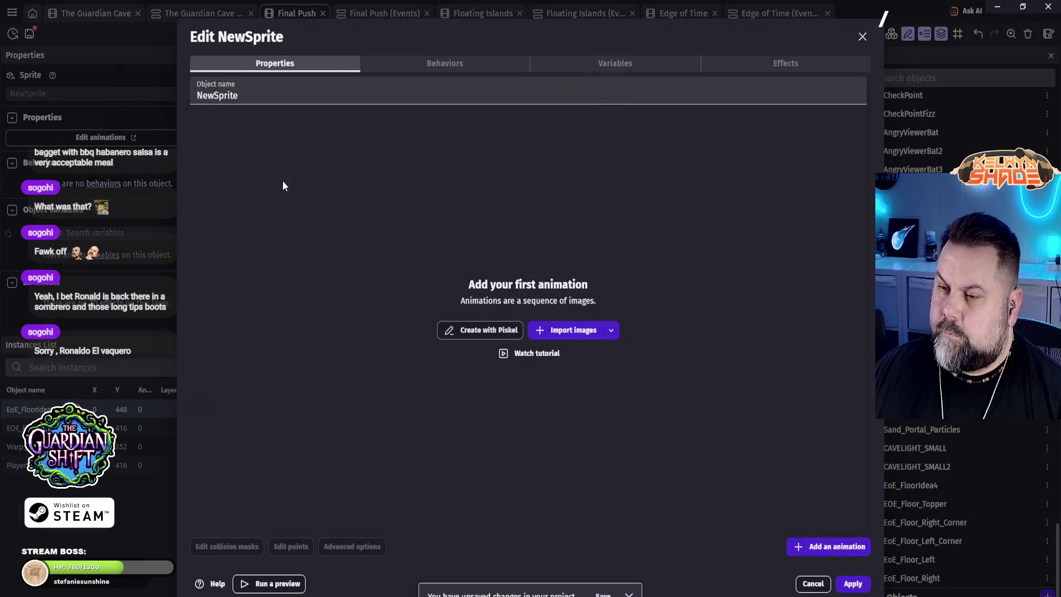
key("Escape")
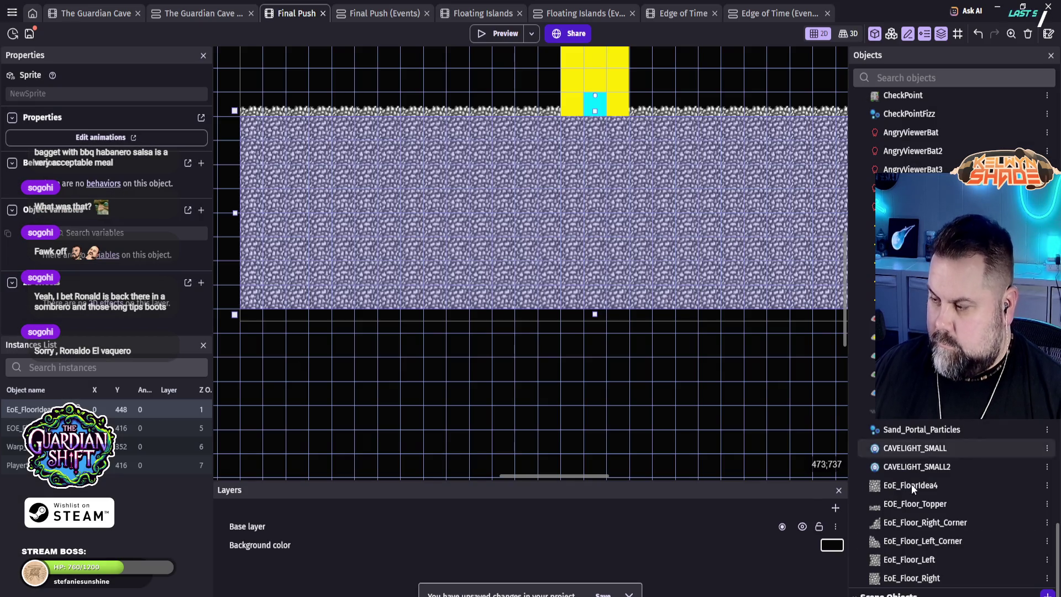
key("ctrl+shift+n")
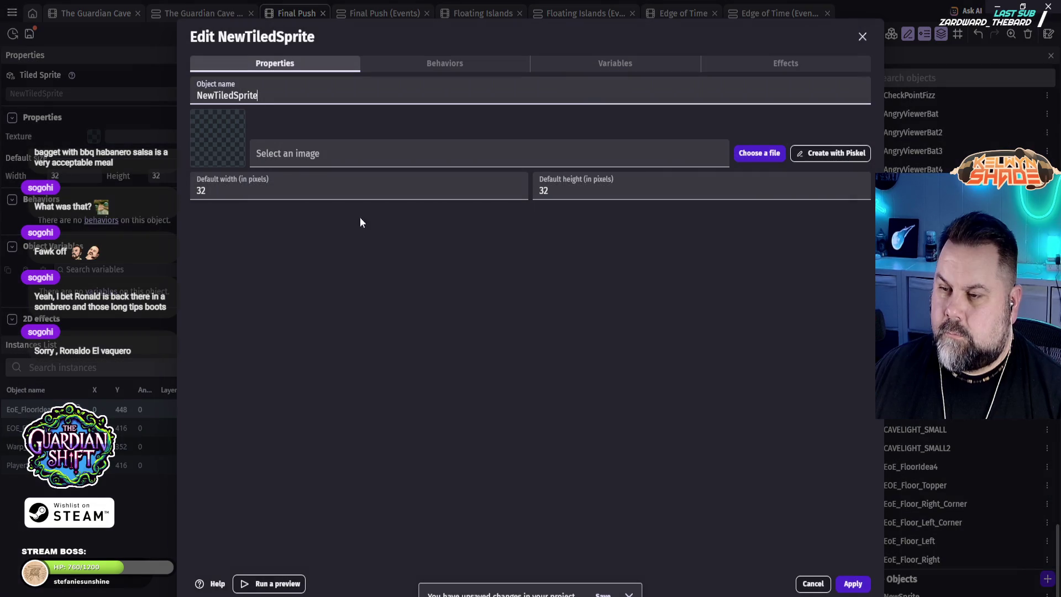
Step: Set the tiled sprite's texture to eoe_floor_bottom.png from the assets folder
left_click(759, 154)
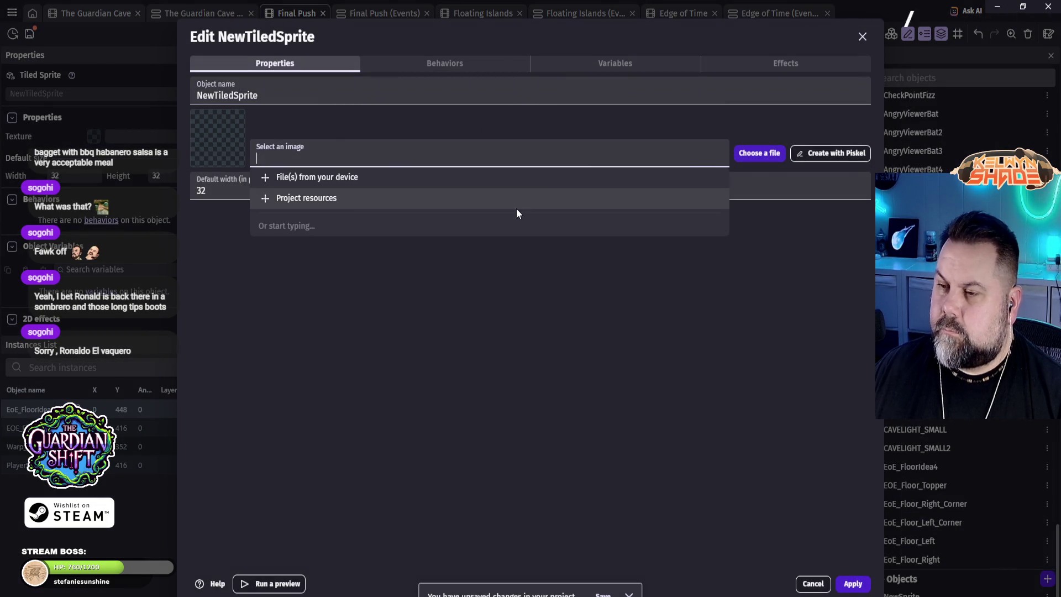
left_click(339, 176)
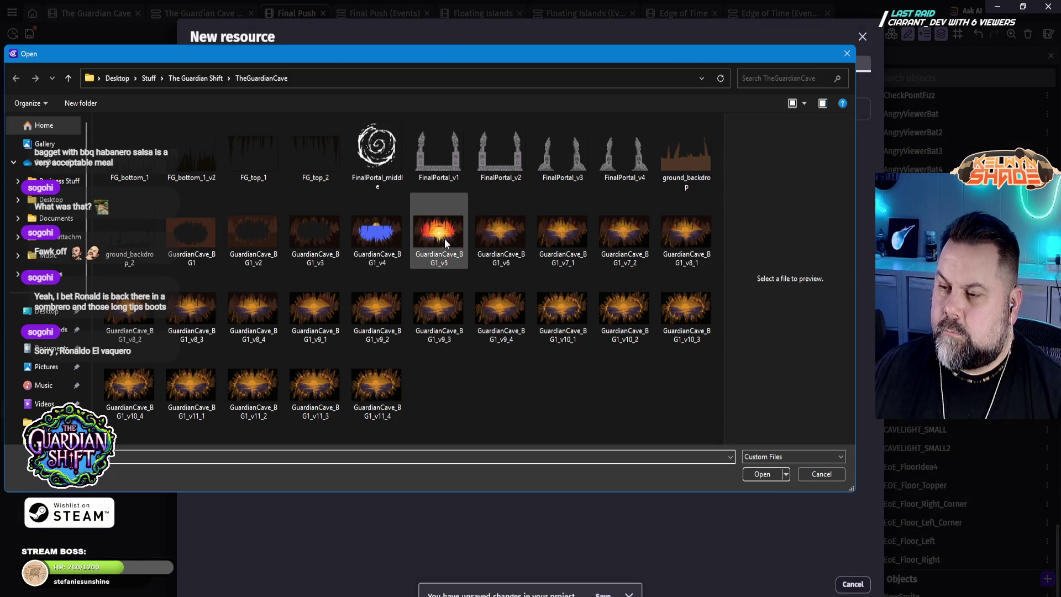
left_click(199, 83)
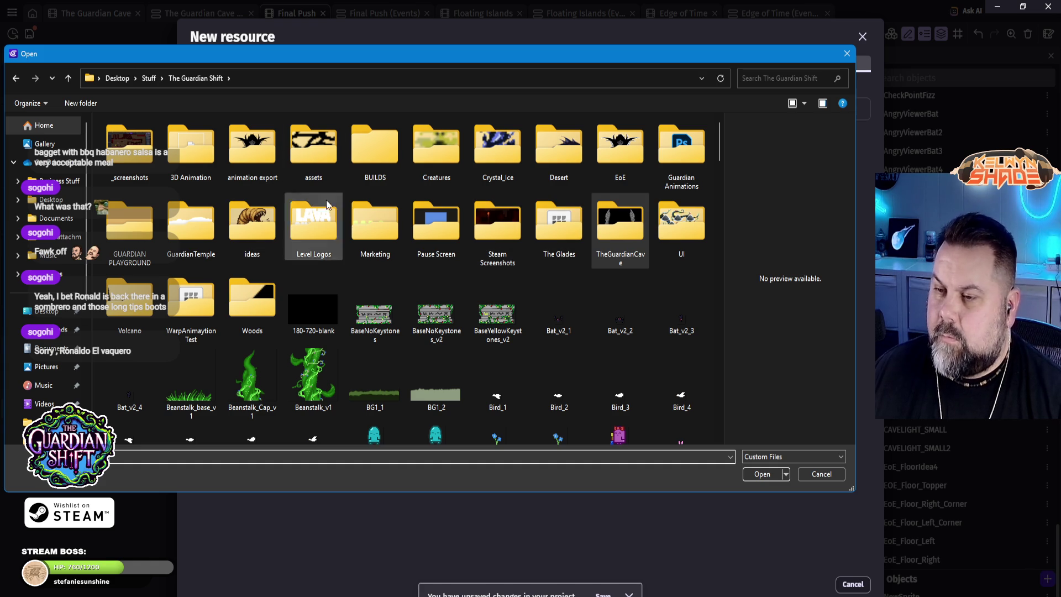
double_click(290, 151)
scroll(599, 249, "down", 15)
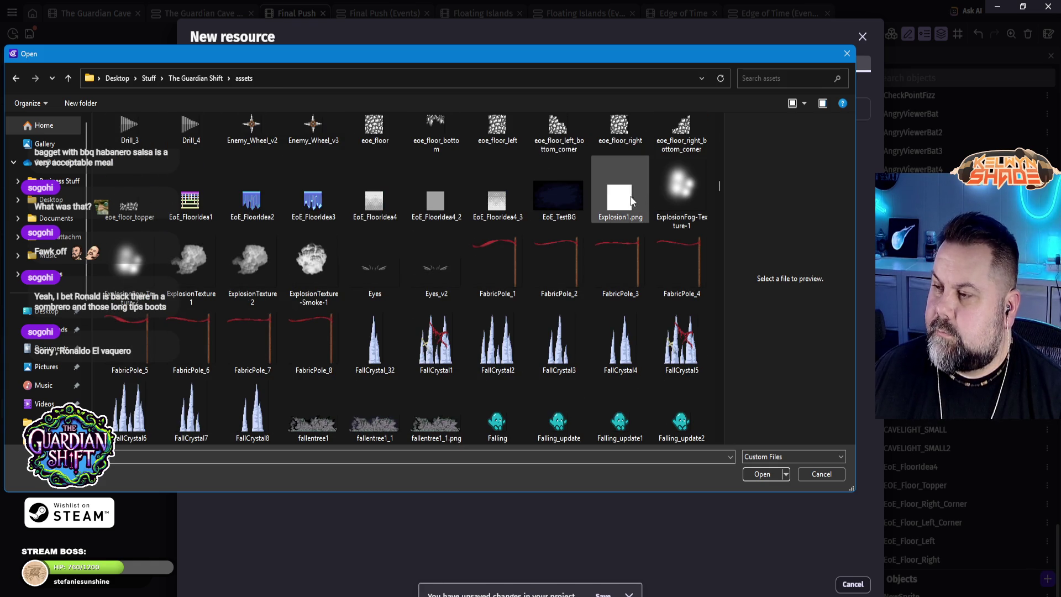
scroll(550, 192, "up", 3)
left_click(428, 325)
left_click(777, 474)
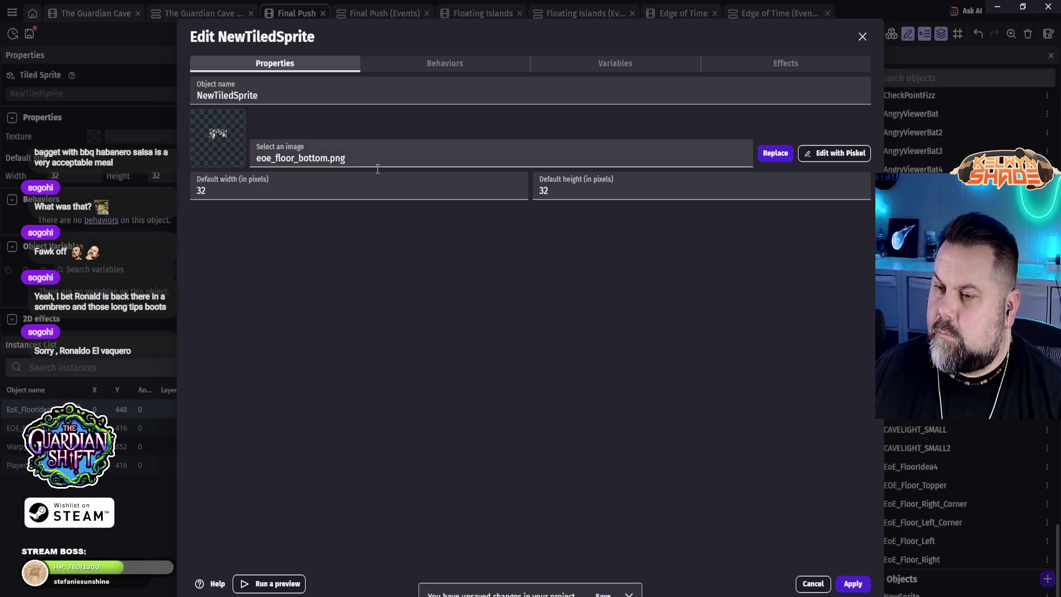
Step: Name the object eoe_floor_bottom and apply it
double_click(329, 158)
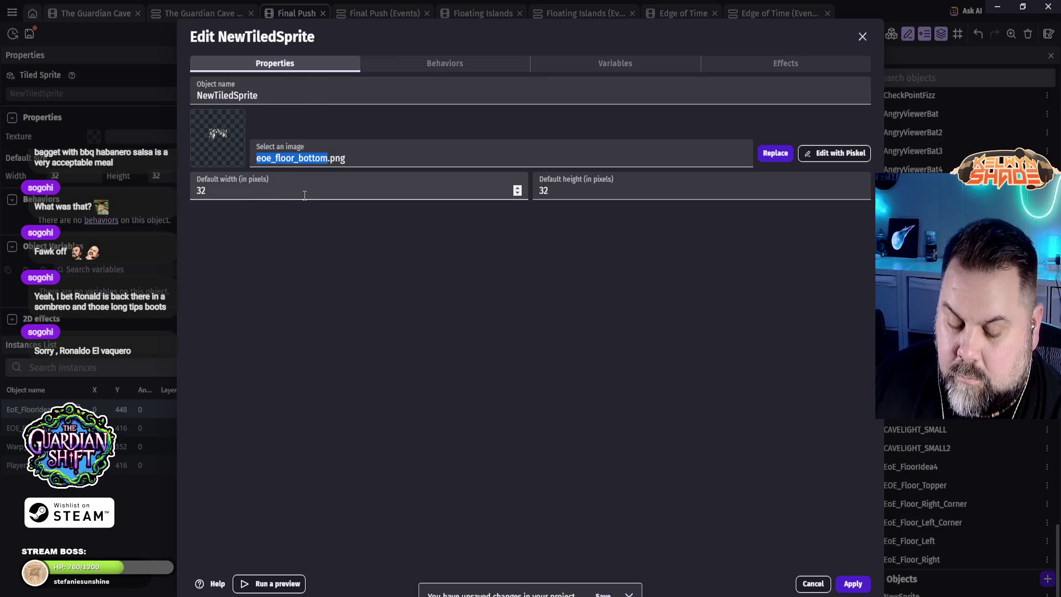
key("ctrl+c")
left_click(343, 95)
key("ctrl+a")
key("ctrl+v")
left_click(853, 584)
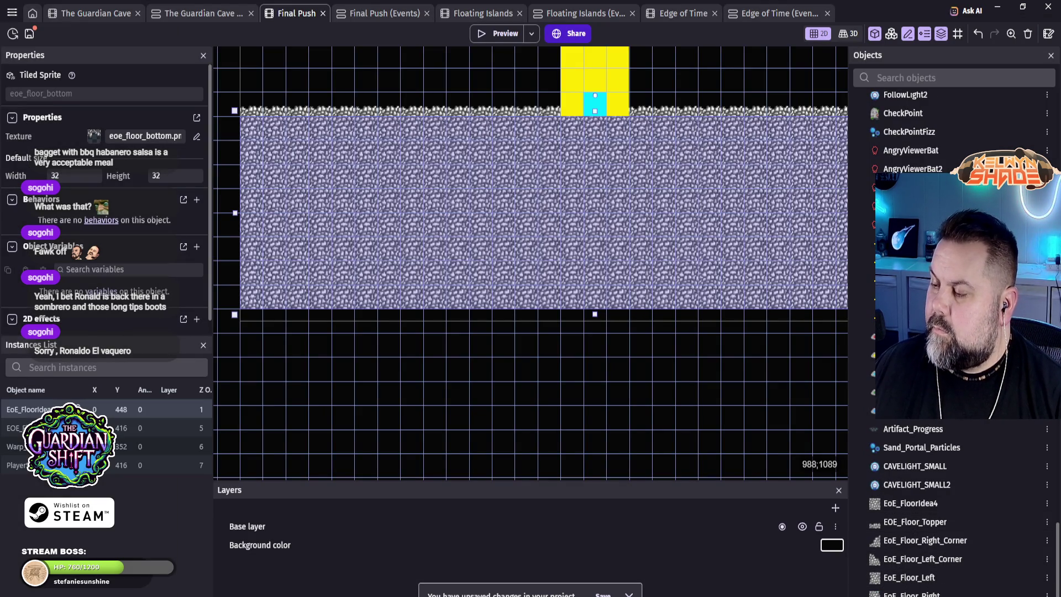
Step: Place an eoe_floor_bottom instance under the floor at X 256, Y 704, then deselect it
scroll(937, 522, "up", 15)
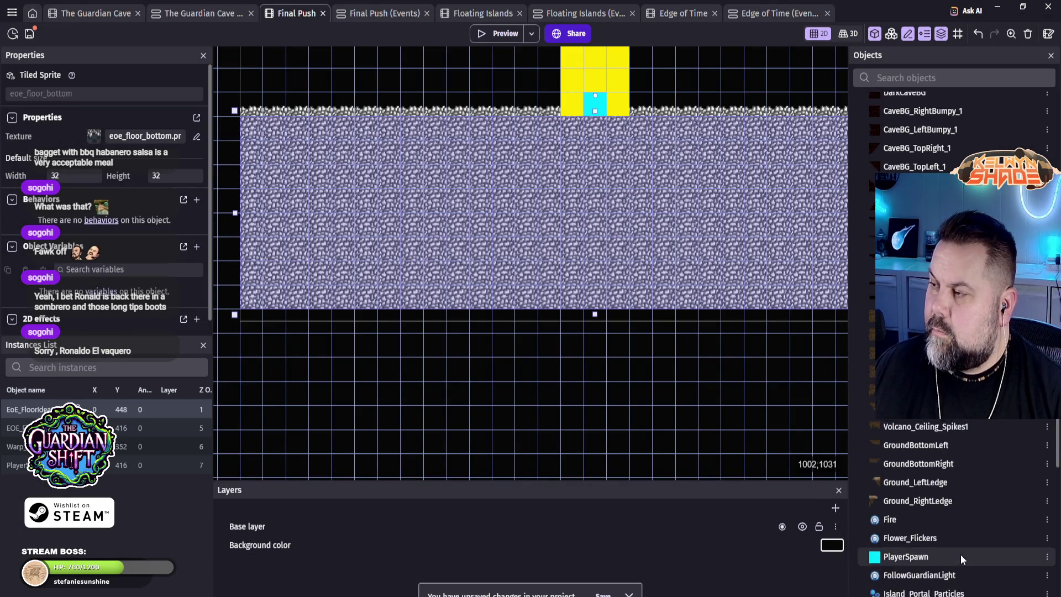
scroll(966, 547, "up", 15)
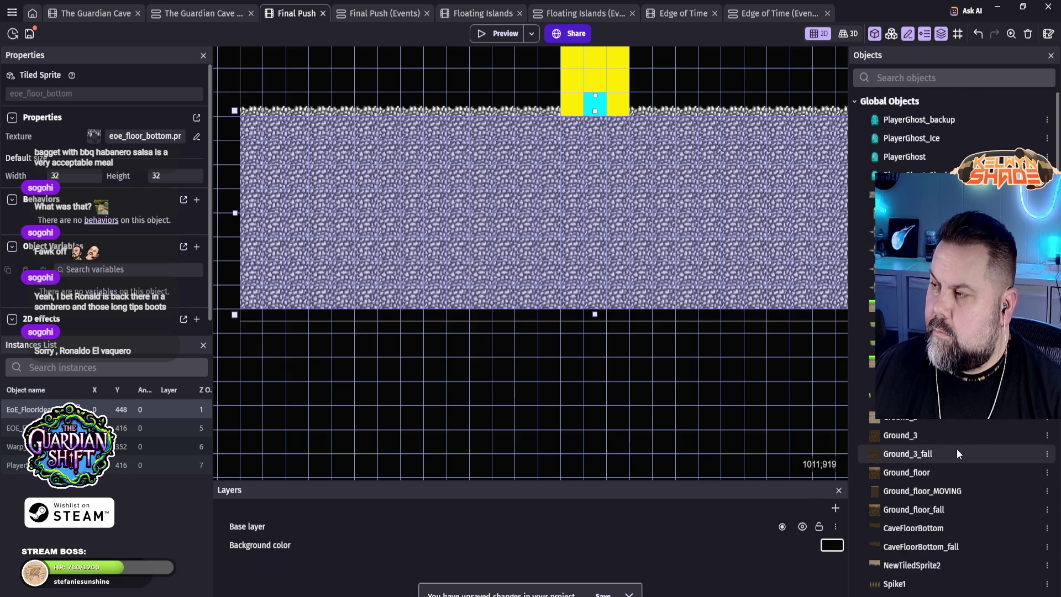
scroll(978, 473, "down", 5)
scroll(980, 479, "down", 10)
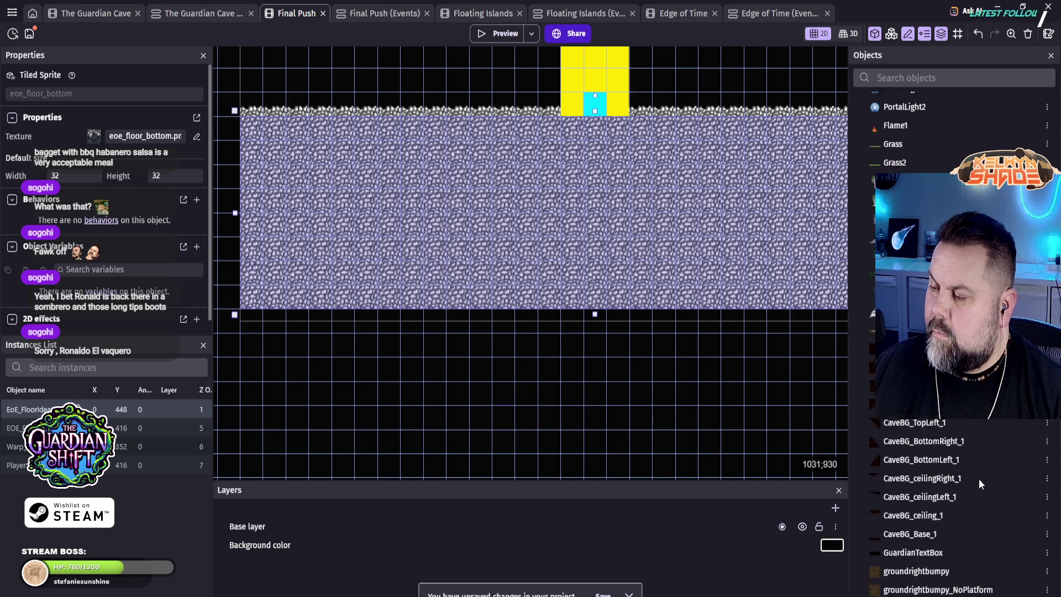
scroll(984, 483, "down", 10)
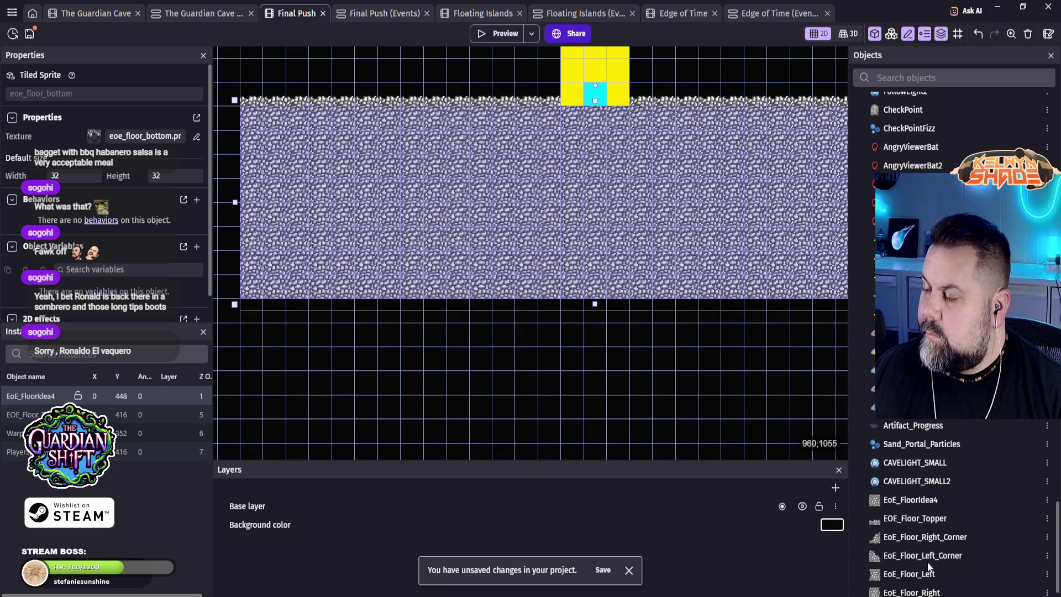
scroll(911, 591, "down", 1)
left_click(856, 590)
scroll(911, 569, "down", 1)
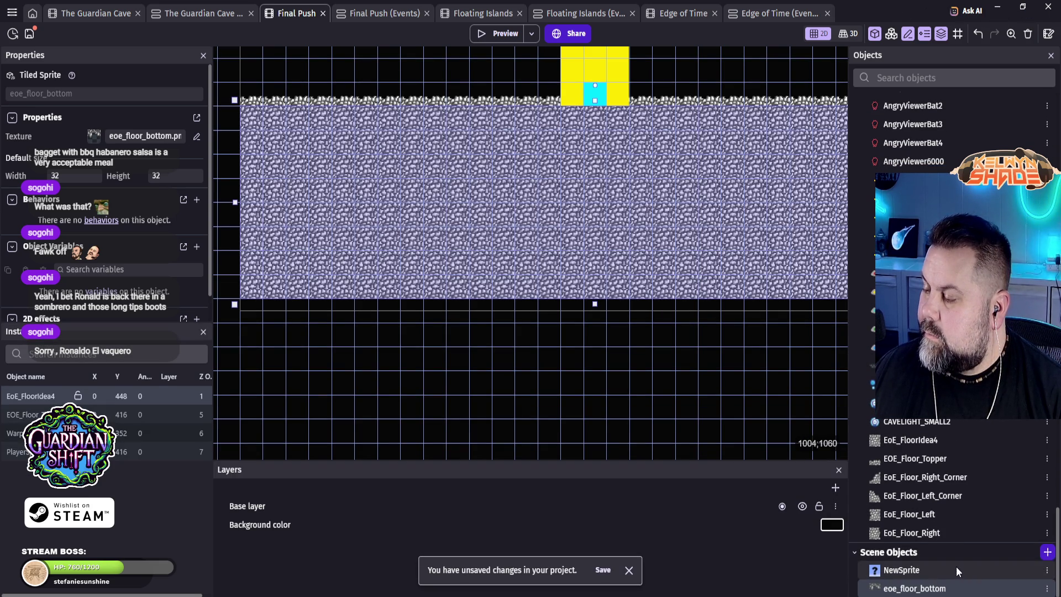
left_click(430, 307)
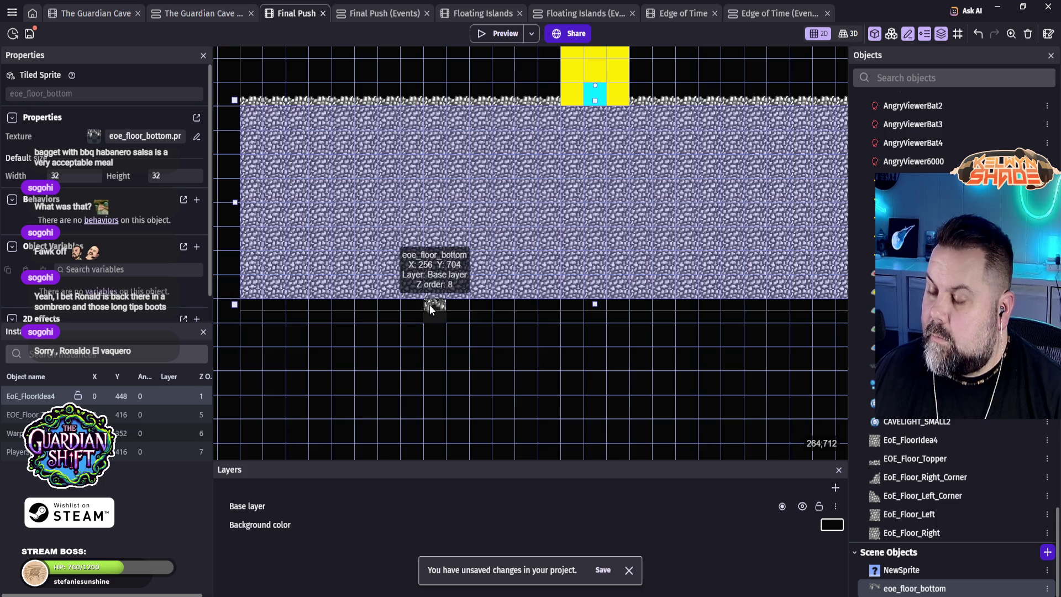
left_click(446, 327)
scroll(429, 331, "up", 2)
scroll(438, 313, "up", 5)
scroll(469, 366, "up", 3)
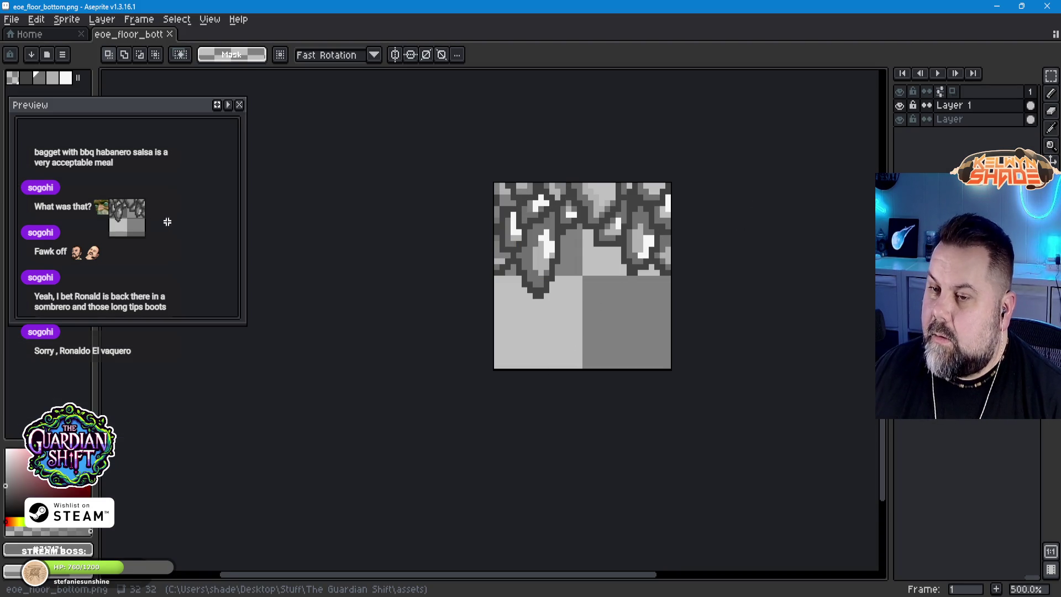
Step: Zoom eoe_floor_bottom.png to 800%, centre it, and open the Layer menu
scroll(621, 174, "up", 4)
scroll(634, 189, "down", 2)
left_click_drag(525, 185, 555, 229)
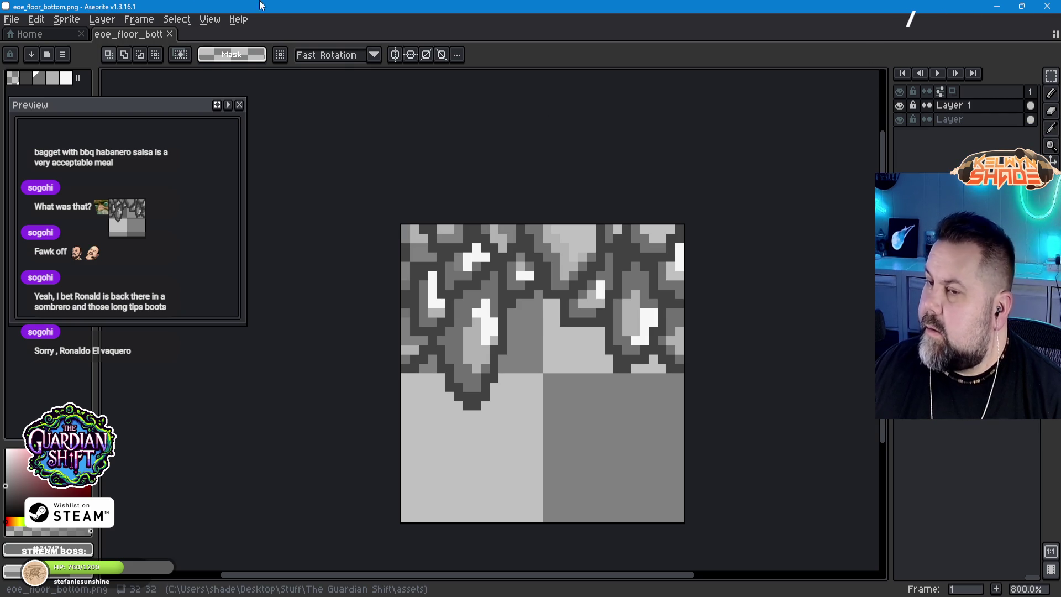
left_click(101, 19)
Step: Add a new layer filled black with the Paint Bucket and move it beneath Layer 1
mouse_move(142, 91)
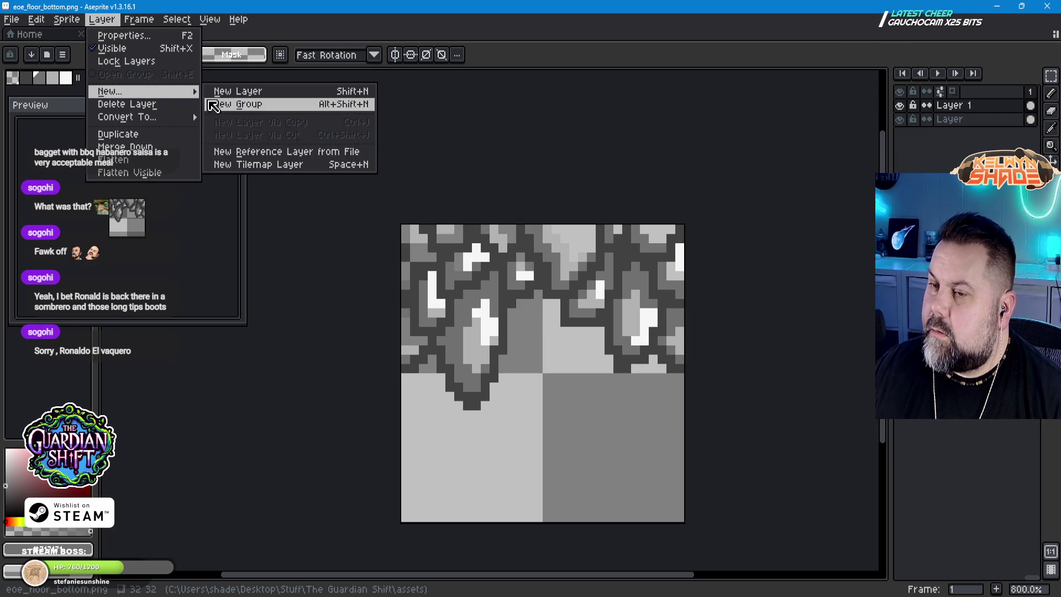
left_click(249, 90)
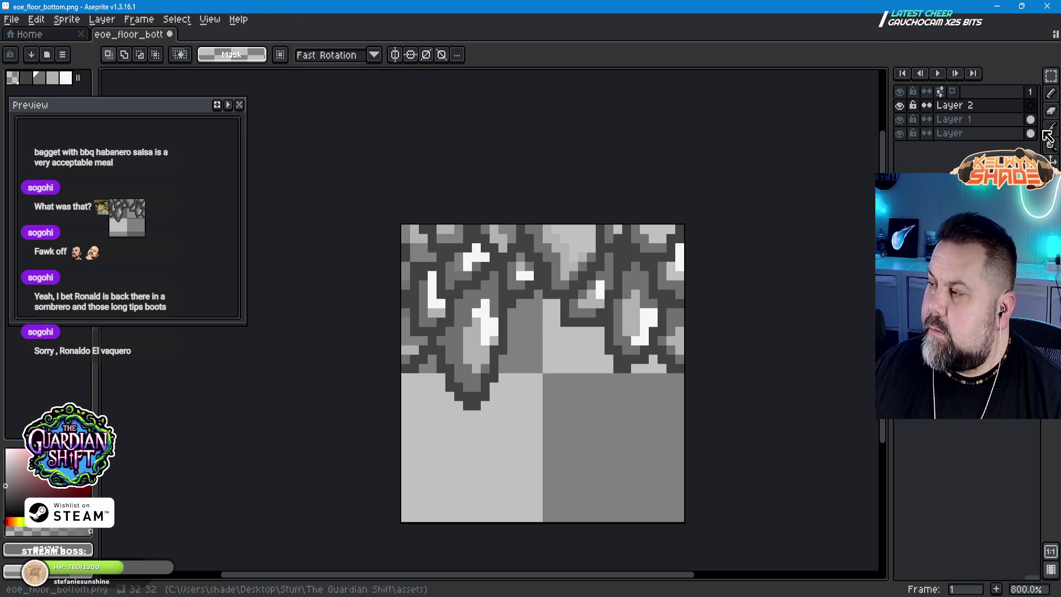
key("g")
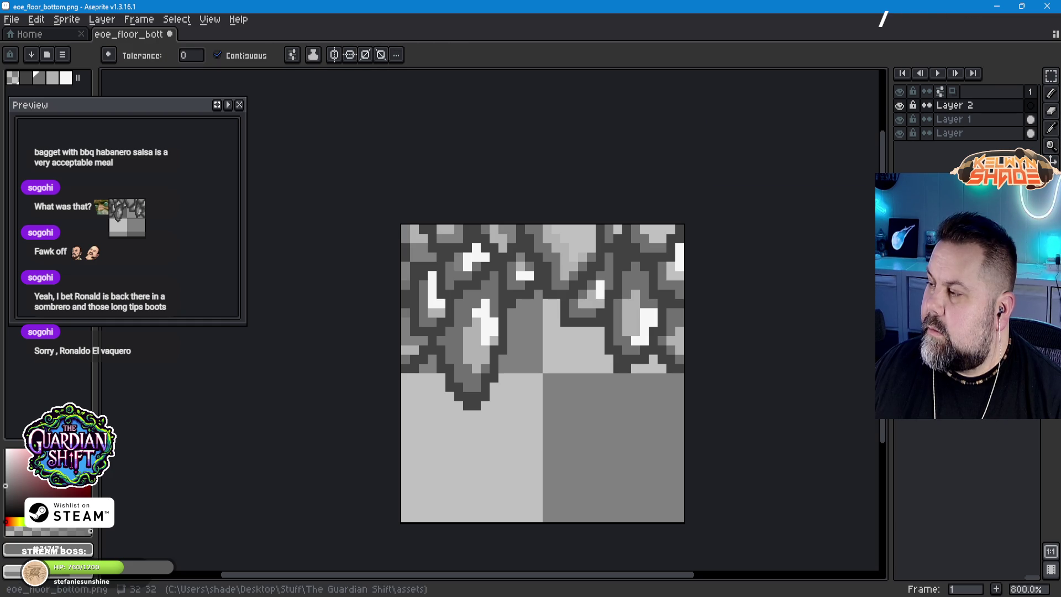
left_click(544, 449)
double_click(952, 105)
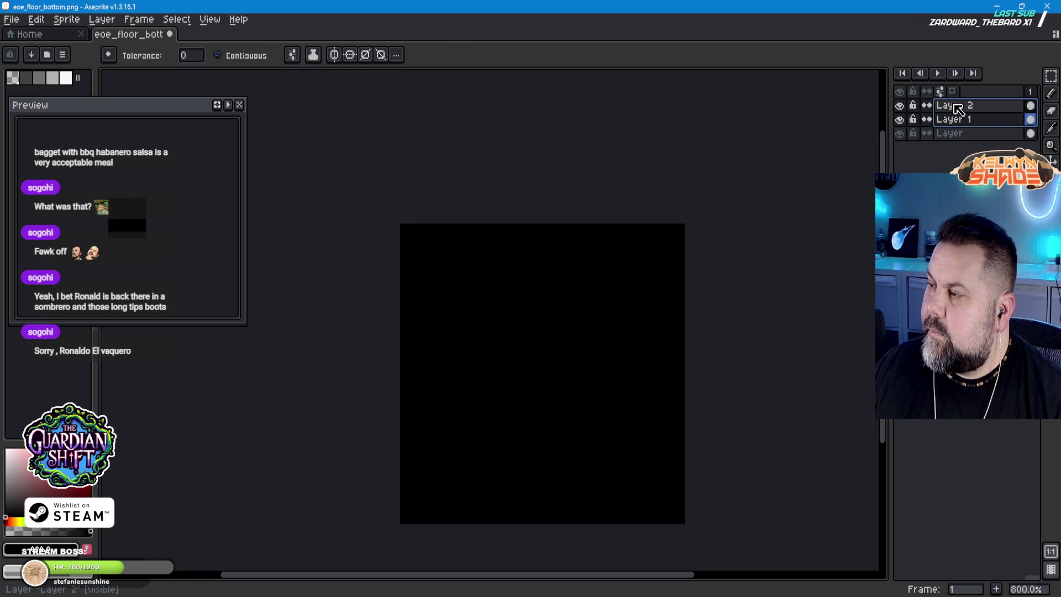
left_click_drag(951, 113, 946, 148)
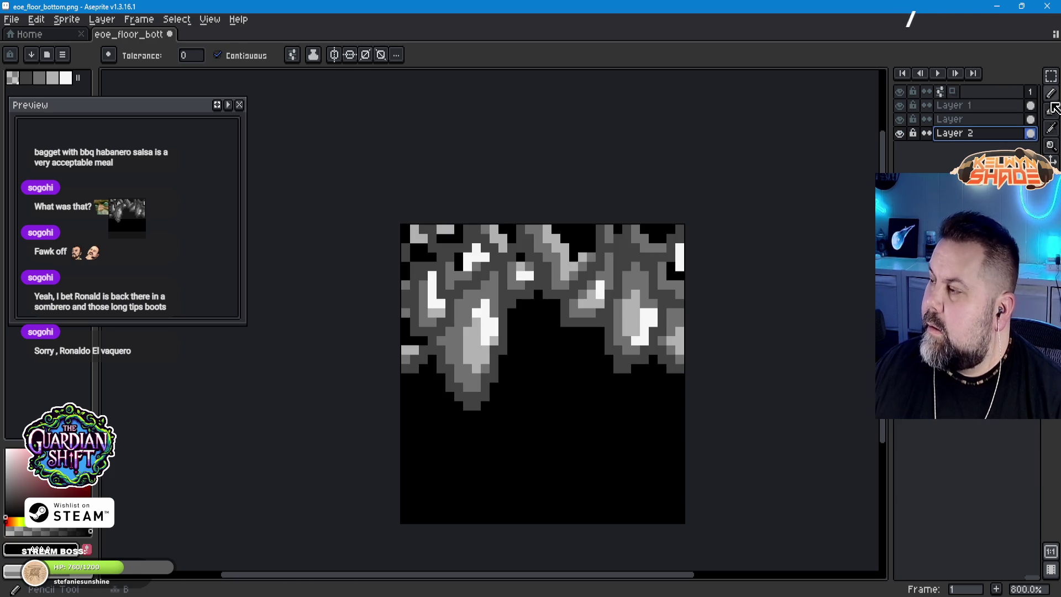
left_click(956, 105)
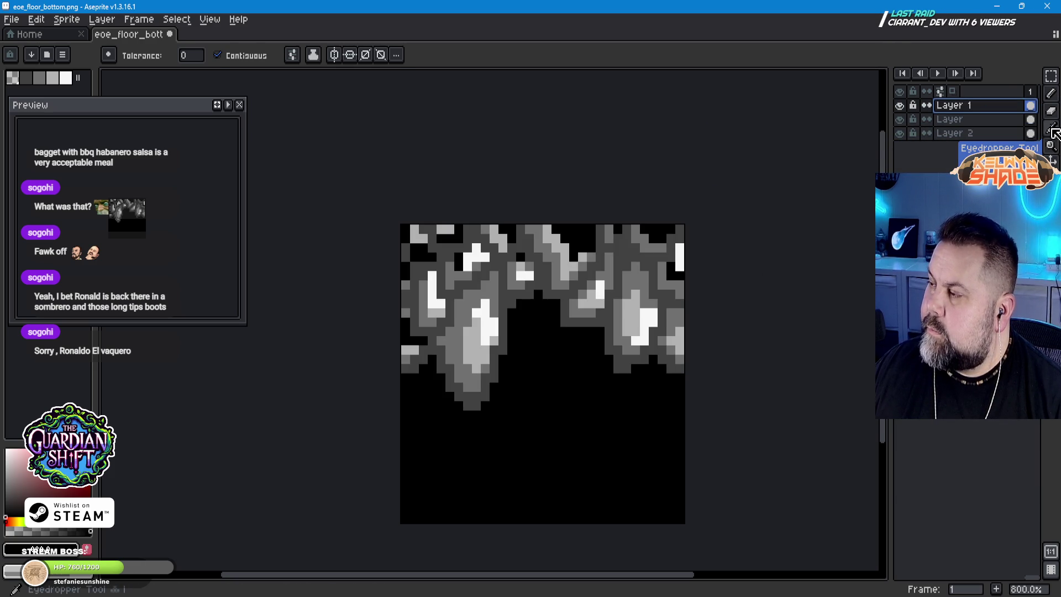
Step: Sample a rock grey and try filling the rock layer's dark areas, then undo that fill
left_click(1055, 132)
left_click(647, 315)
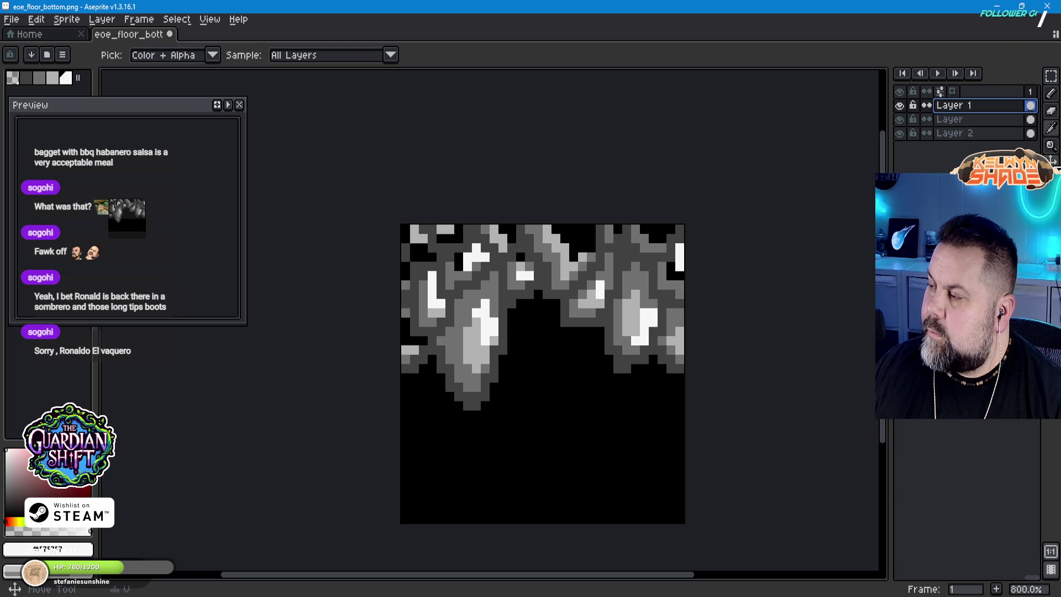
left_click(1052, 144)
left_click(660, 237)
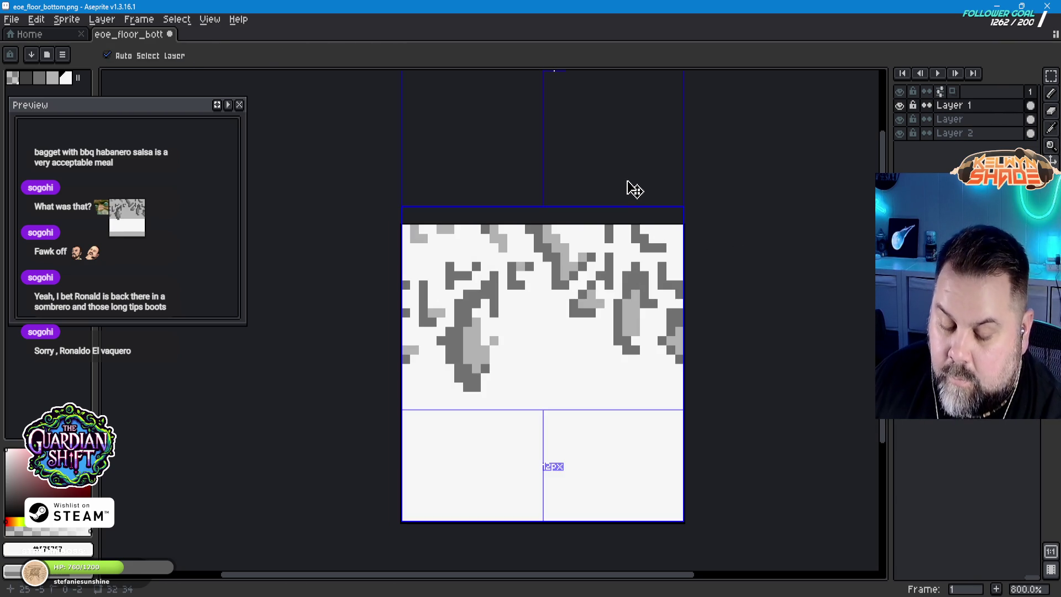
key("ctrl+z")
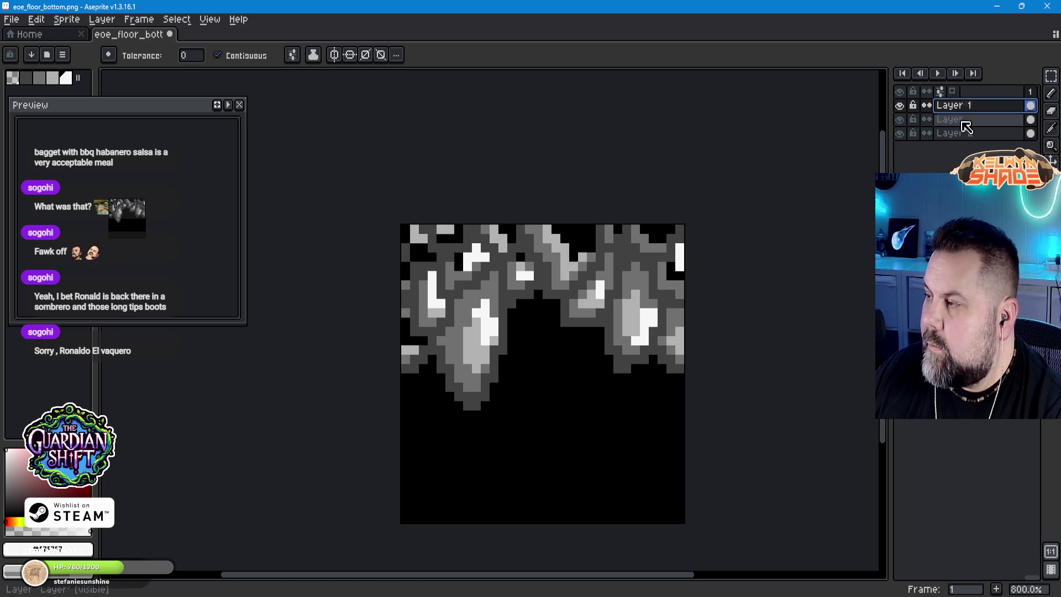
left_click(1051, 94)
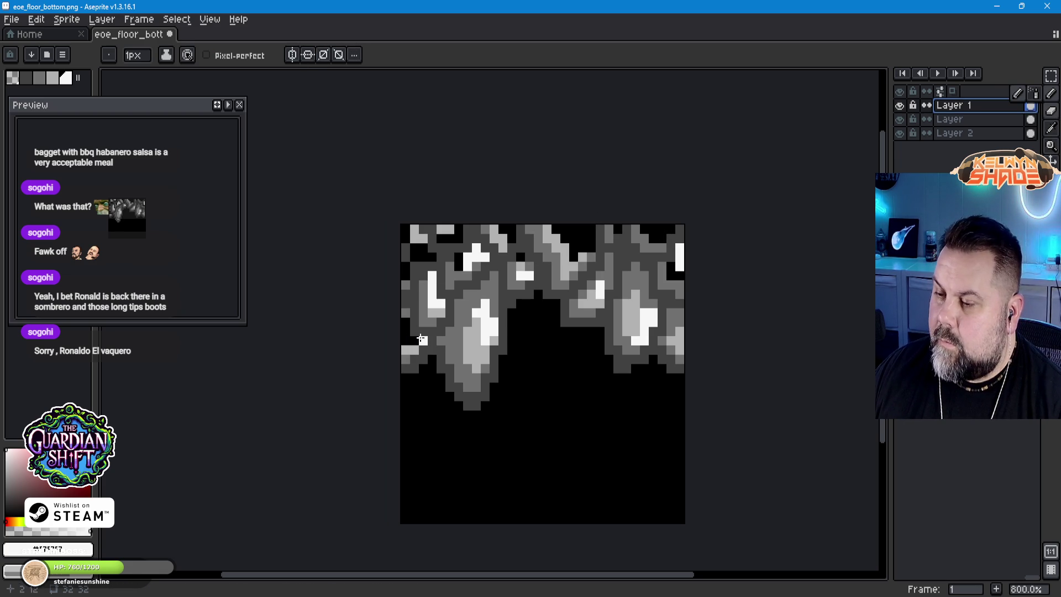
Step: Pick a light grey from the sprite, paint over dark pixels near the tile's top, and undo stray strokes
left_click(423, 342)
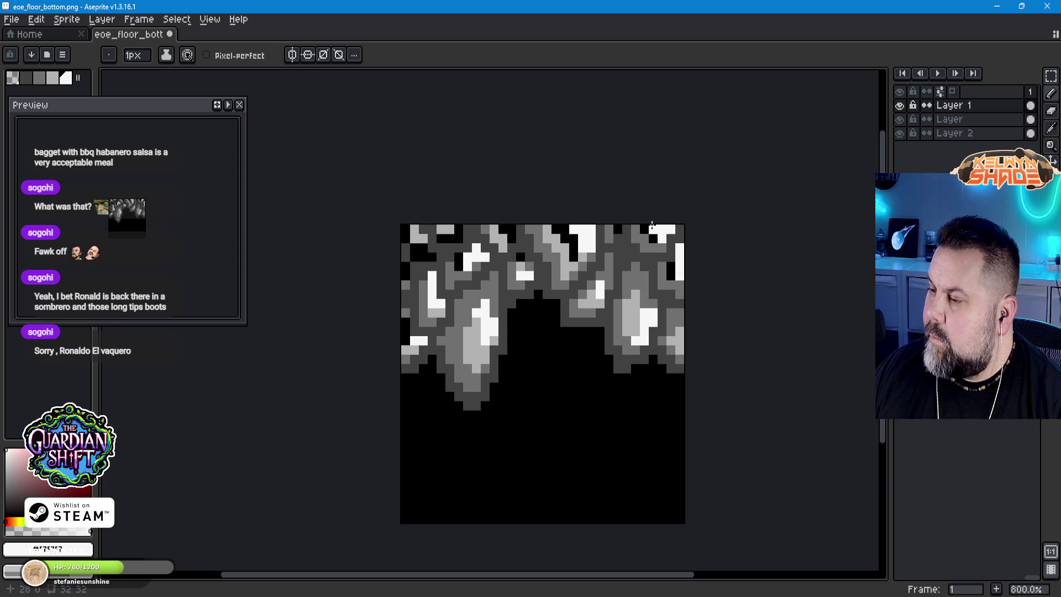
key("i")
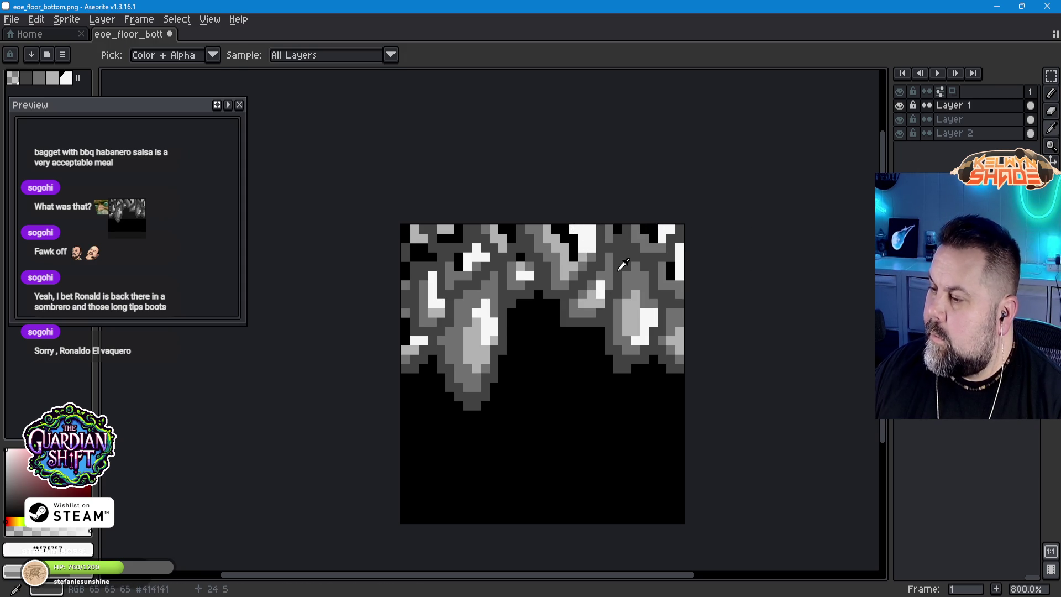
left_click(597, 289)
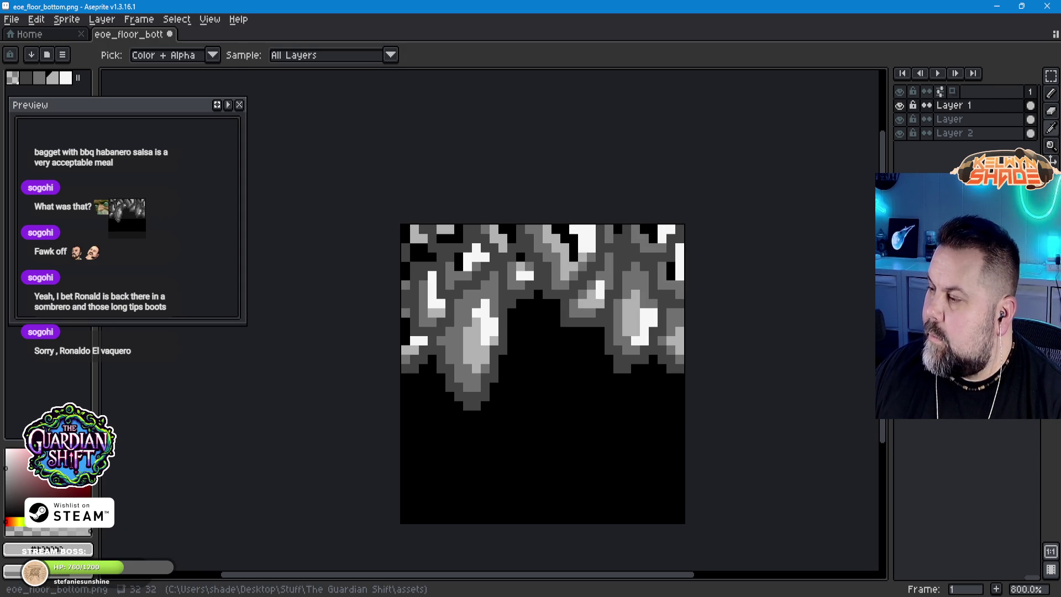
key("b")
left_click(645, 228)
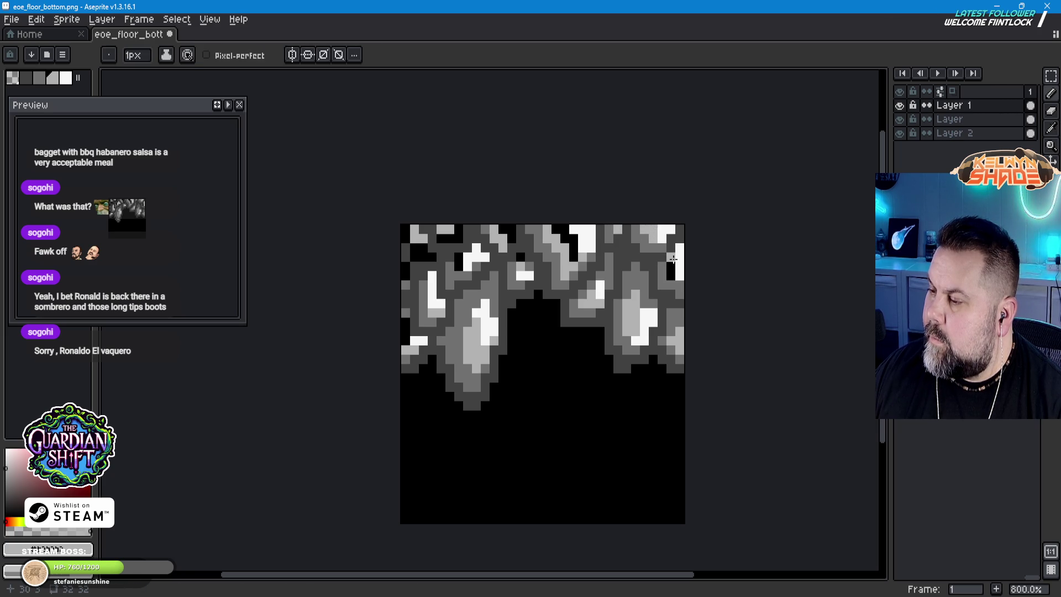
left_click(570, 258)
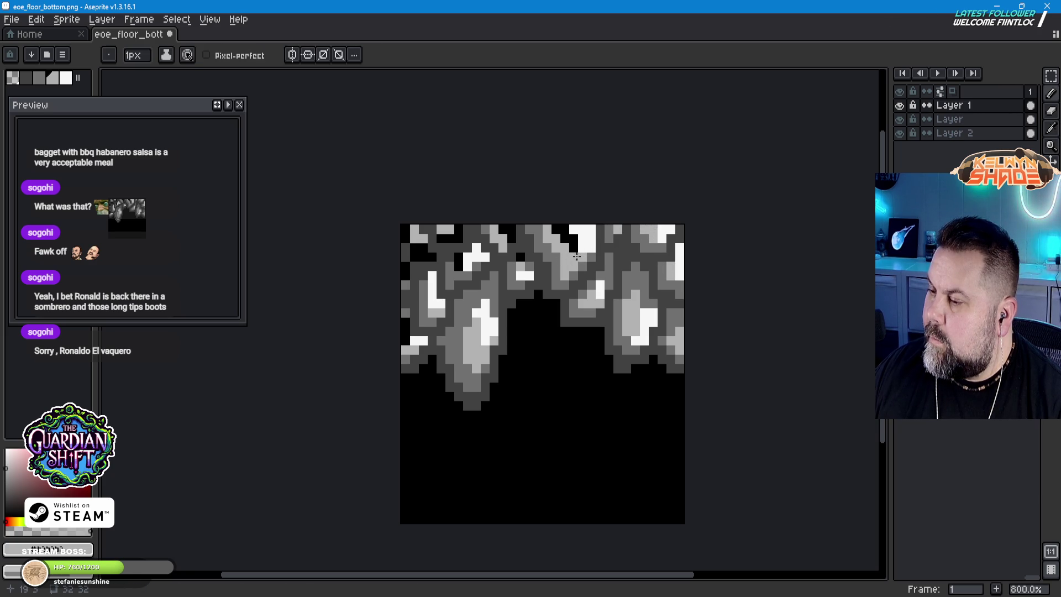
left_click(573, 242)
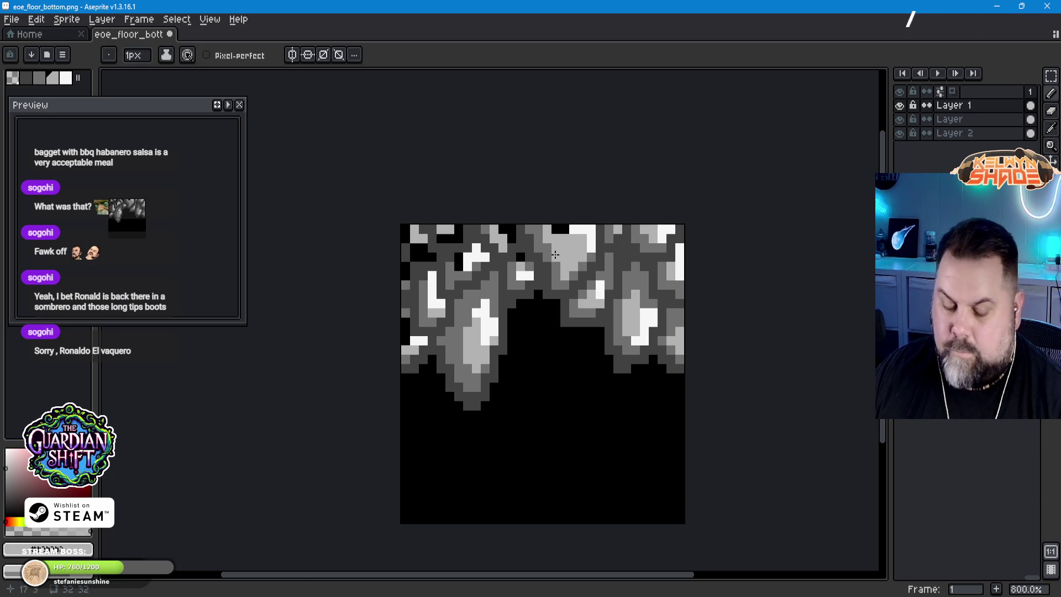
key("ctrl")
key("ctrl+z")
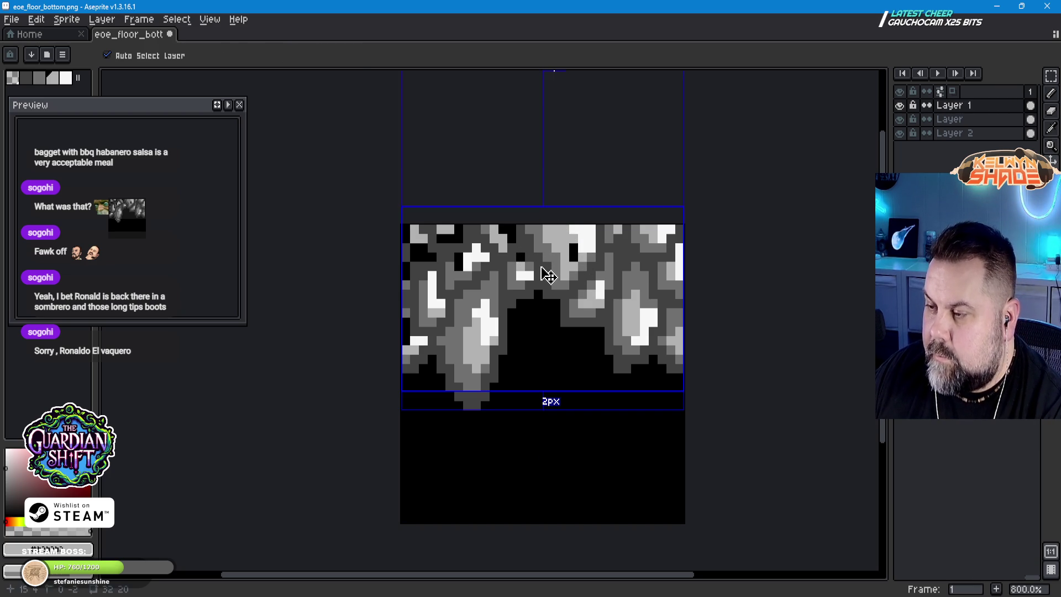
key("ctrl+z")
key("ctrl+z")
key("ctrl+z")
Step: Paint grey over the remaining black pixels along the top and top-left edge, then pick a lighter rock grey
left_click(672, 266)
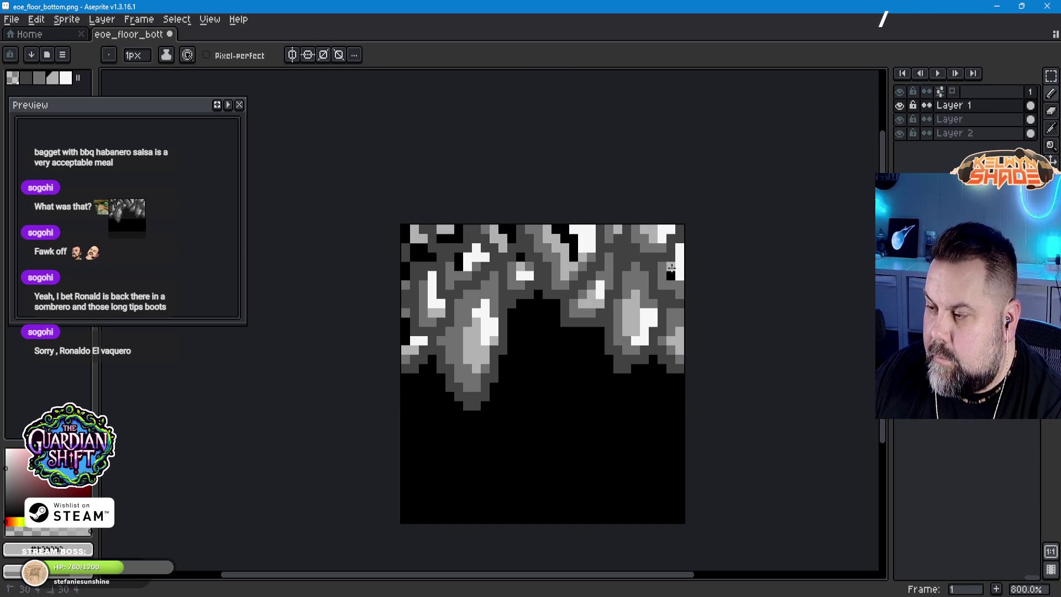
left_click(571, 239)
left_click(560, 229)
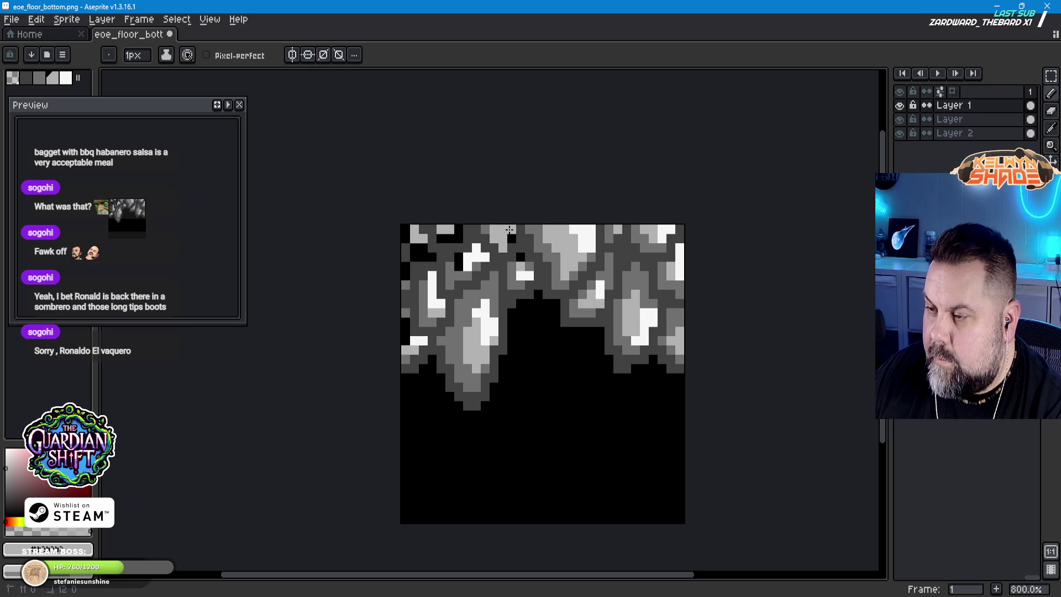
left_click(487, 248)
left_click(461, 256)
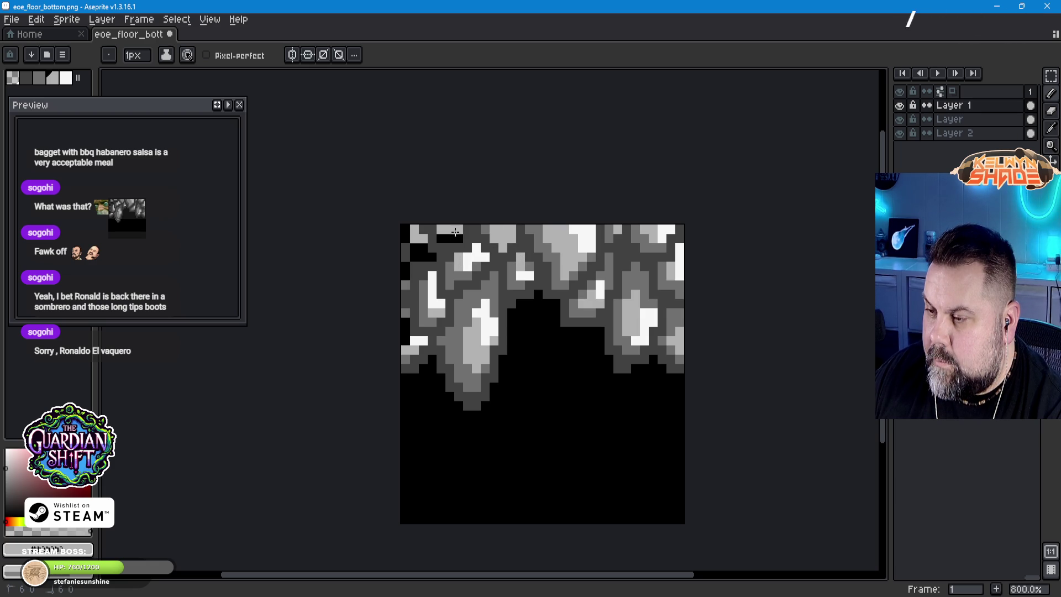
left_click_drag(431, 255, 416, 255)
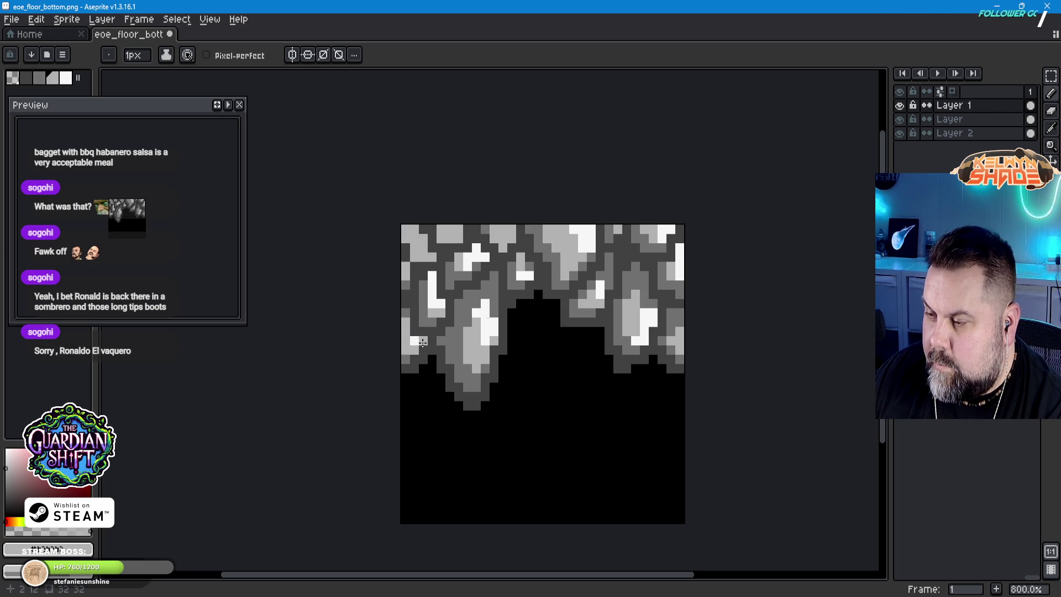
key("i")
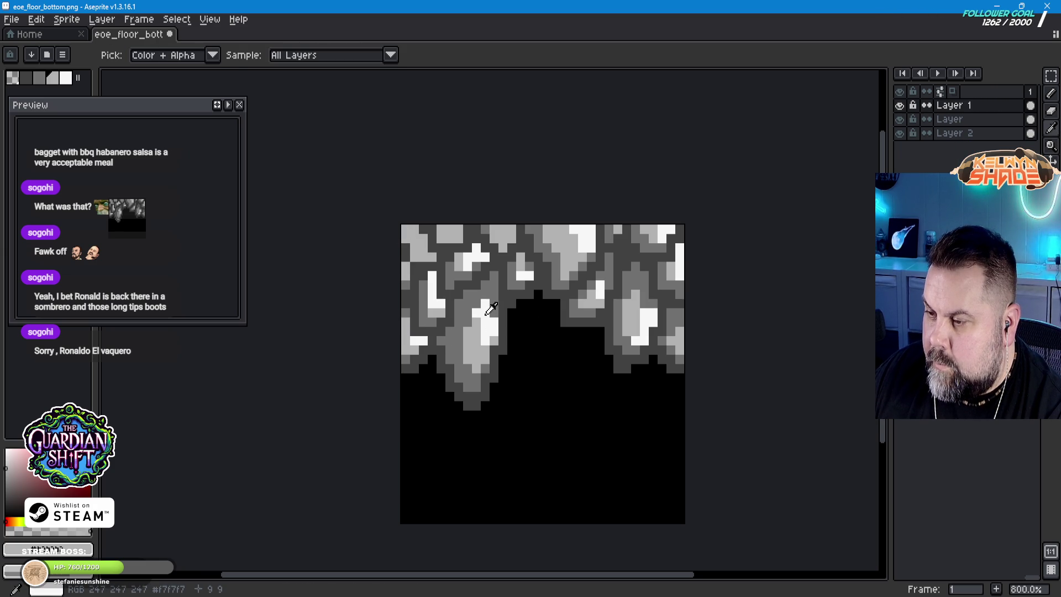
left_click(479, 308)
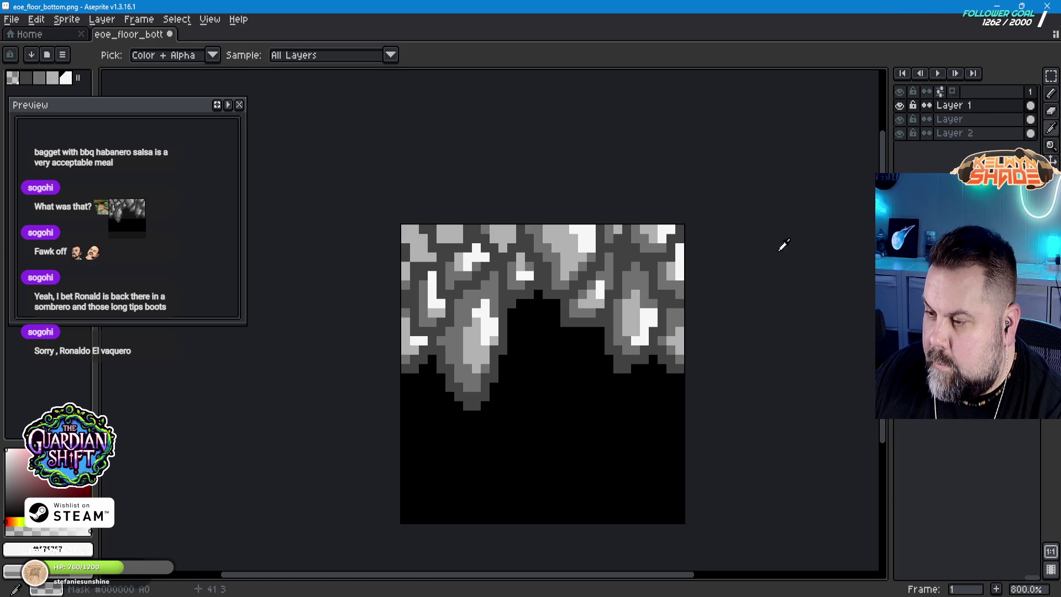
left_click(1051, 93)
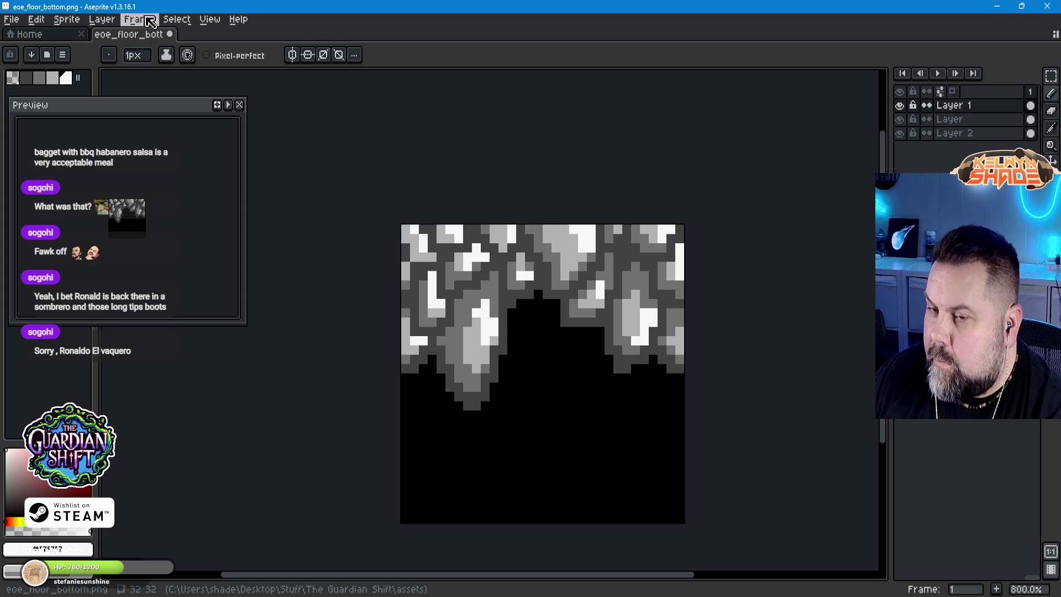
Step: Hide the black fill layer, save the tile as PNG eoe_floor_bottom_v2.png, and reopen the GDevelop floor-bottom object
left_click(901, 135)
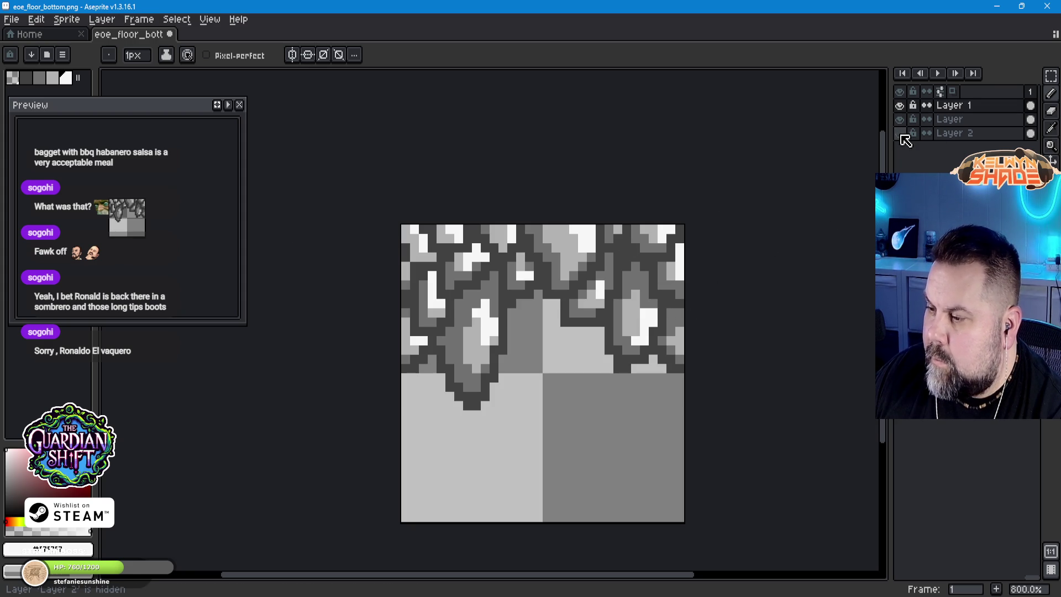
left_click(11, 19)
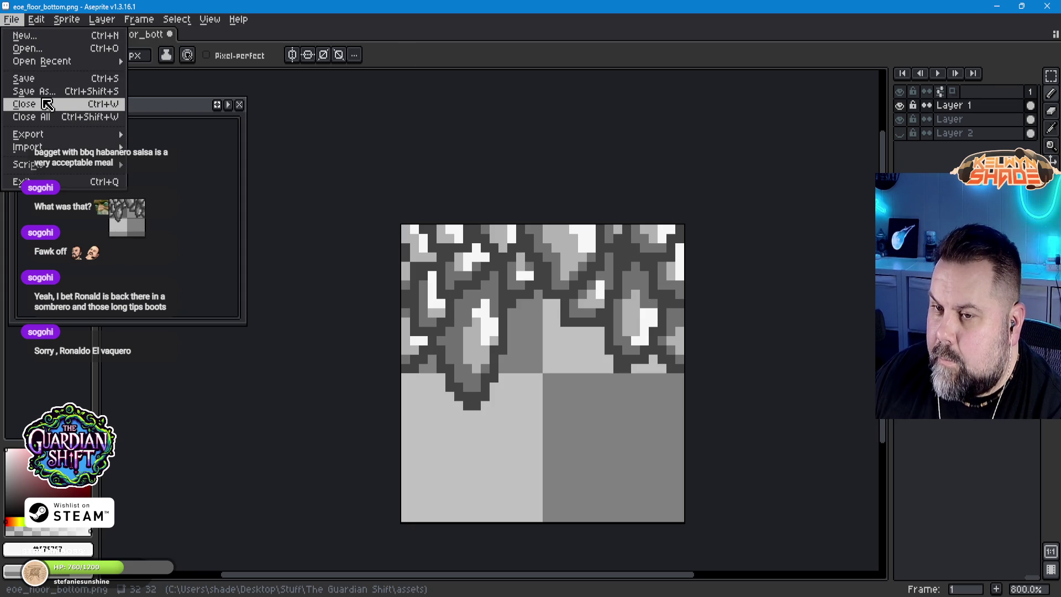
left_click(47, 92)
left_click(307, 291)
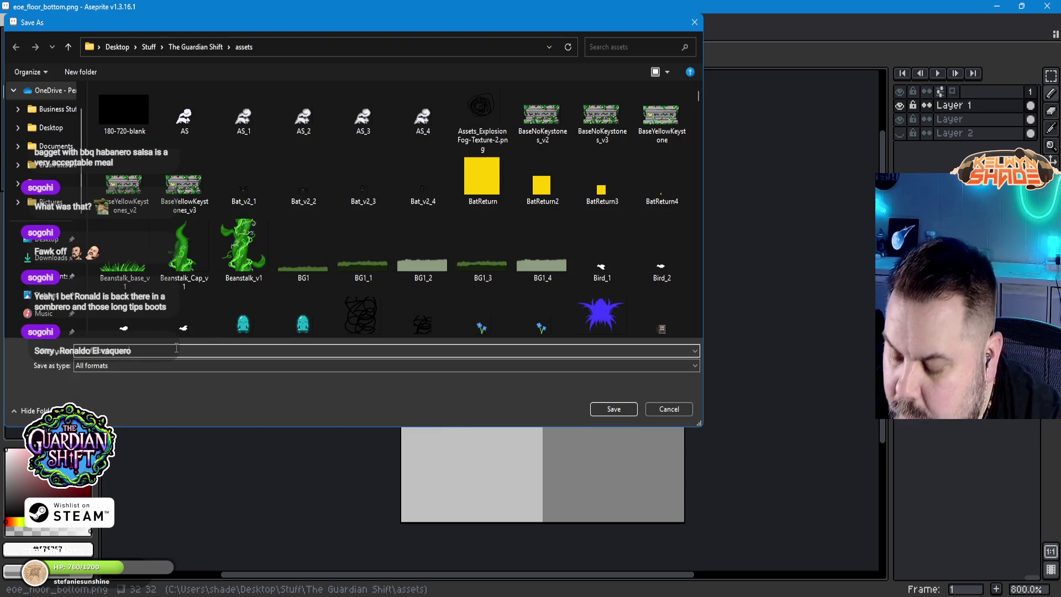
type("v2")
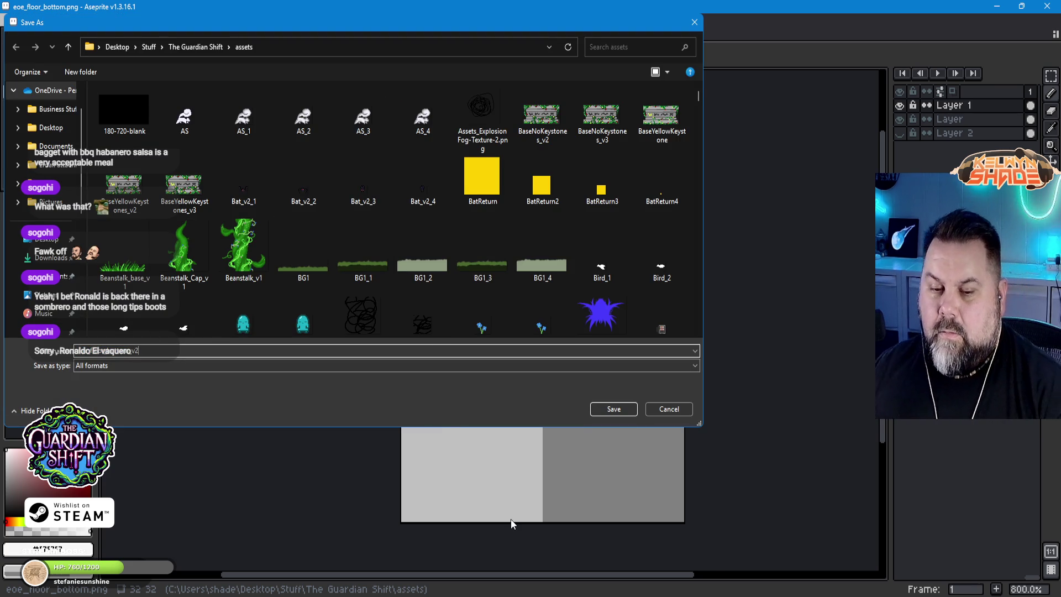
mouse_move(511, 519)
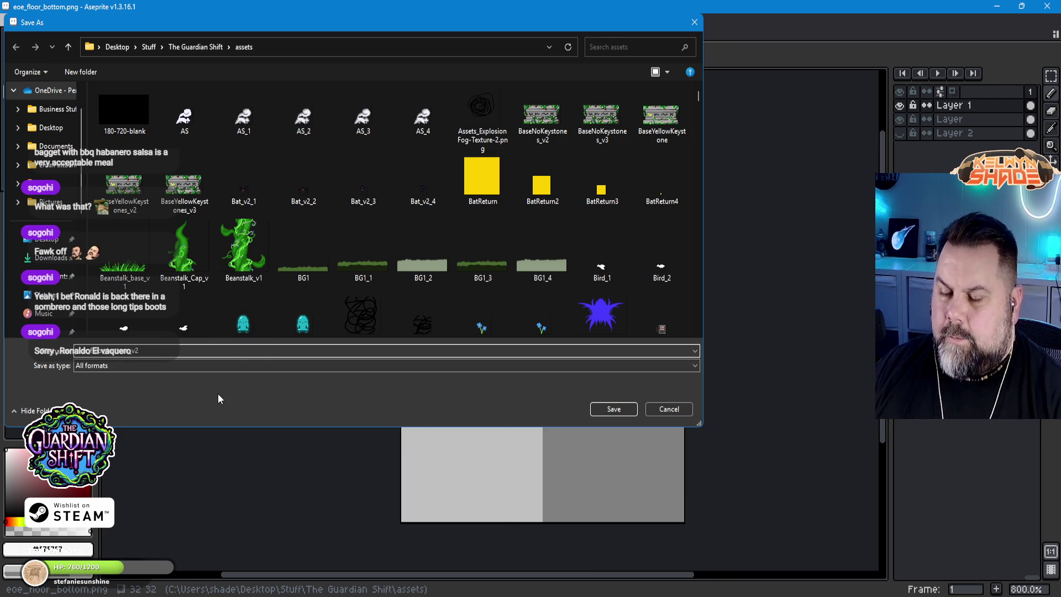
left_click(221, 368)
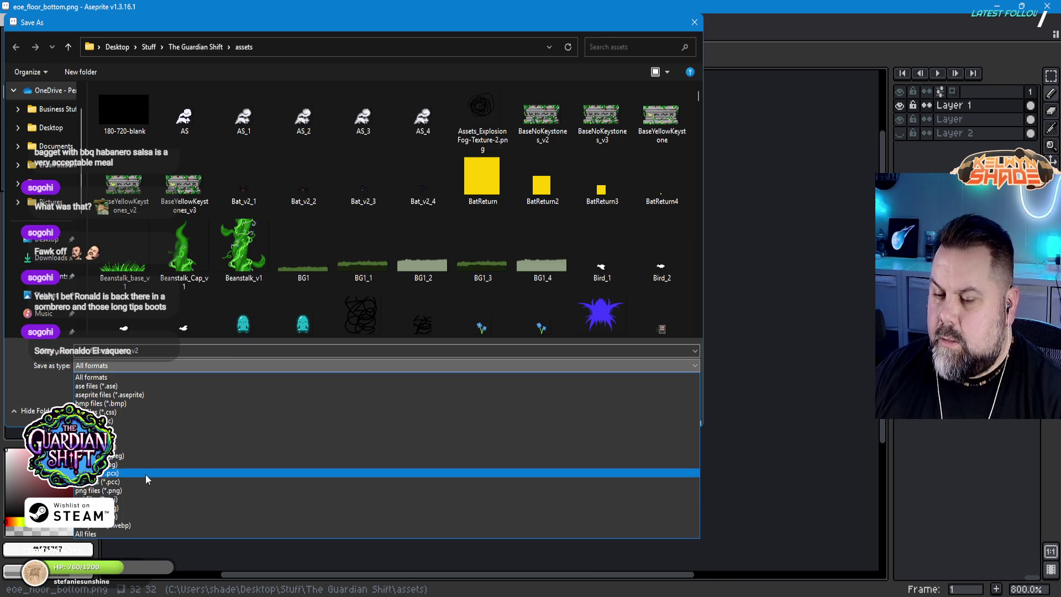
left_click(145, 490)
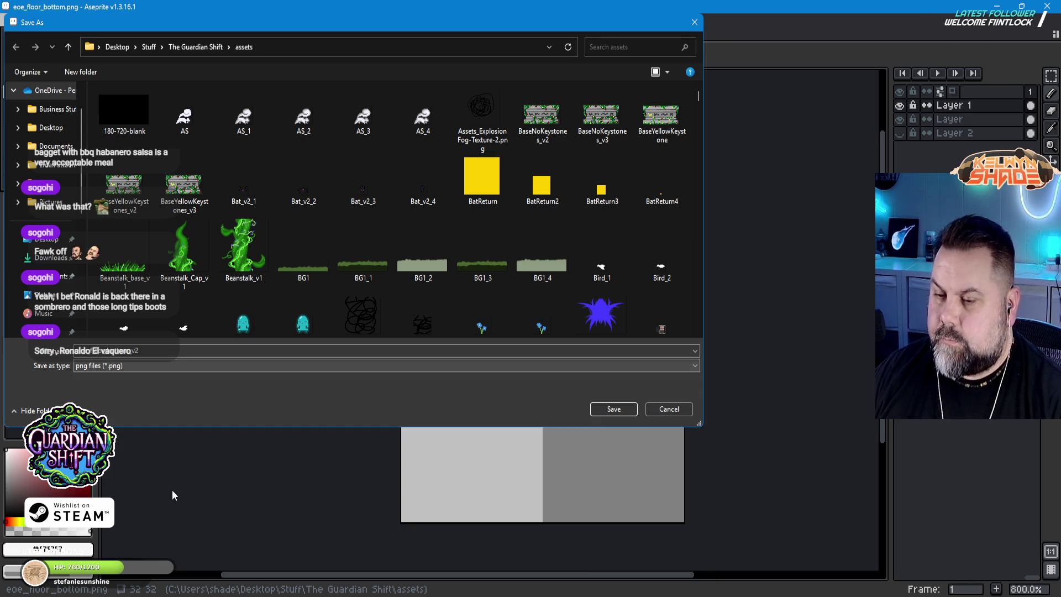
left_click(615, 410)
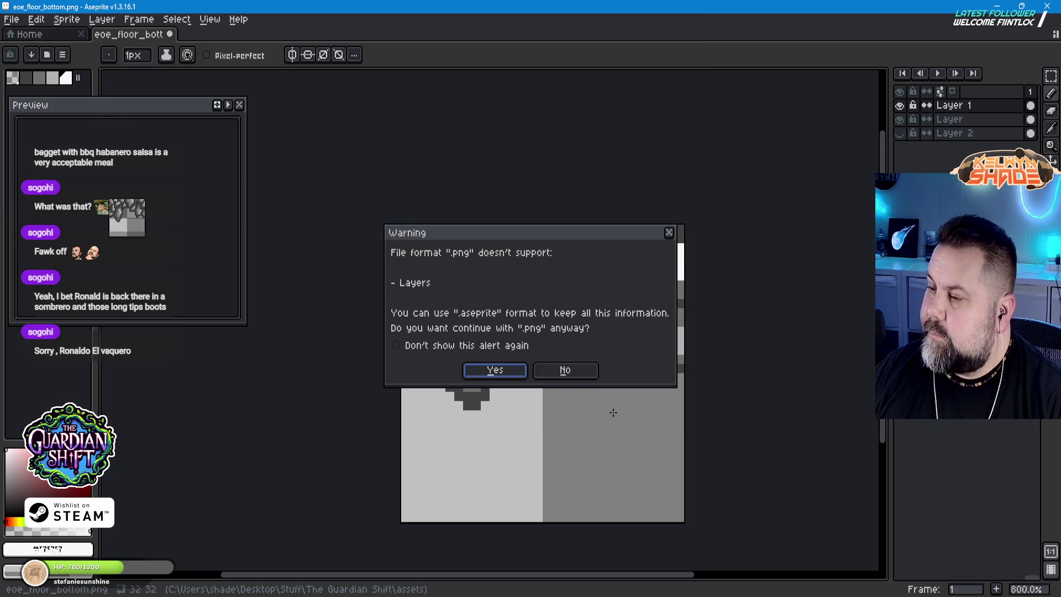
left_click(494, 368)
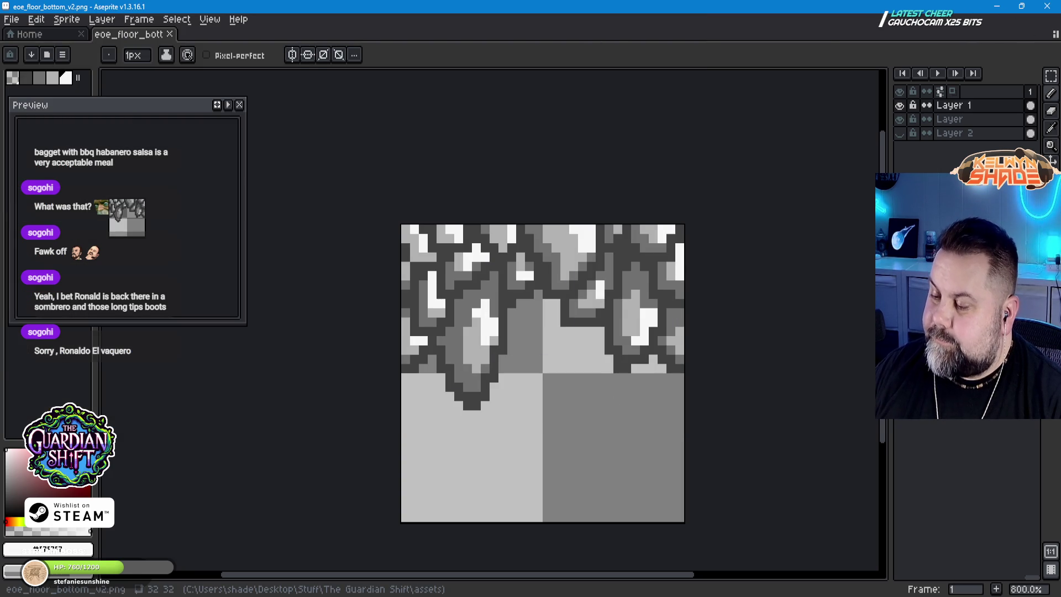
key("alt+Tab")
double_click(480, 297)
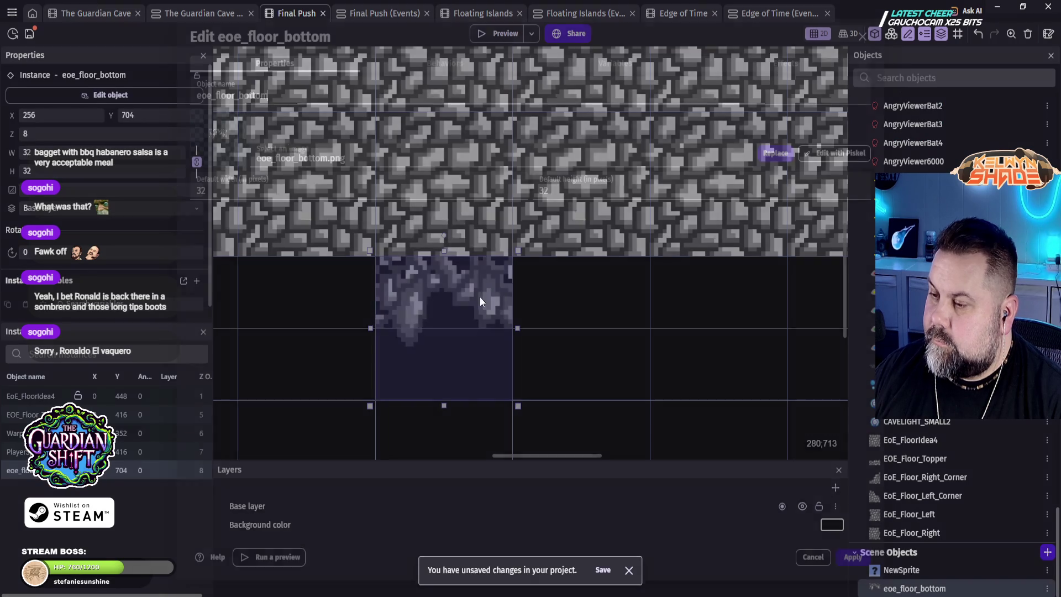
Step: Start replacing the eoe_floor_bottom image with a file from the device, browsing the assets folder
left_click(223, 136)
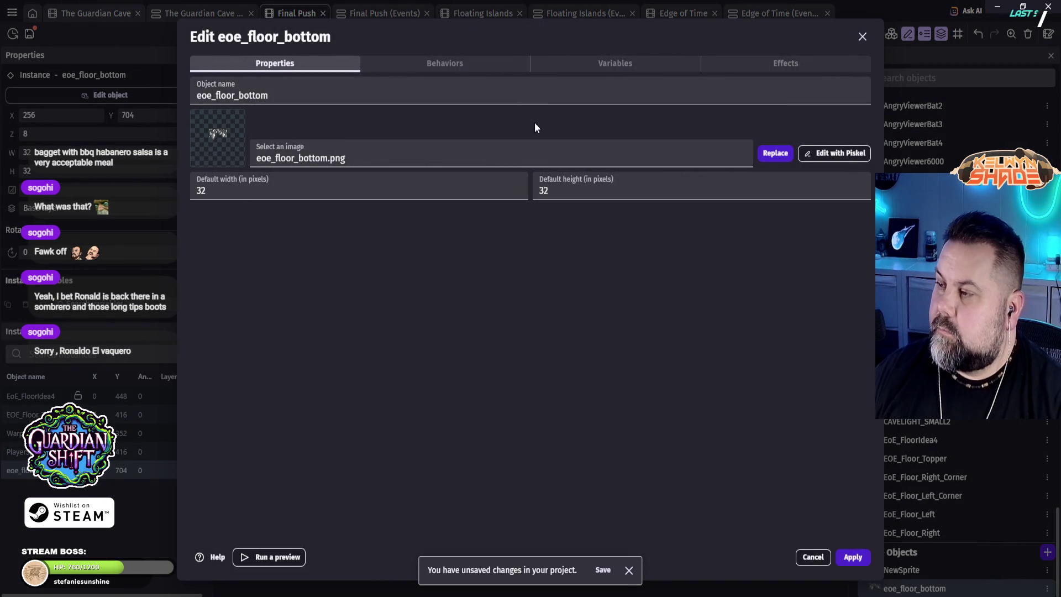
left_click(775, 154)
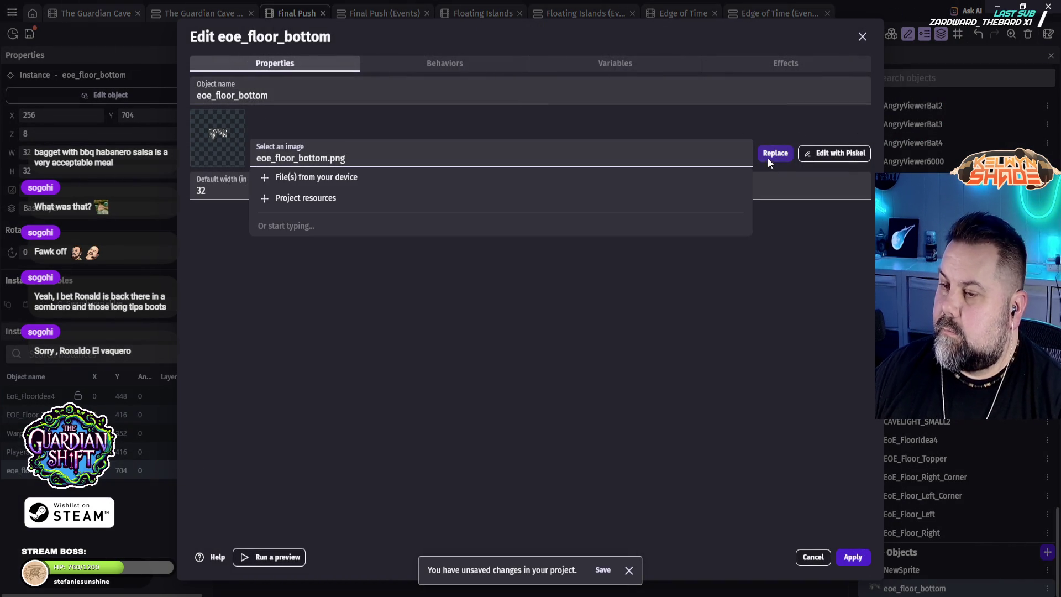
left_click(337, 178)
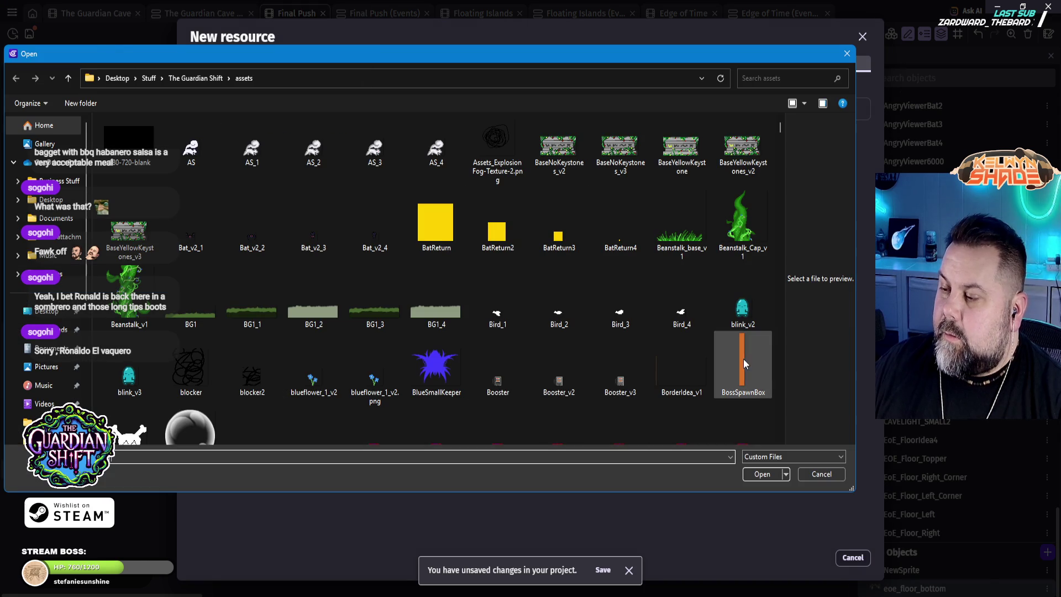
scroll(590, 392, "down", 15)
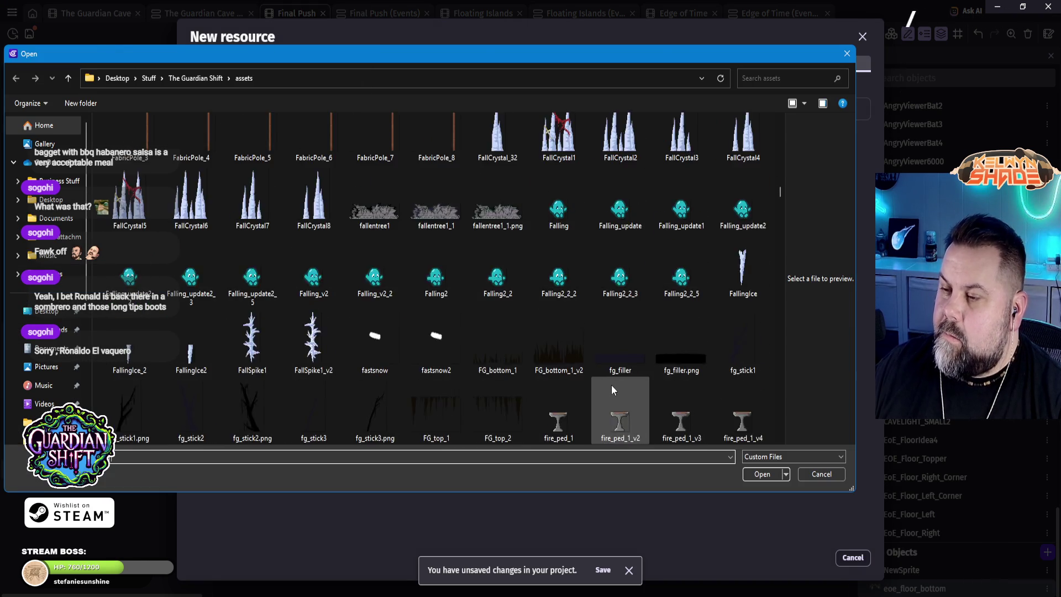
scroll(612, 385, "up", 2)
scroll(615, 378, "up", 3)
scroll(615, 380, "down", 10)
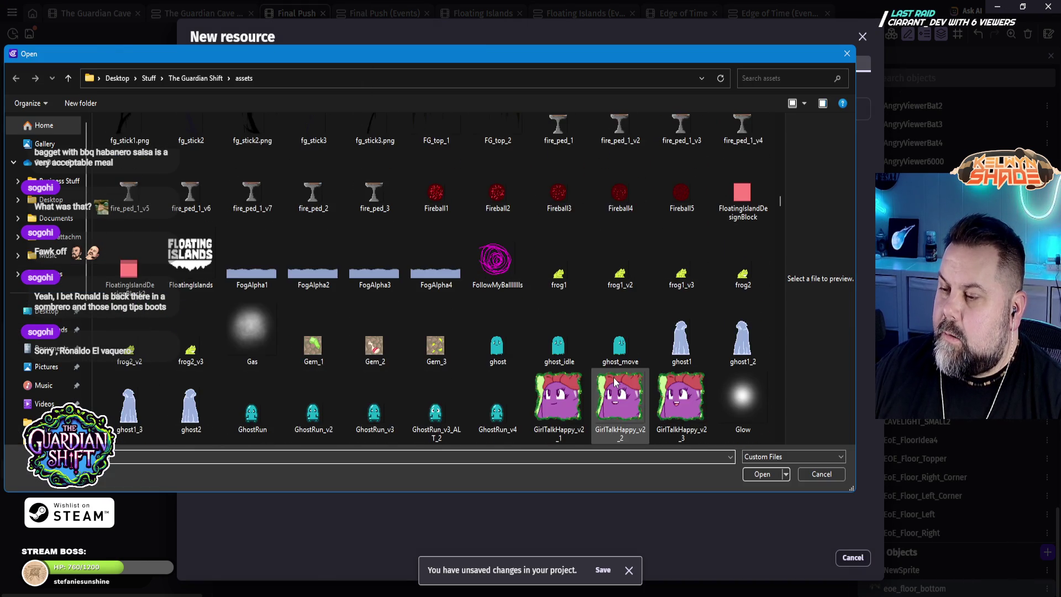
scroll(615, 380, "up", 5)
scroll(613, 377, "down", 15)
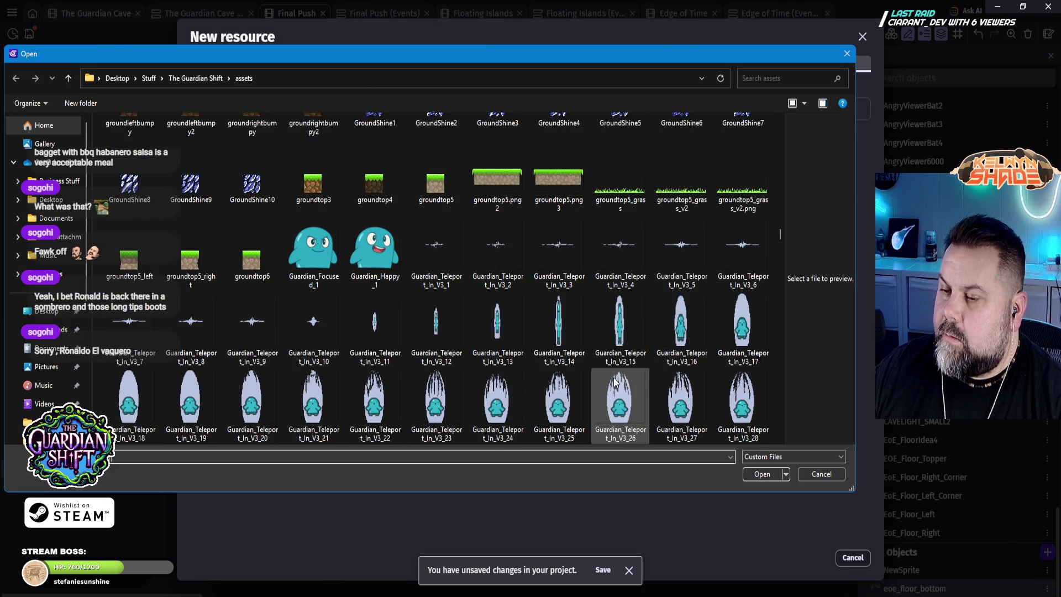
scroll(614, 377, "up", 5)
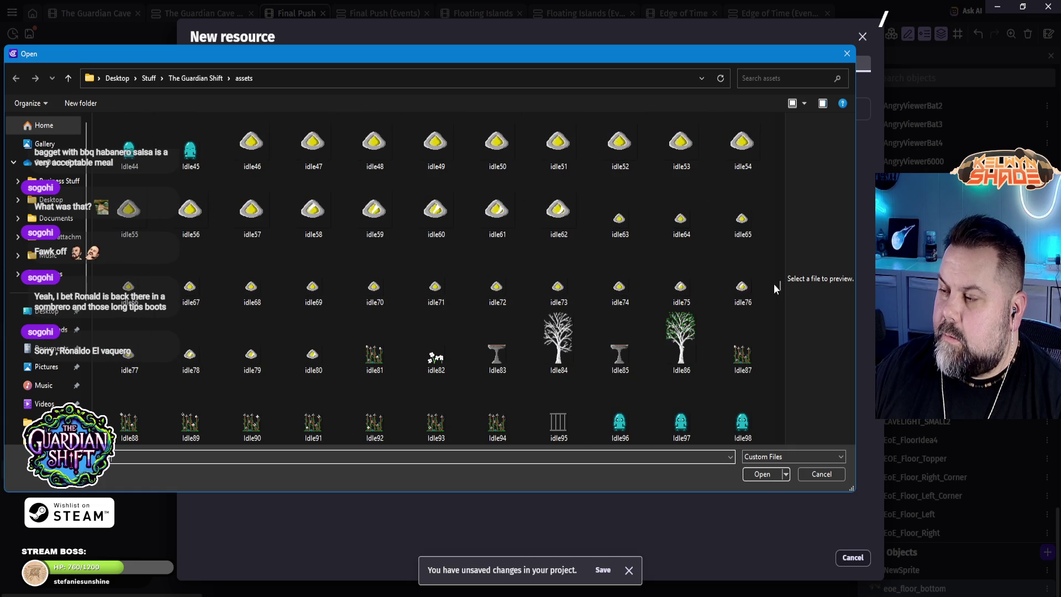
mouse_move(782, 288)
left_mouse_down()
mouse_move(781, 126)
mouse_move(784, 203)
mouse_move(772, 214)
mouse_move(795, 435)
mouse_move(795, 124)
left_mouse_up()
scroll(694, 299, "down", 15)
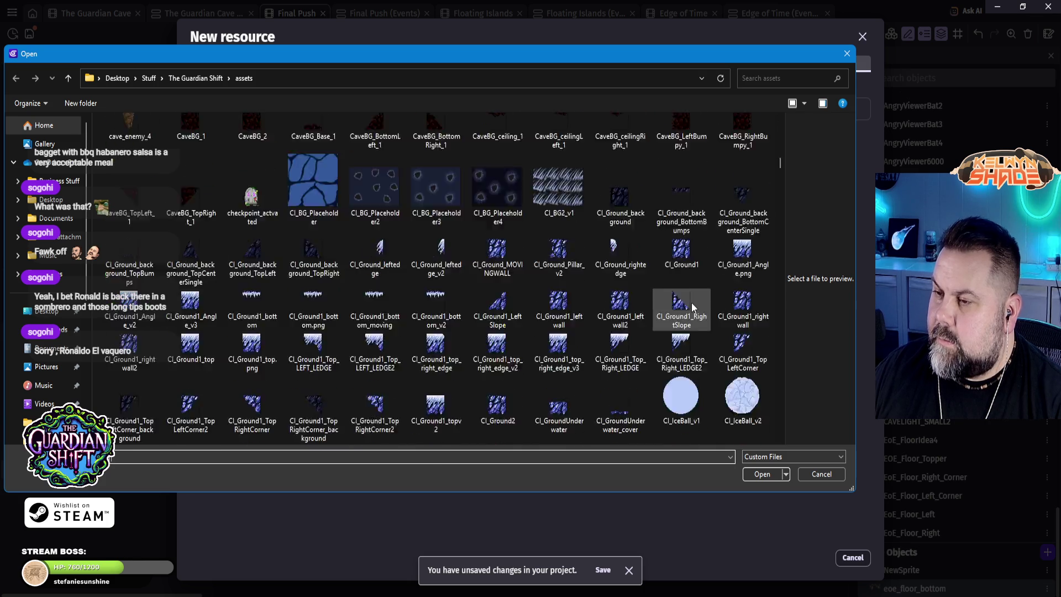
scroll(683, 304, "down", 6)
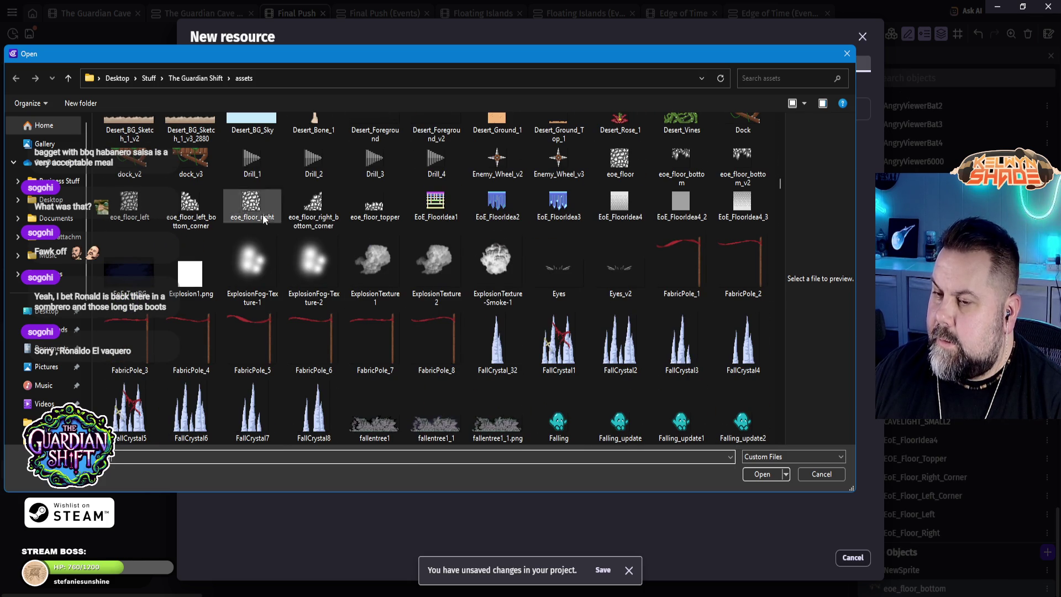
Step: Load eoe_floor_bottom_v2.png as the object's image and apply the change
left_click(673, 157)
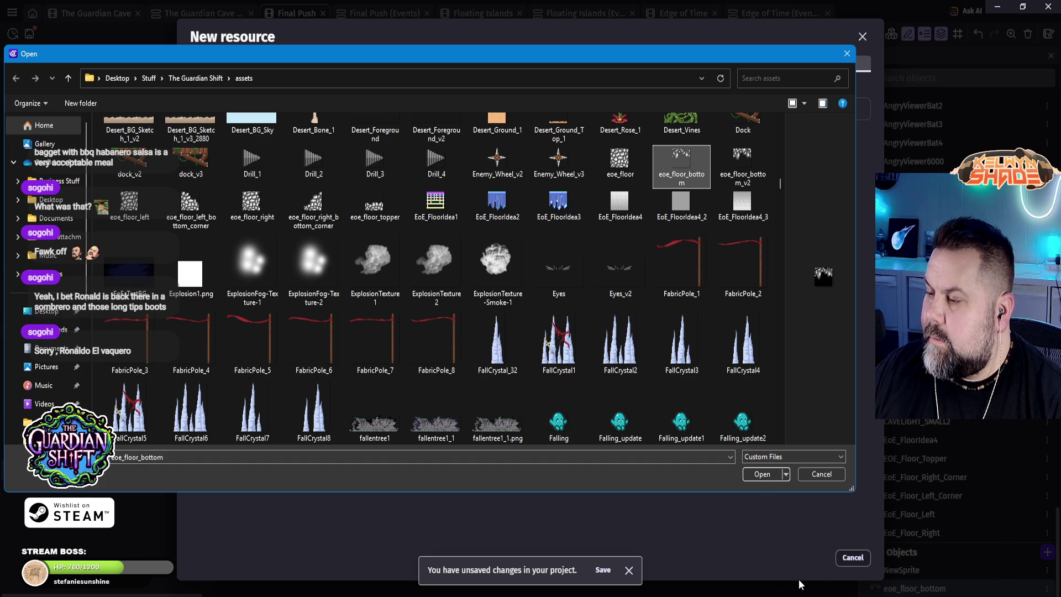
key("Right")
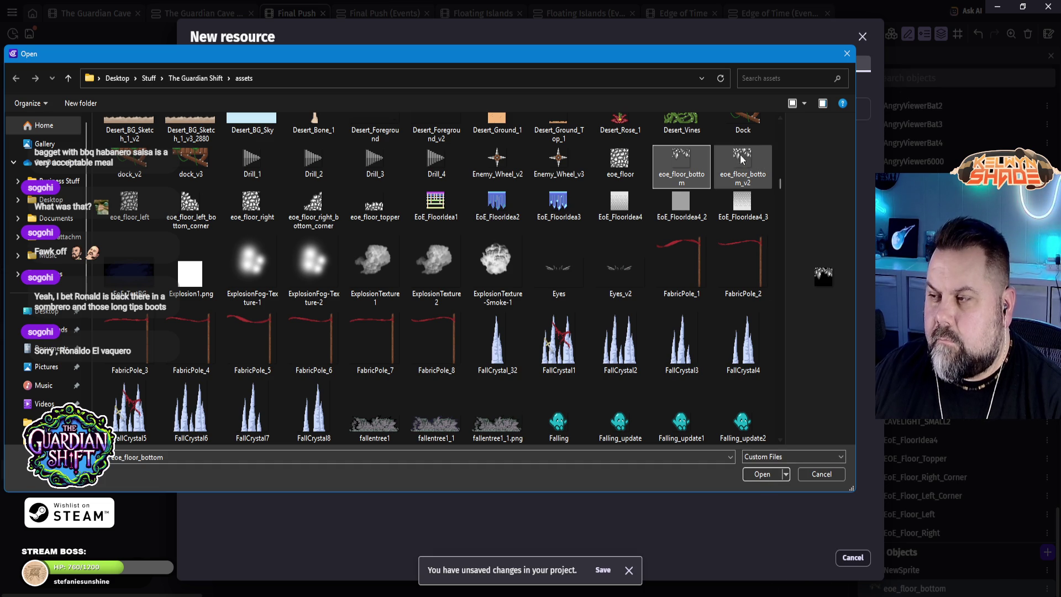
left_click(762, 474)
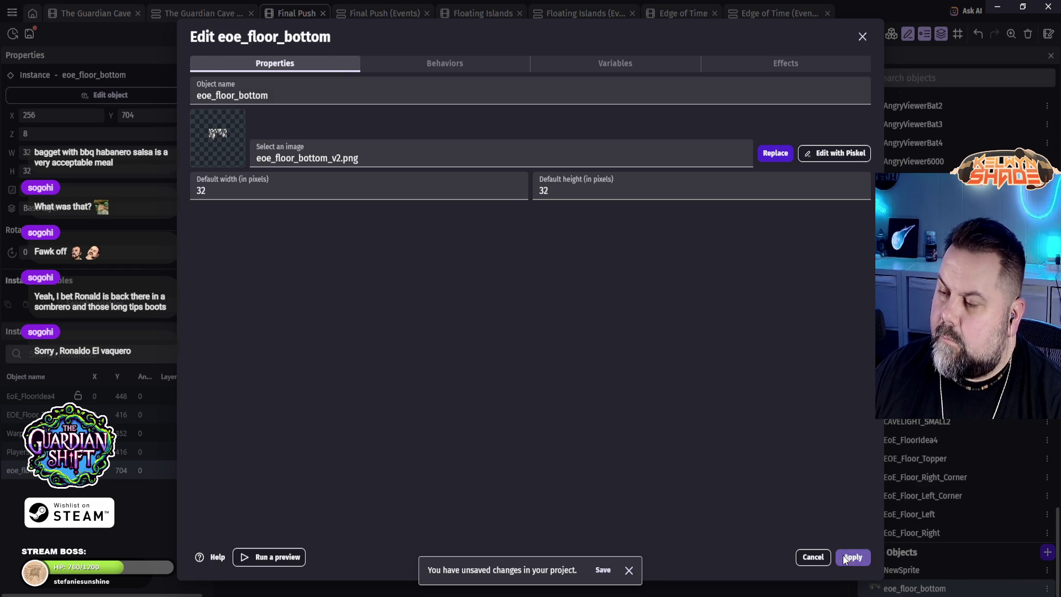
left_click(849, 557)
Step: Select the eoe_floor_bottom strip and widen it rightward to 512 pixels
left_click(574, 230)
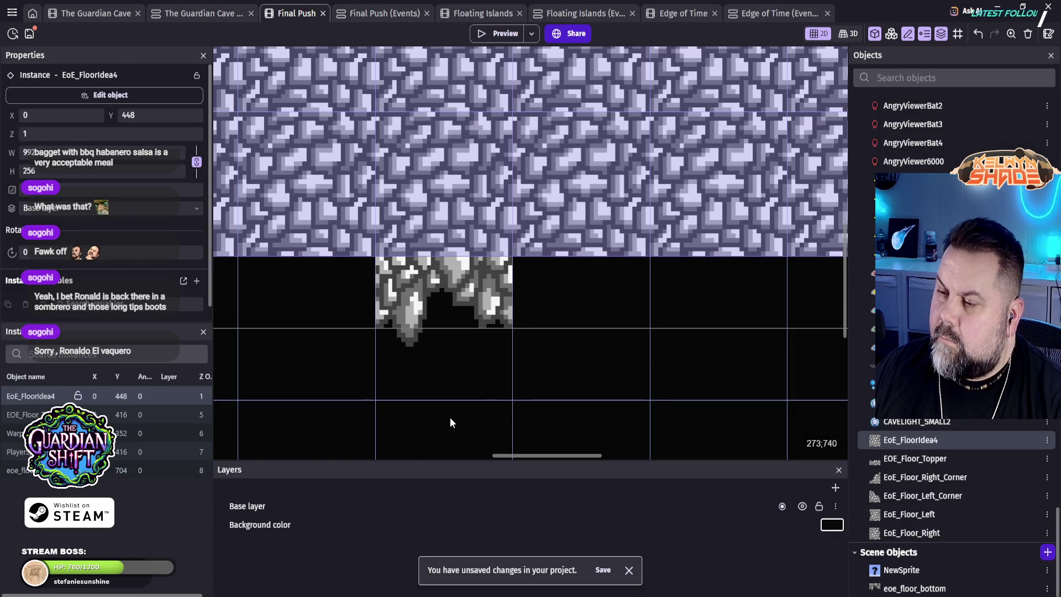
left_click(450, 418)
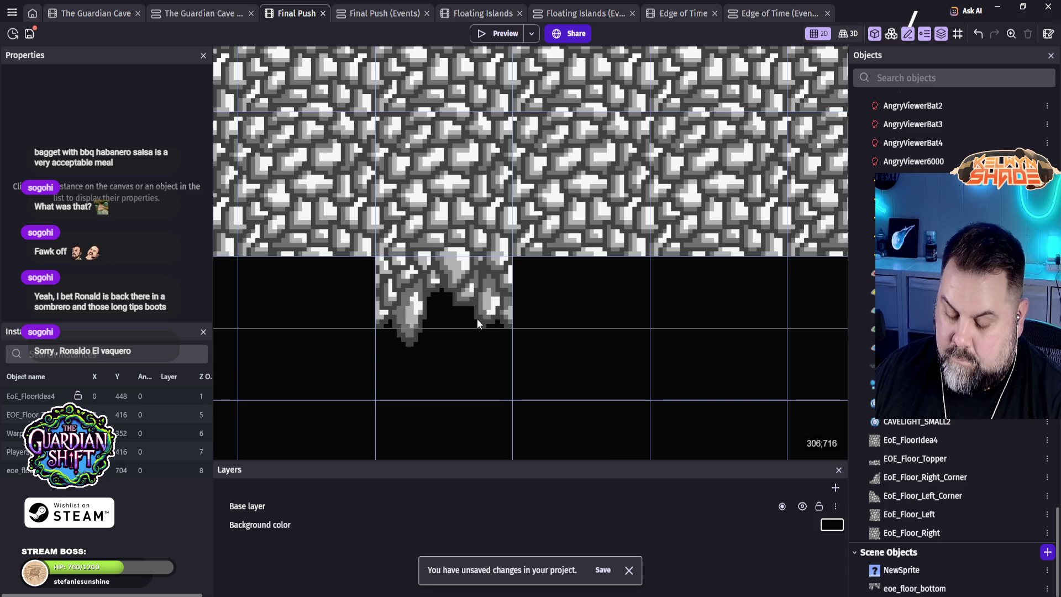
left_click(426, 305)
left_click_drag(516, 329, 750, 324)
scroll(423, 323, "down", 8)
scroll(463, 300, "down", 4)
left_click_drag(507, 372, 814, 373)
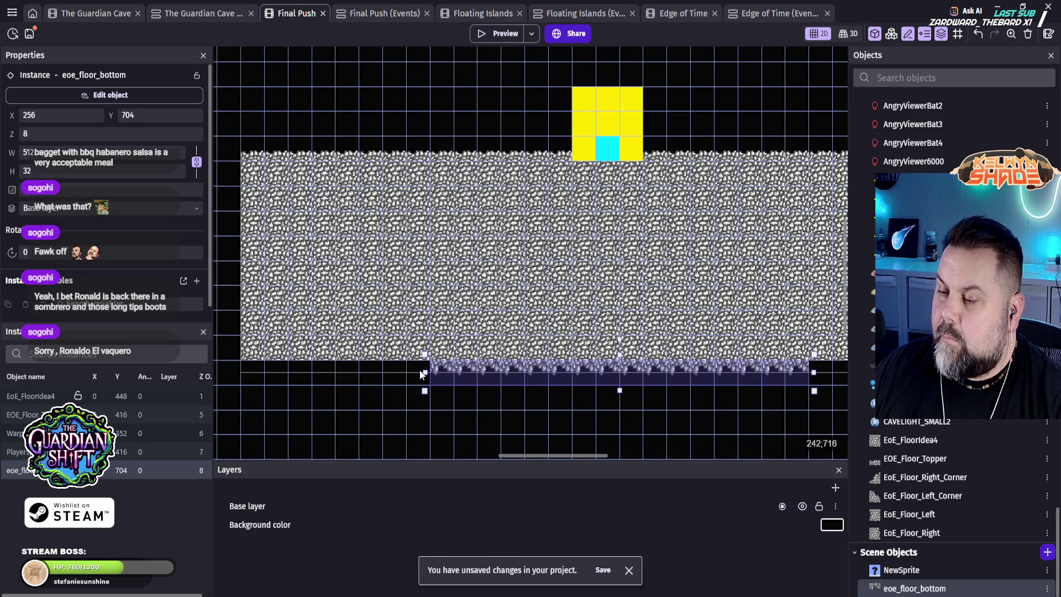
Step: Extend the strip left to X 0 and right to the floor's end, then deselect it
mouse_move(426, 372)
left_mouse_down()
mouse_move(293, 367)
mouse_move(240, 381)
left_mouse_up()
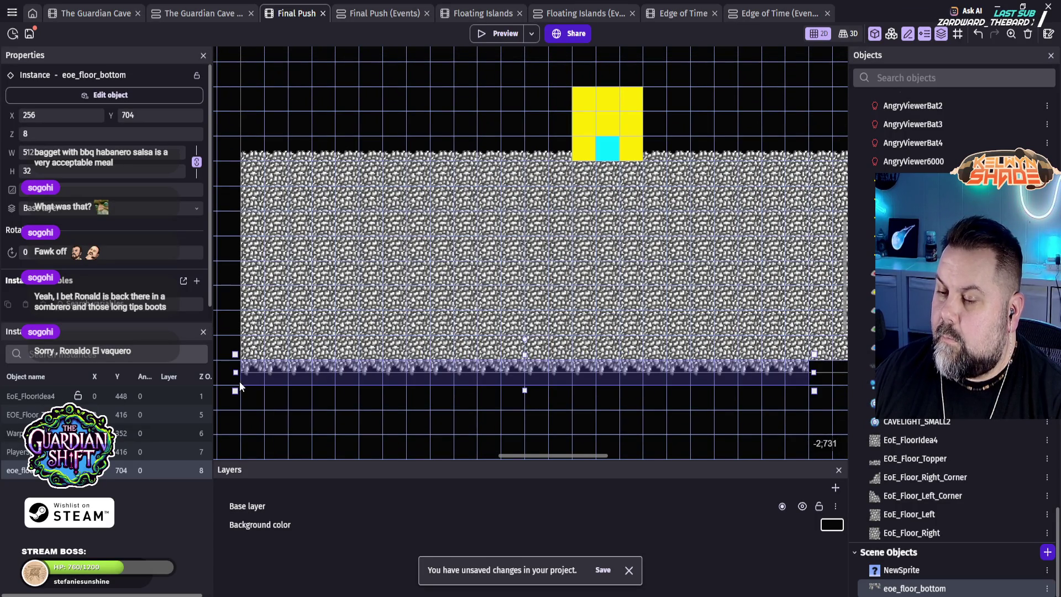
scroll(429, 307, "right", 5)
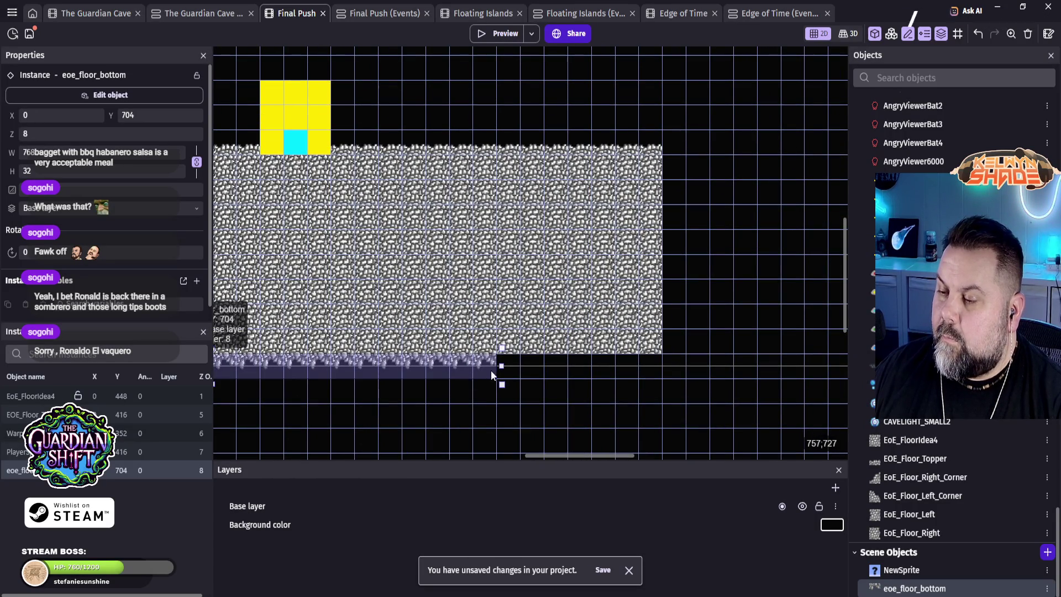
left_click_drag(502, 366, 658, 359)
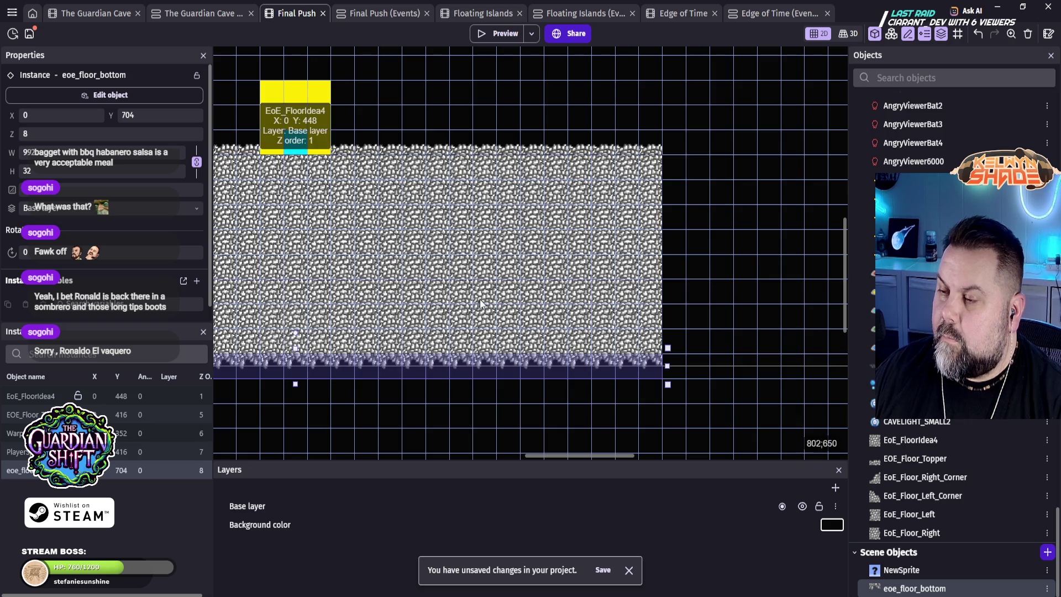
scroll(523, 313, "left", 6)
scroll(523, 313, "up", 3)
scroll(522, 313, "down", 2)
left_click(399, 103)
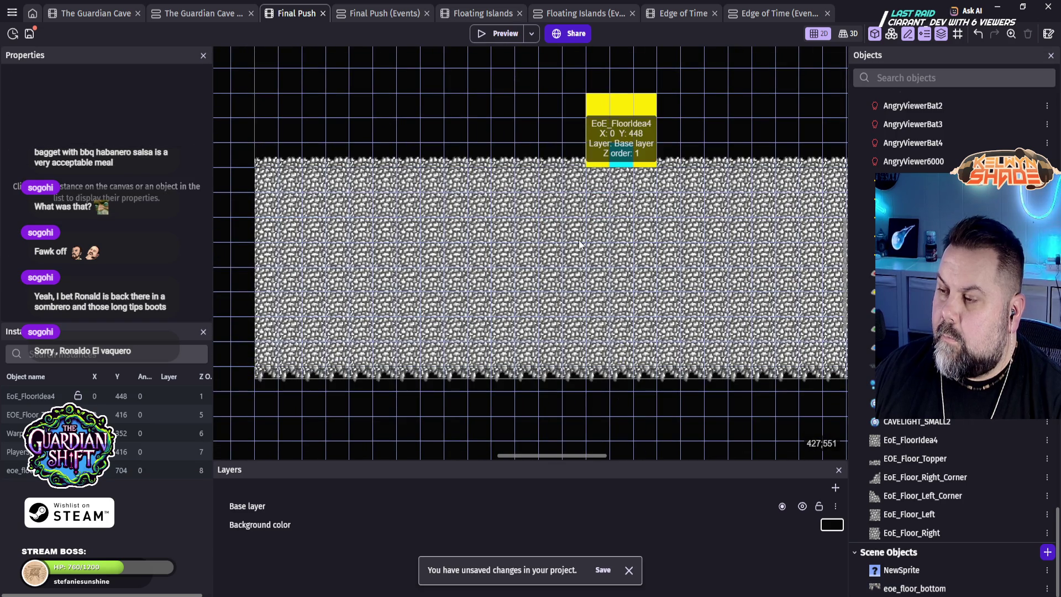
scroll(419, 264, "left", 5)
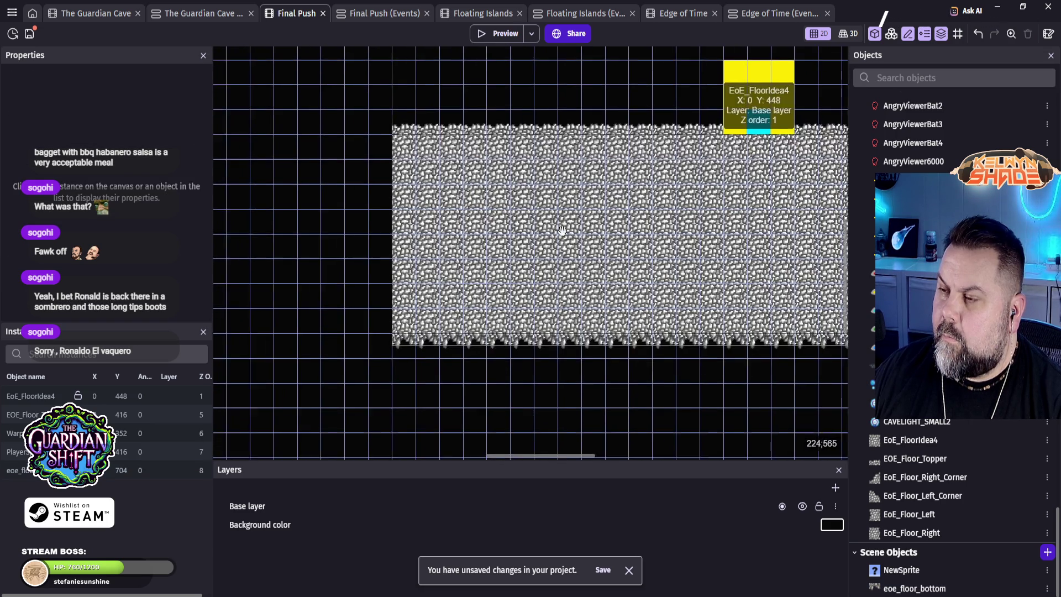
scroll(484, 201, "up", 3)
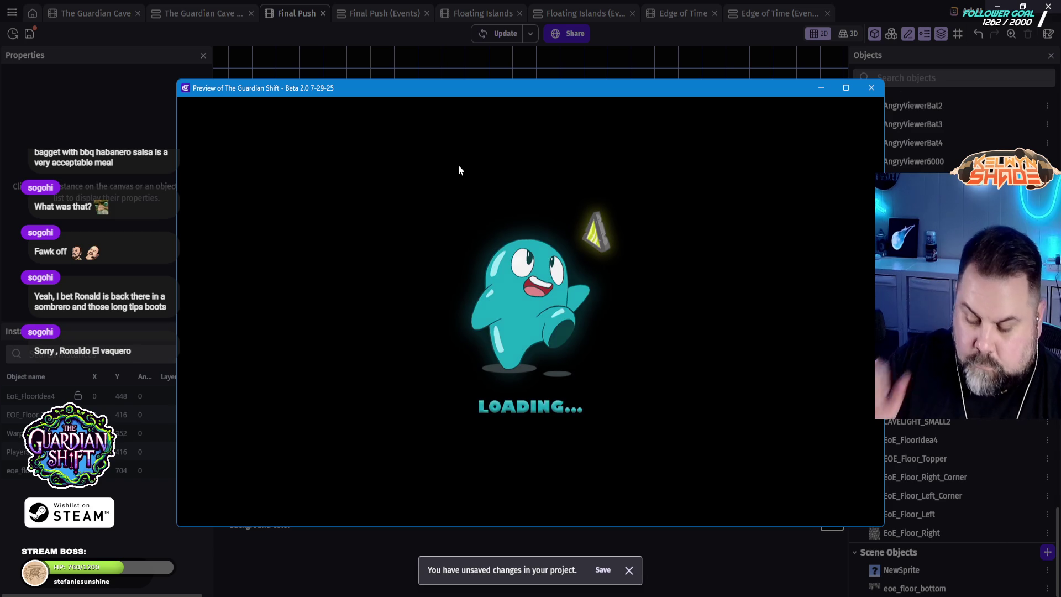
Step: Exit fullscreen, close the Final Push preview window, and dismiss the diagnostic report
key("super")
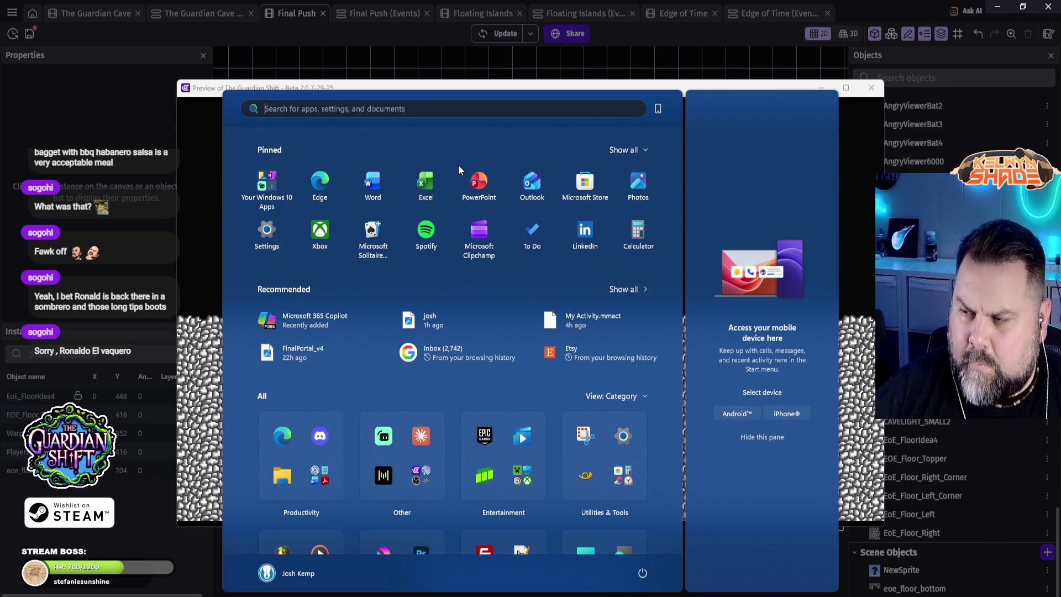
left_click(866, 144)
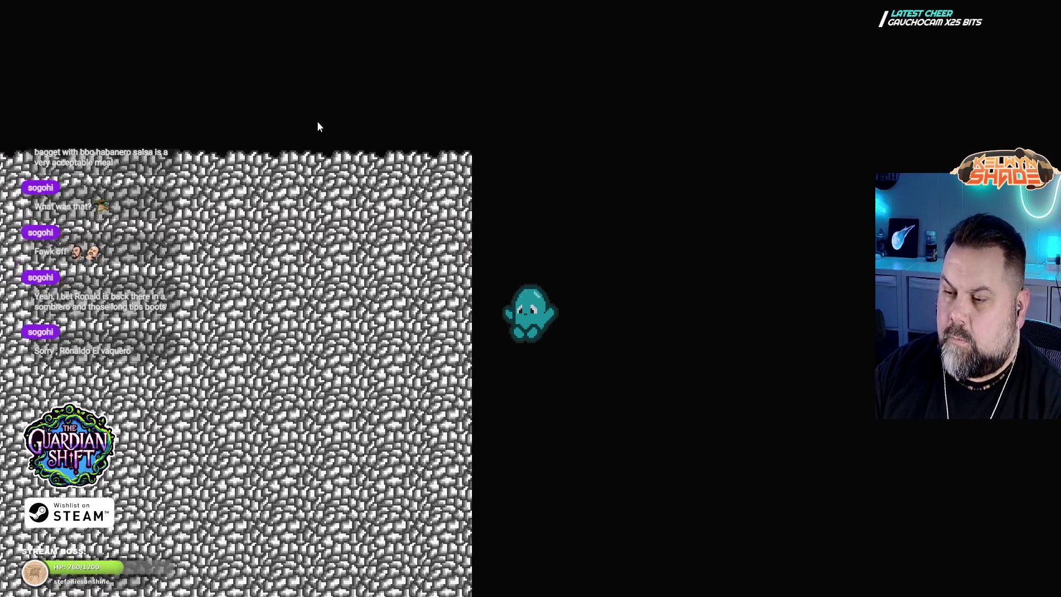
key("Escape")
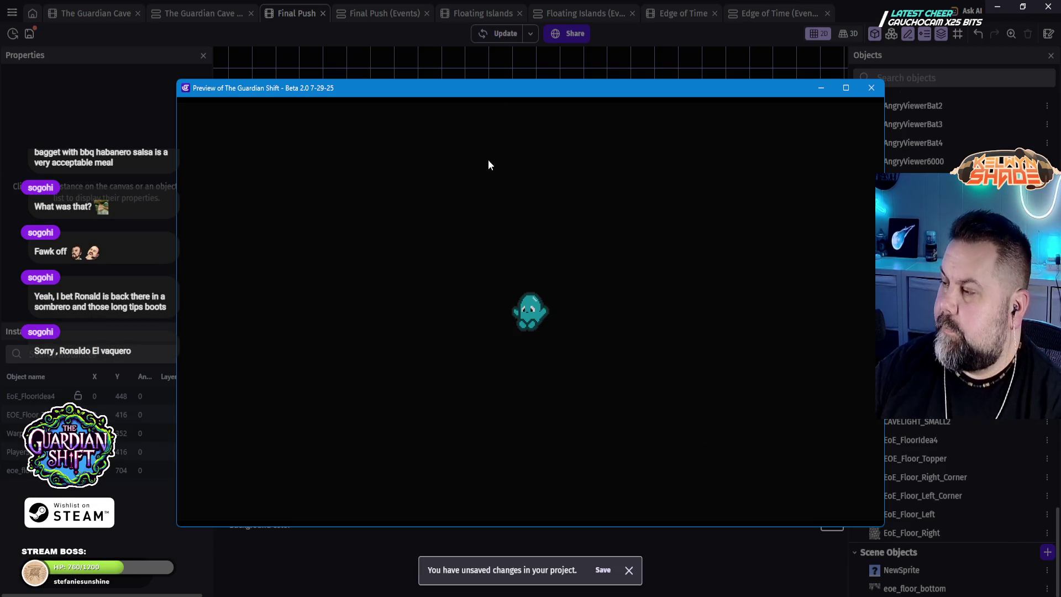
left_click(862, 88)
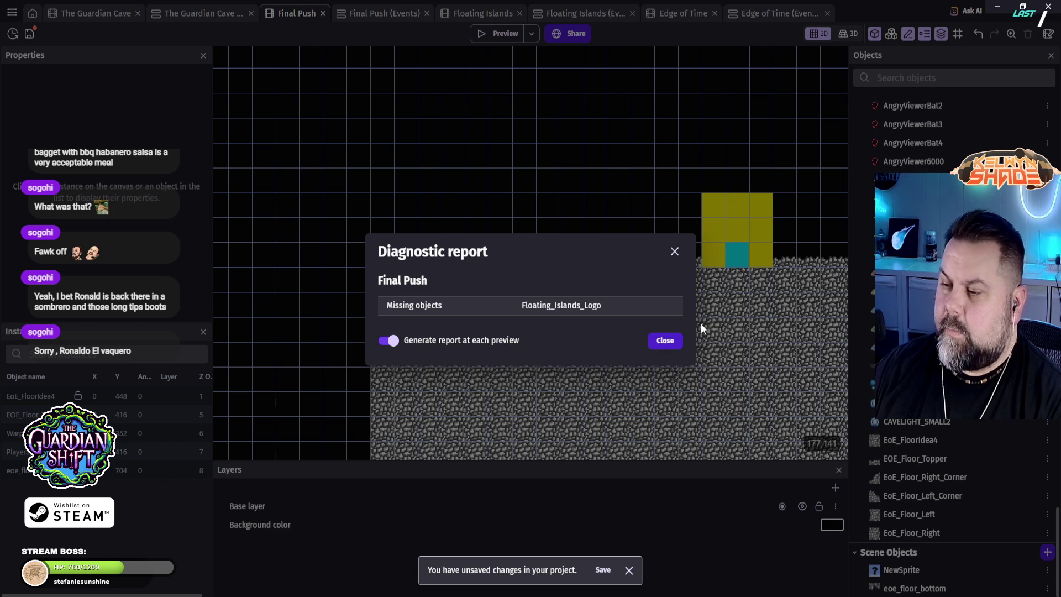
left_click(665, 341)
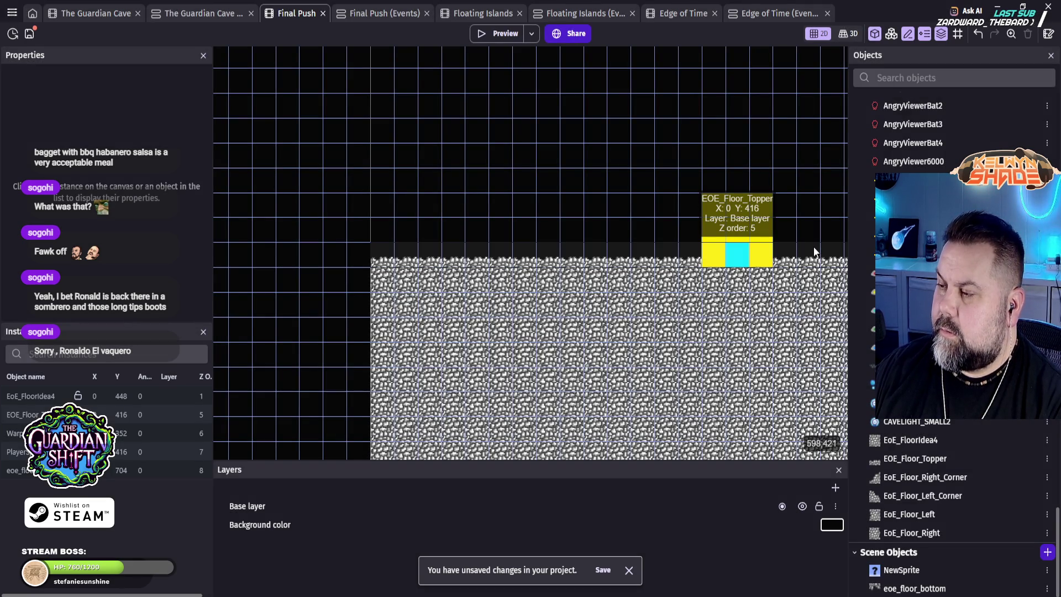
Step: Move Warp_In_Spawn to Y 256 and PlayerSpawn to Y 320, then preview and close the test run
left_click_drag(737, 227, 749, 155)
left_click_drag(732, 259, 737, 185)
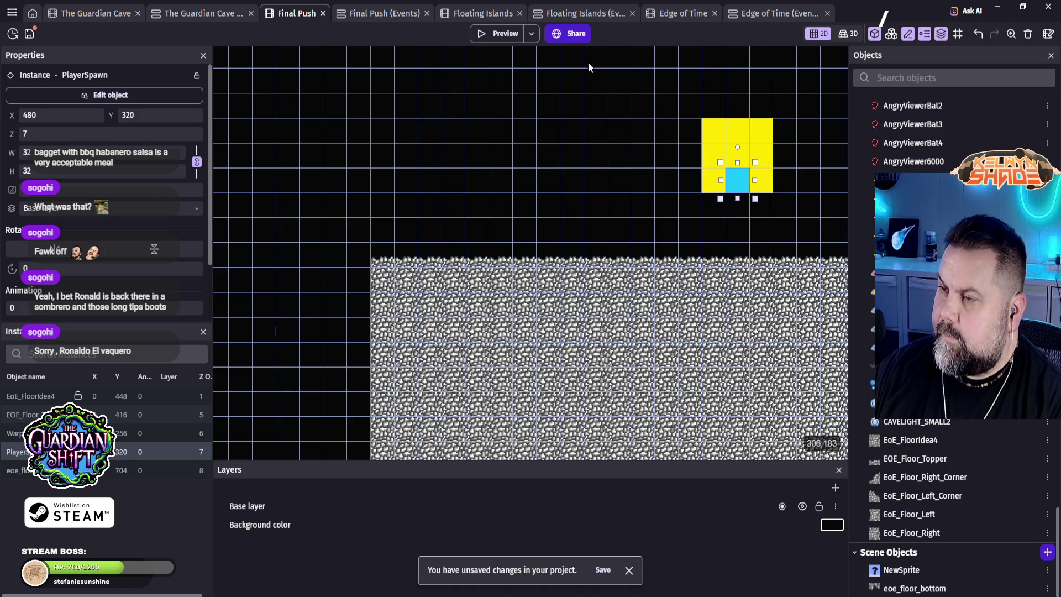
left_click(495, 36)
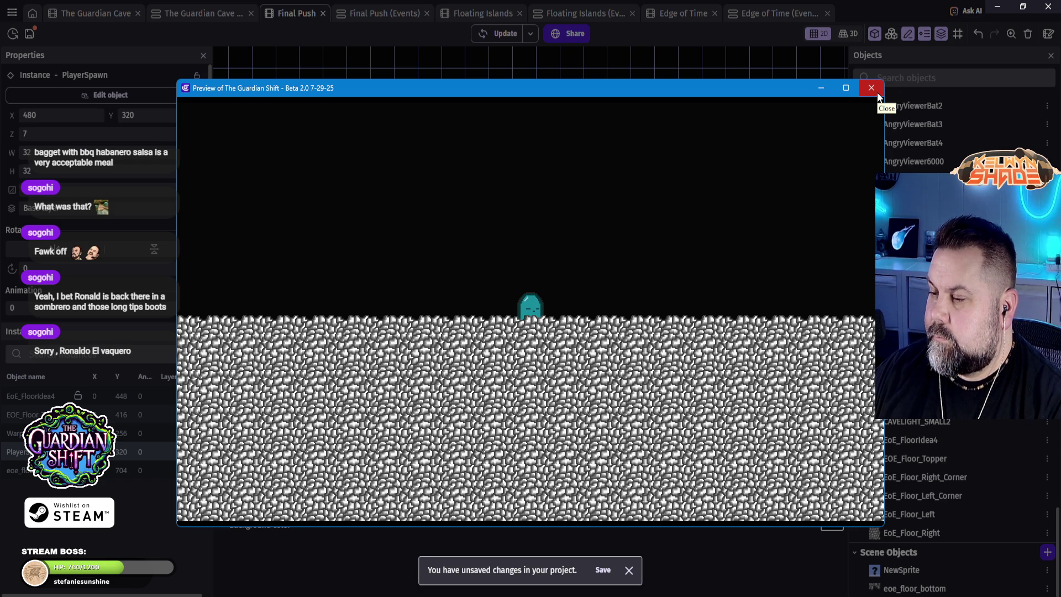
left_click(872, 89)
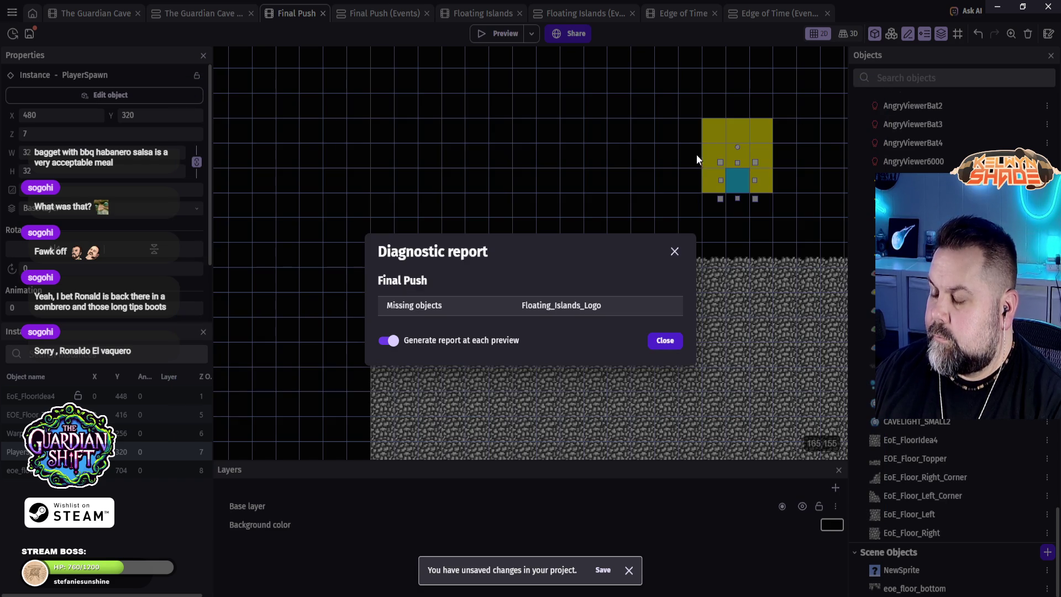
left_click(667, 342)
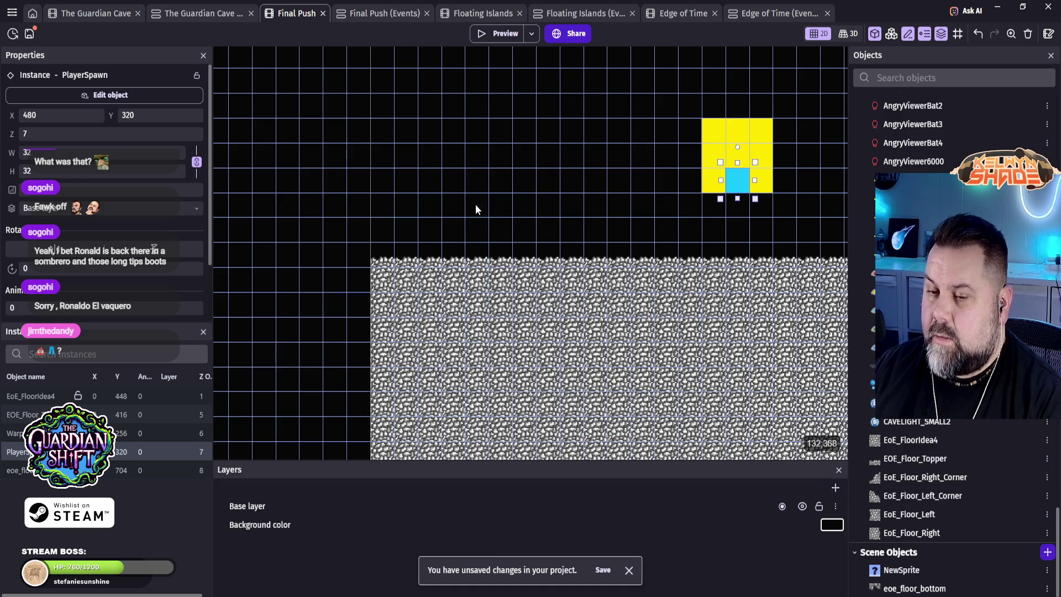
Step: Reselect PlayerSpawn to check its position, pan the canvas, and switch to the Edge of Time events
left_click(784, 218)
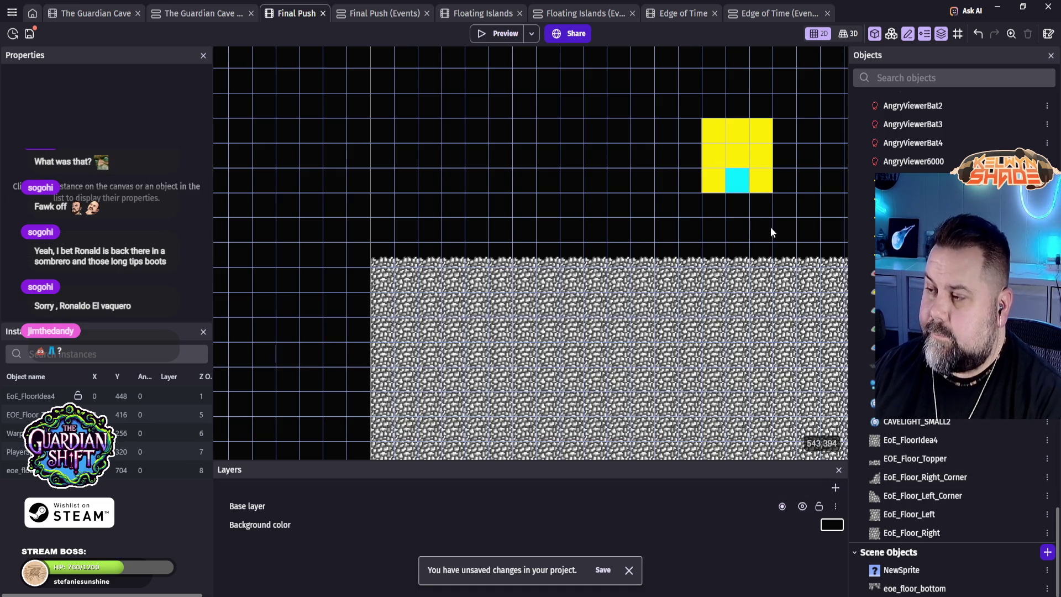
left_click(737, 183)
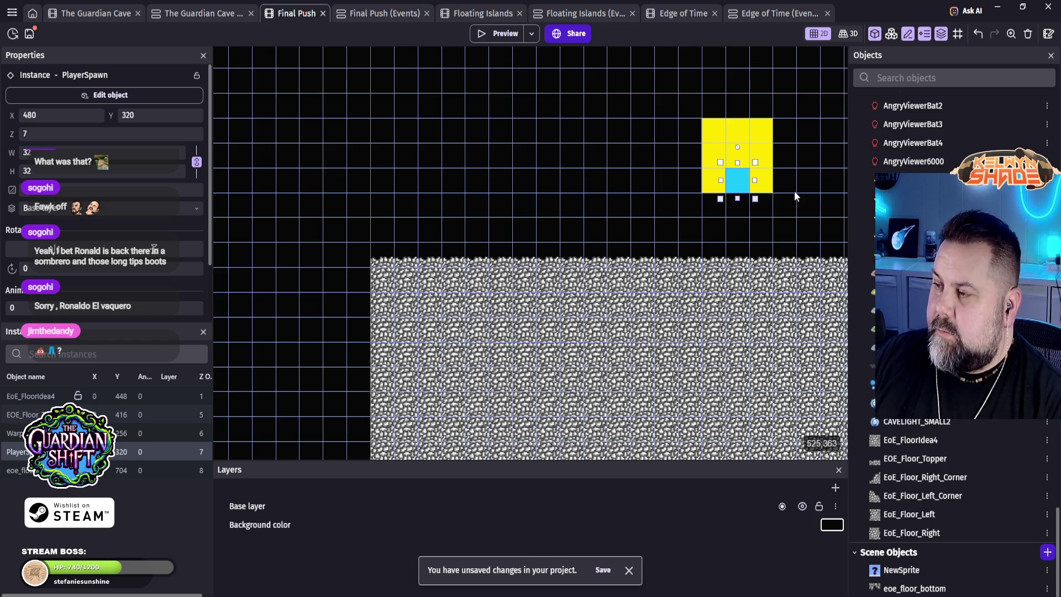
mouse_move(793, 221)
left_mouse_down()
mouse_move(515, 253)
mouse_move(606, 239)
mouse_move(507, 230)
mouse_move(588, 173)
mouse_move(656, 166)
mouse_move(614, 181)
left_mouse_up()
scroll(529, 241, "down", 3)
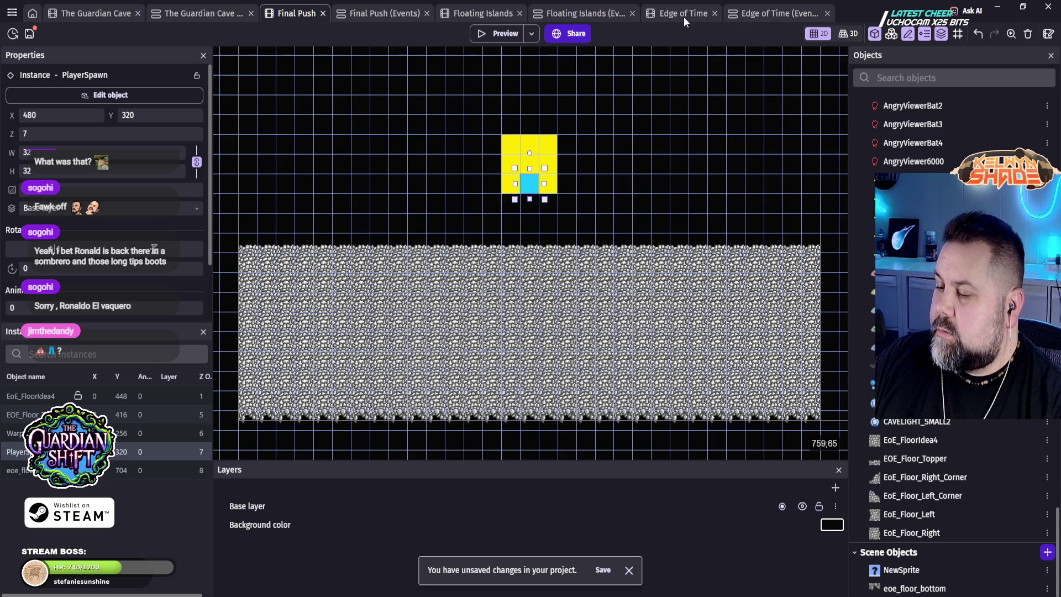
left_click(752, 16)
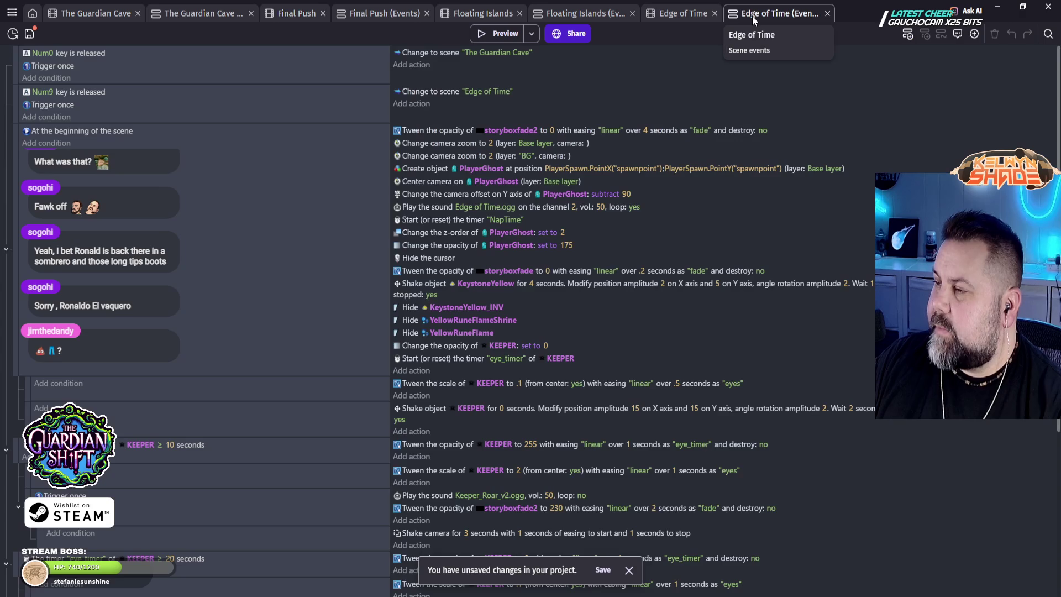
Step: Switch to the Edge of Time scene layout, launch its preview, and exit fullscreen
left_click(681, 15)
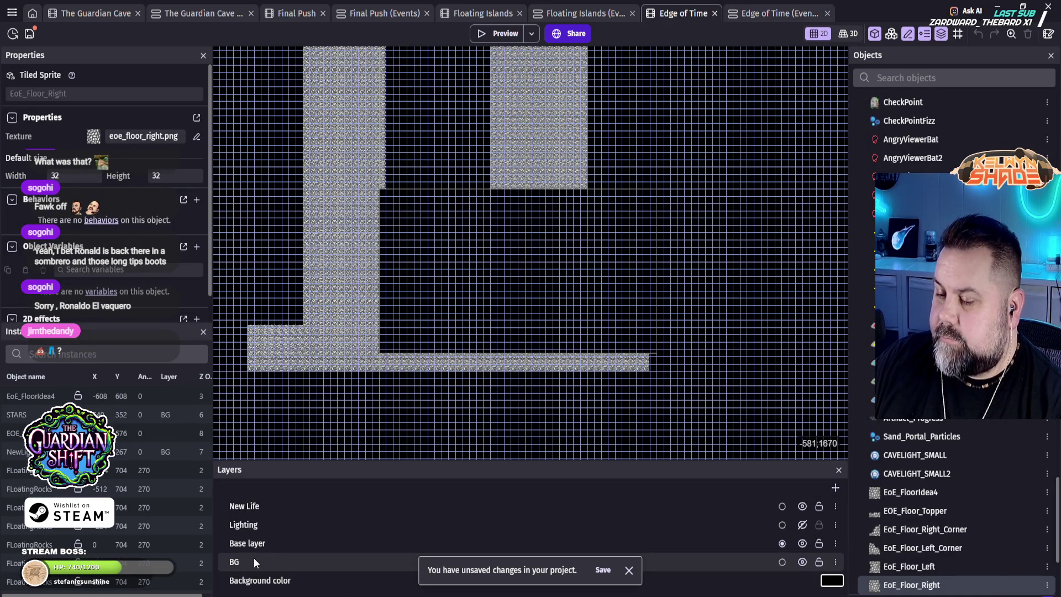
left_click(501, 32)
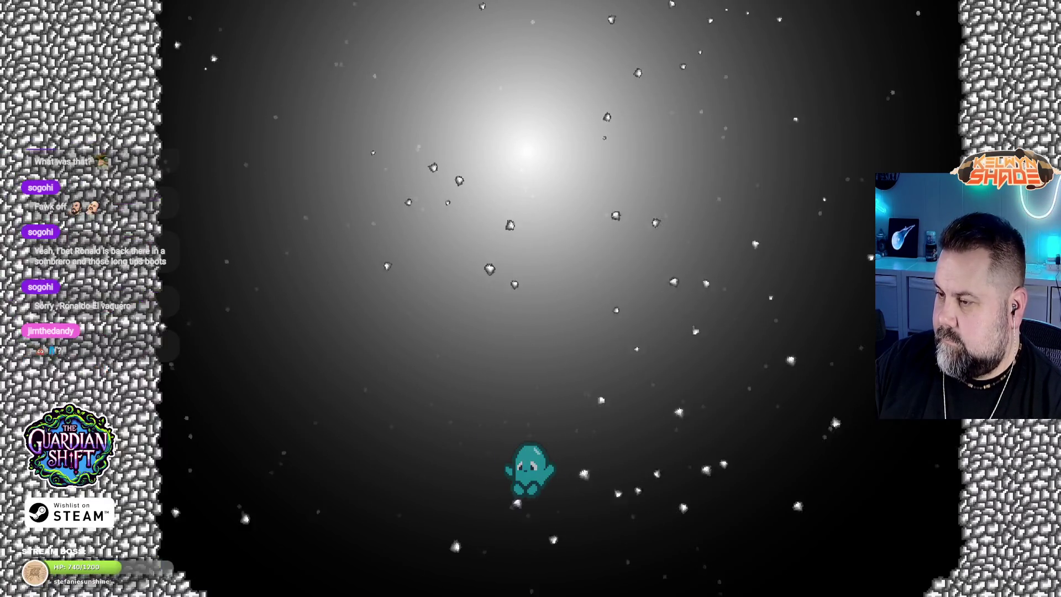
key("Escape")
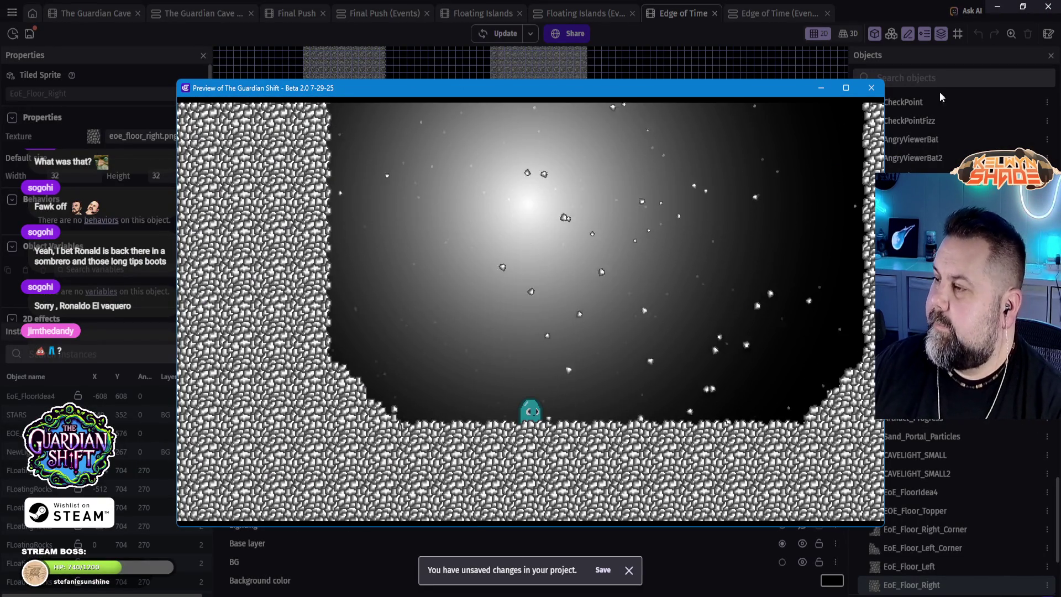
Step: Close the preview window and diagnostic report, then show the BG layer's properties
left_click(872, 87)
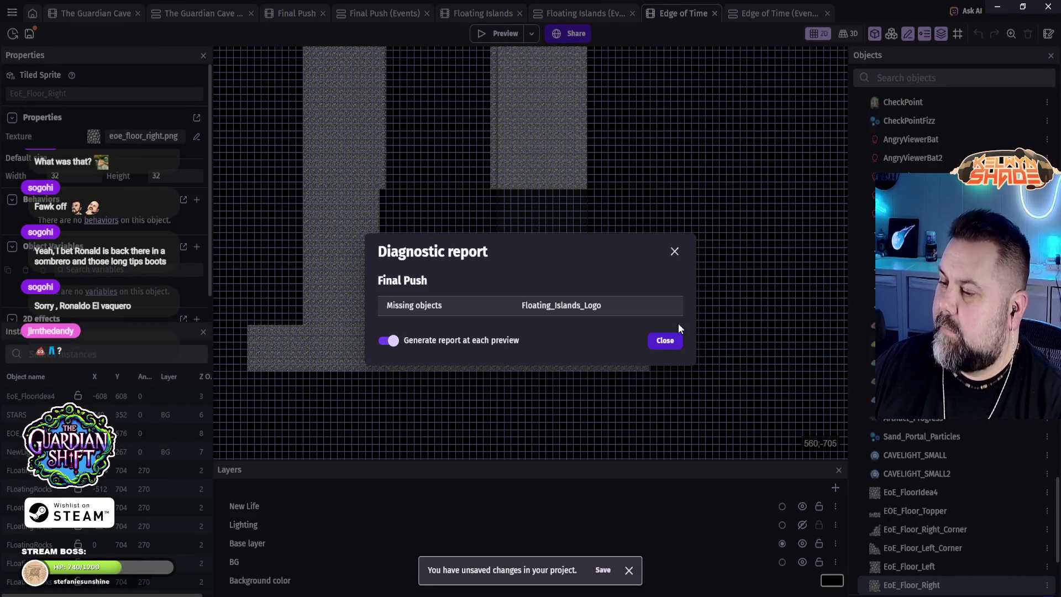
left_click(675, 251)
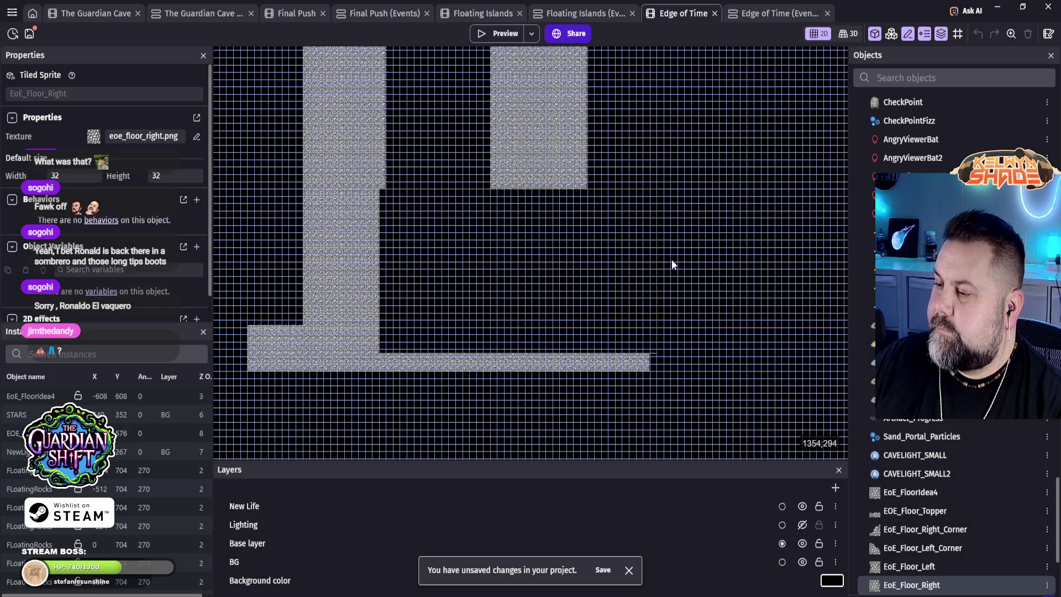
left_click(261, 565)
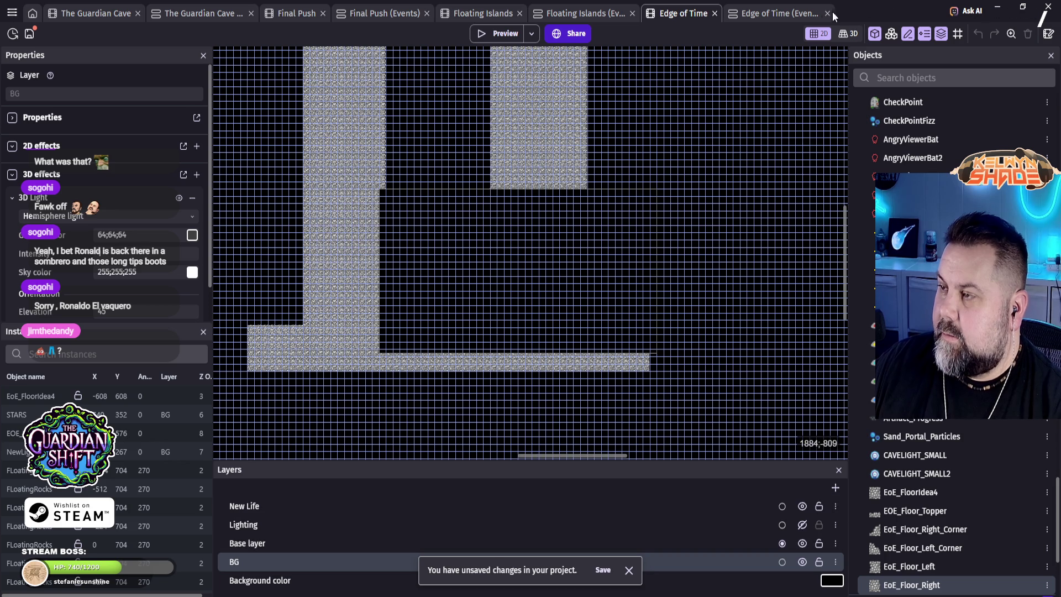
left_click(772, 12)
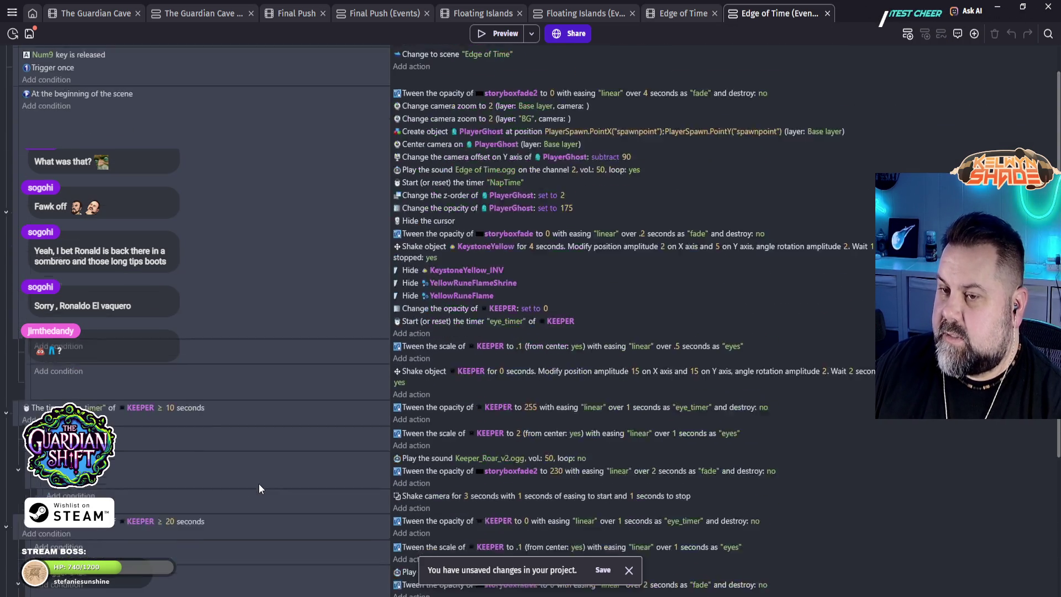
scroll(263, 488, "down", 5)
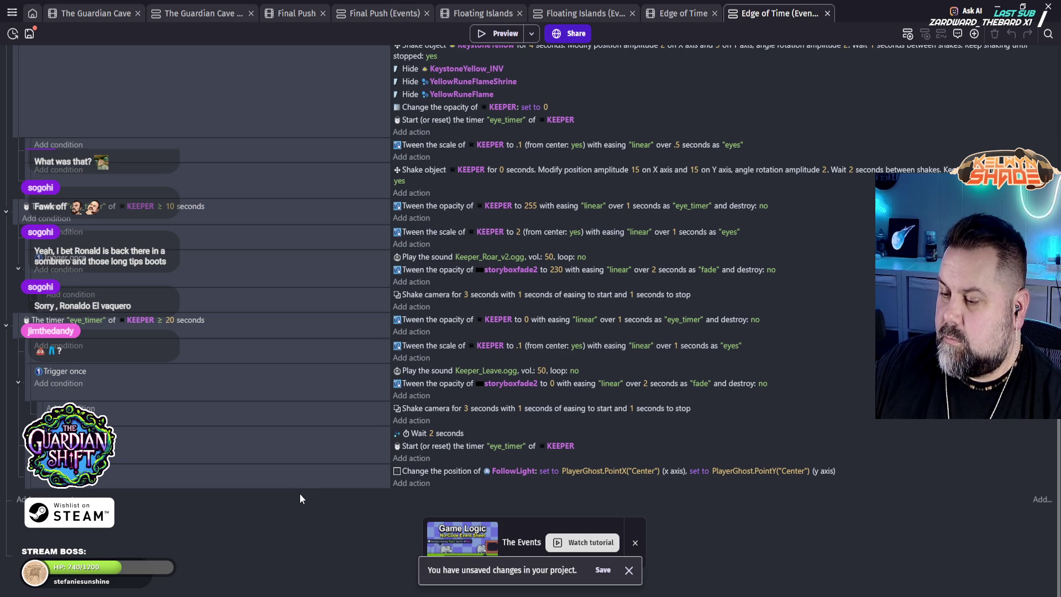
scroll(300, 495, "up", 4)
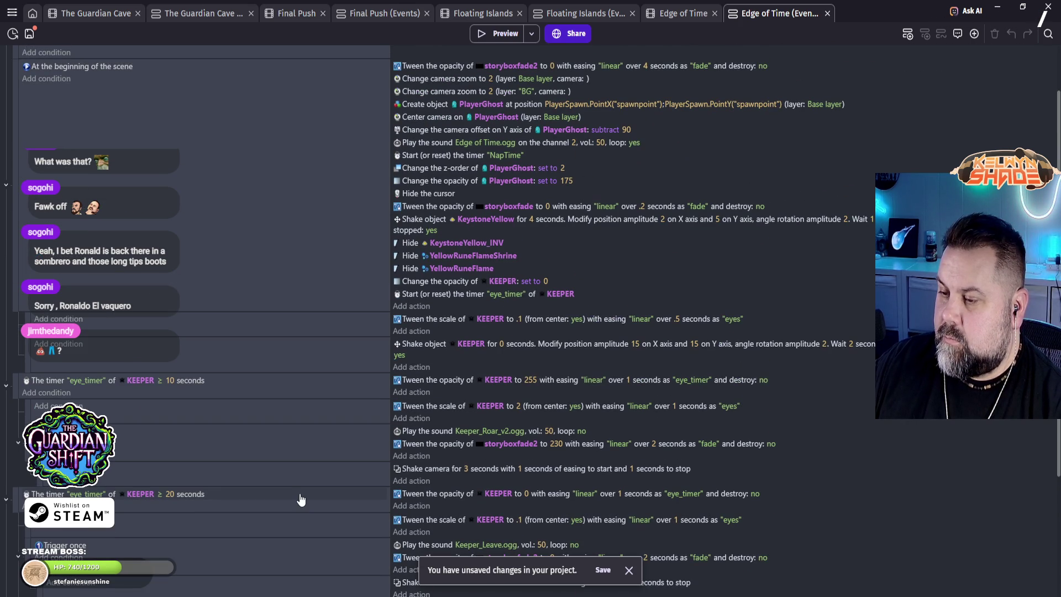
scroll(301, 500, "up", 2)
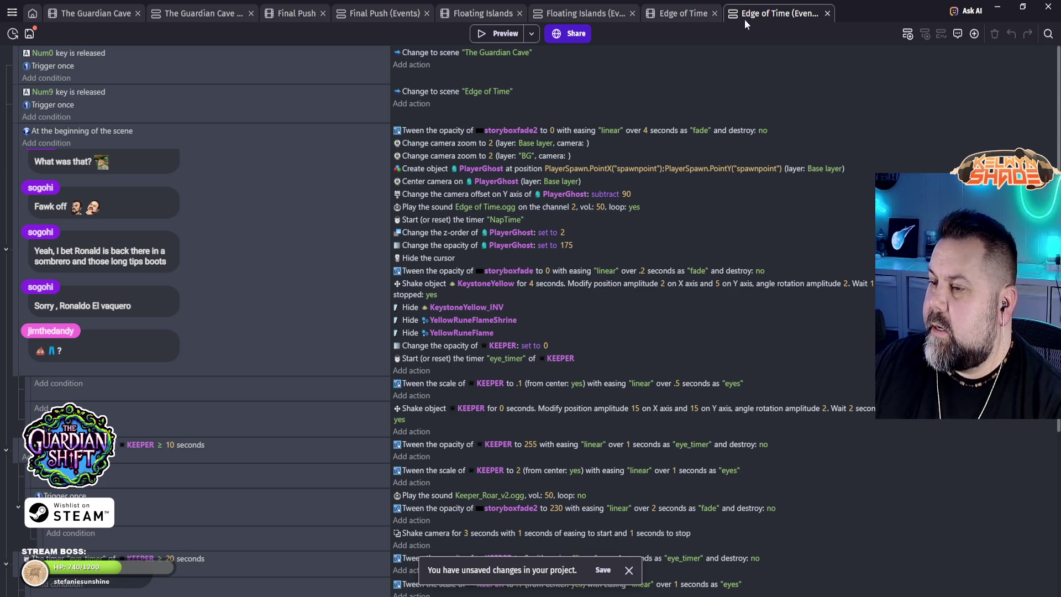
left_click(679, 18)
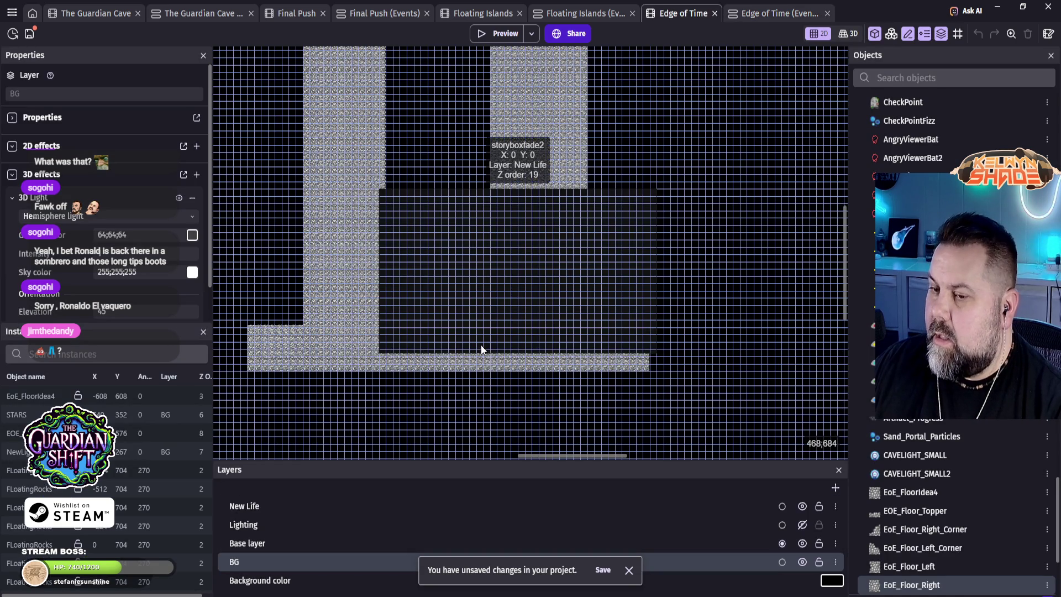
scroll(150, 470, "down", 5)
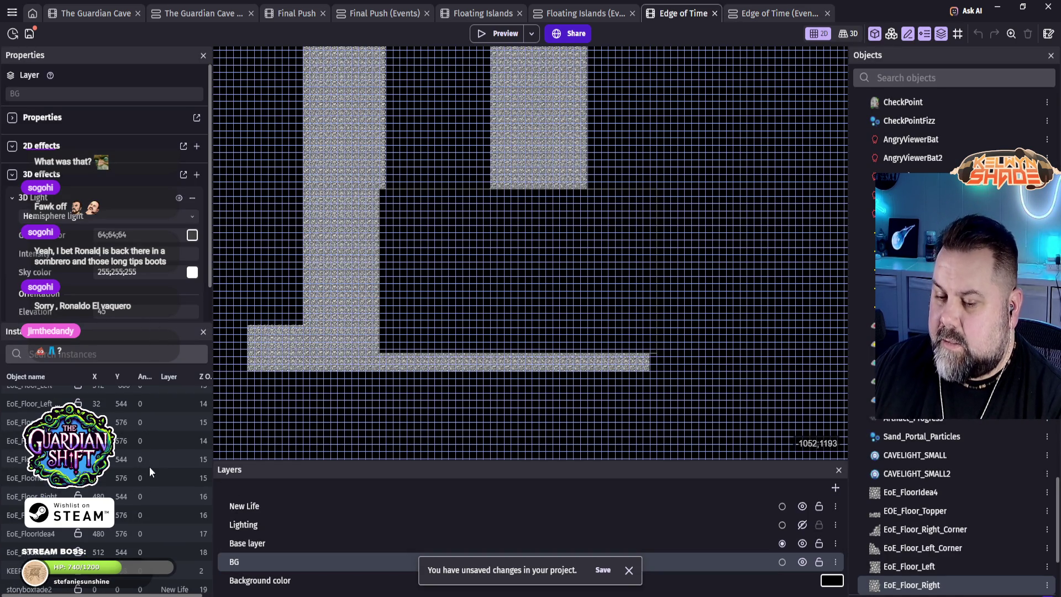
scroll(124, 551, "up", 5)
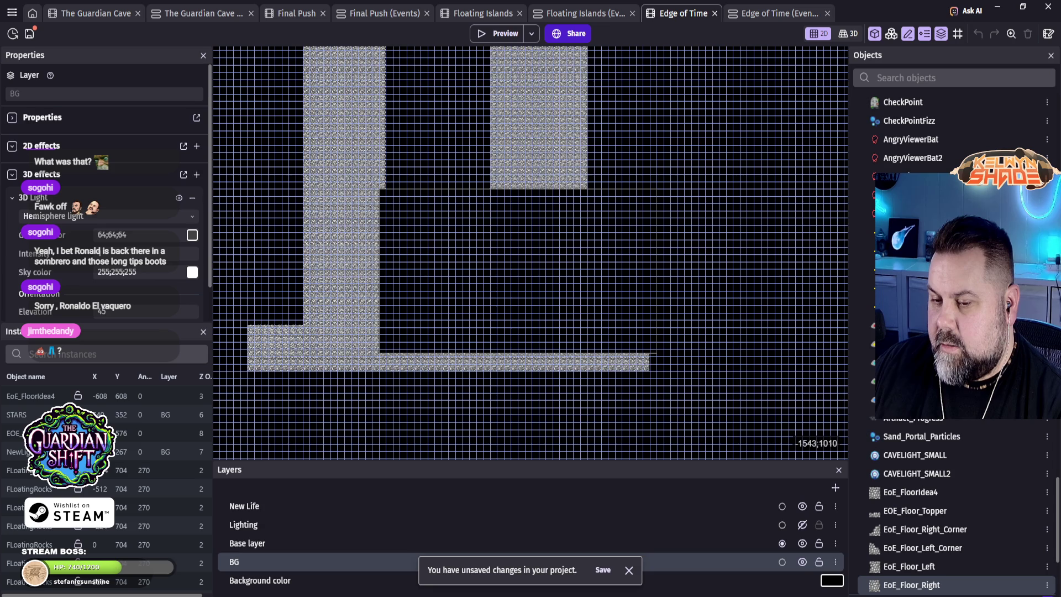
Step: Select STARS, hide the New Life layer, and nudge the tall EoE_FloorIdea4 tile slightly right
left_click(17, 414)
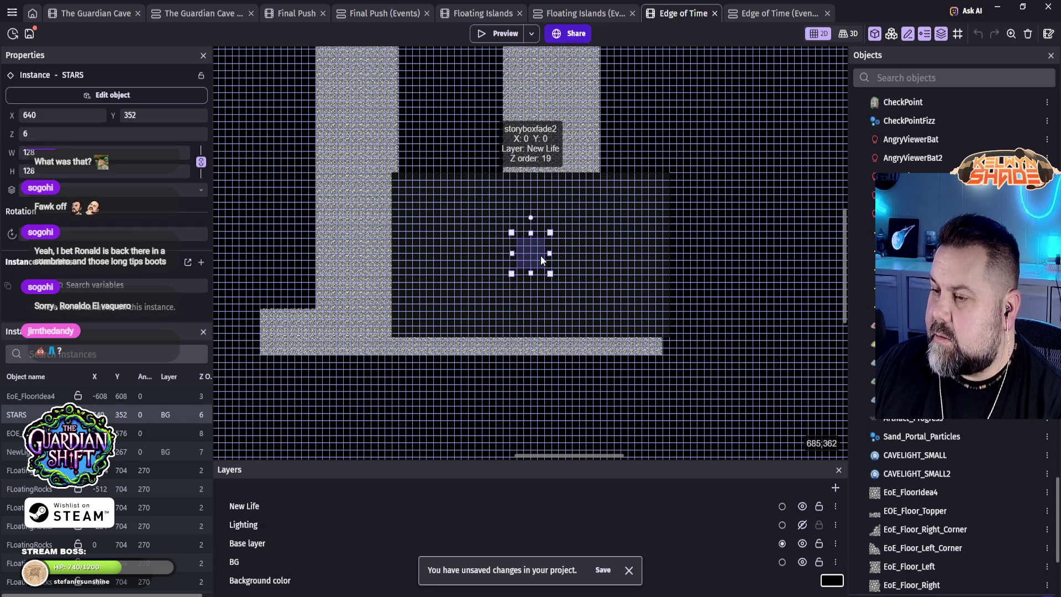
scroll(547, 246, "up", 1)
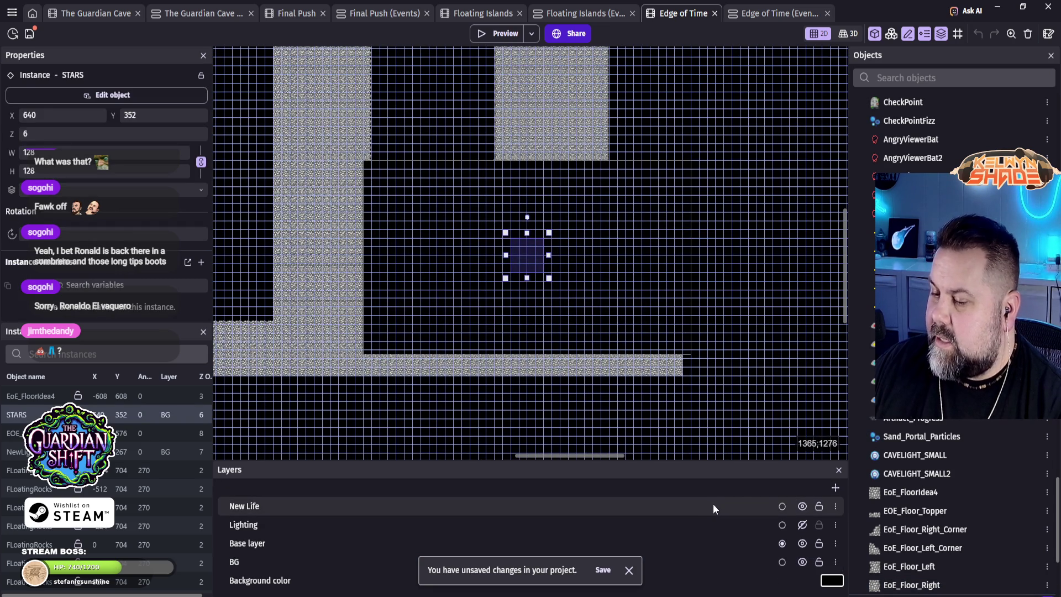
left_click(802, 506)
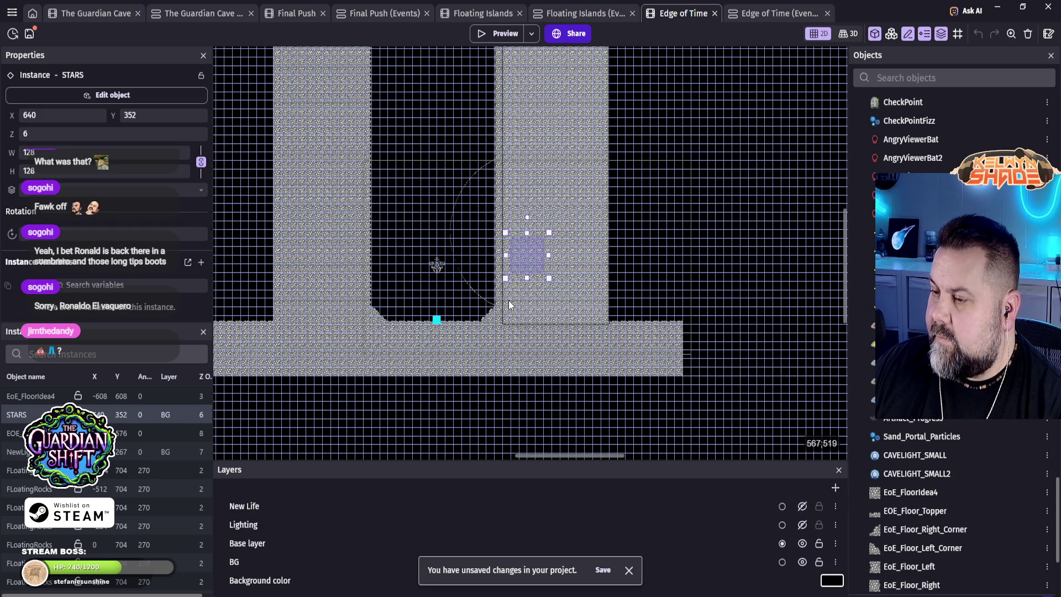
scroll(527, 276, "up", 2)
scroll(525, 275, "up", 1)
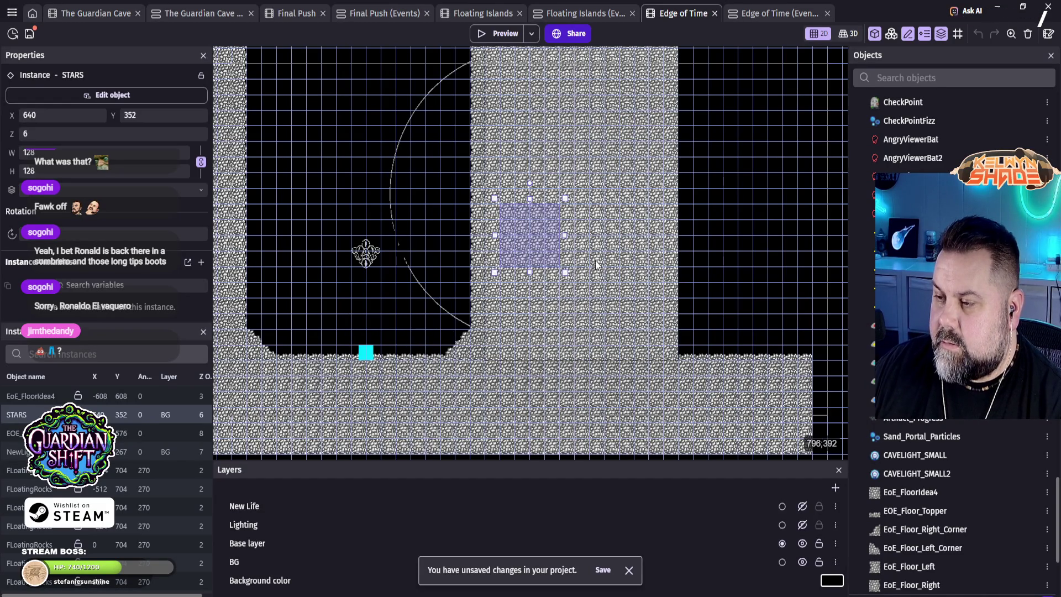
mouse_move(611, 263)
left_mouse_down()
mouse_move(602, 267)
mouse_move(674, 258)
left_mouse_up()
left_click(530, 194)
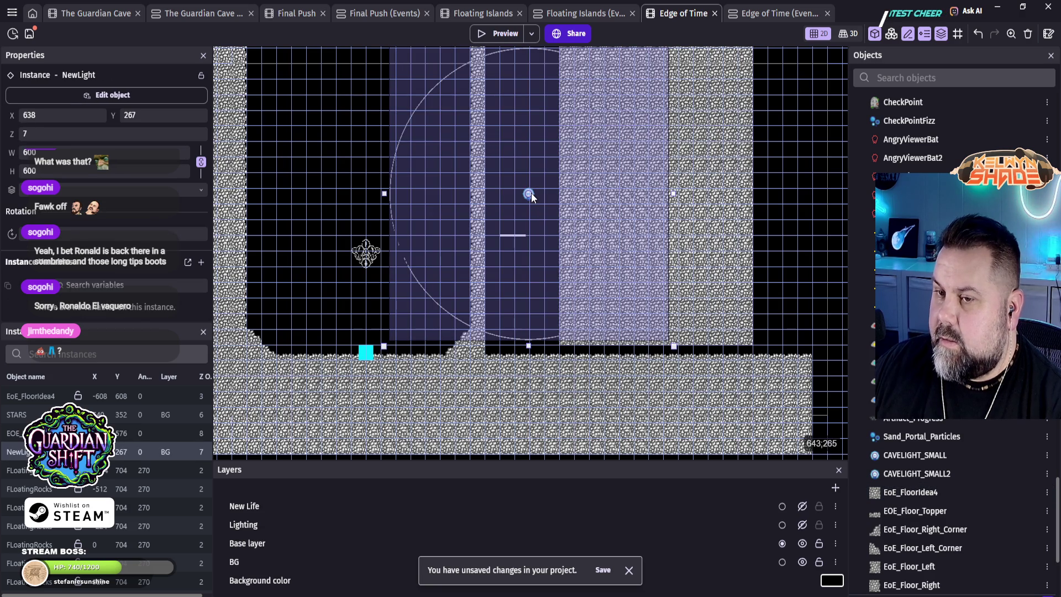
left_click(493, 234)
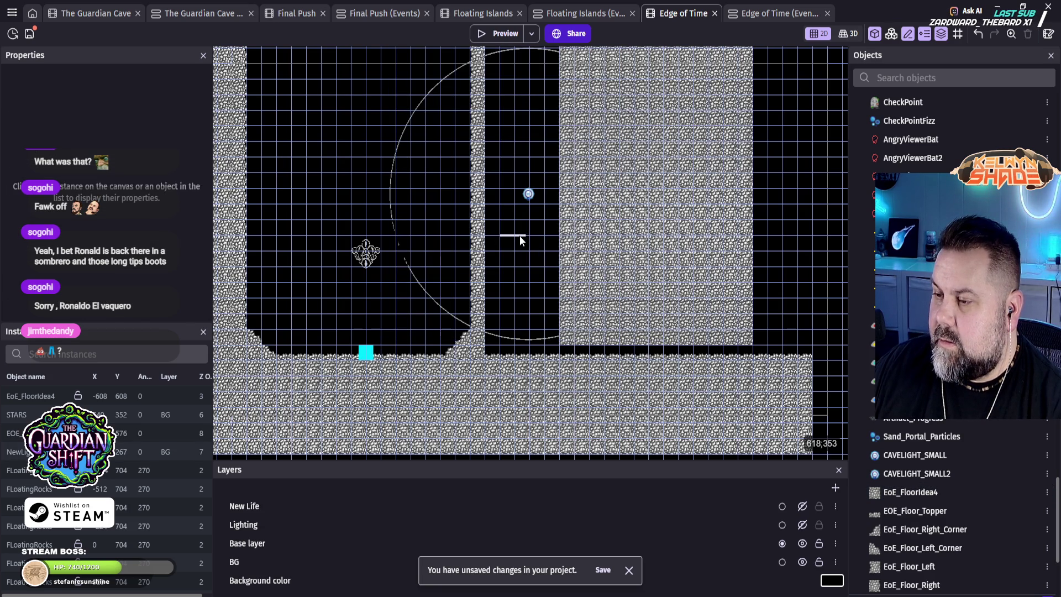
scroll(520, 236, "up", 5)
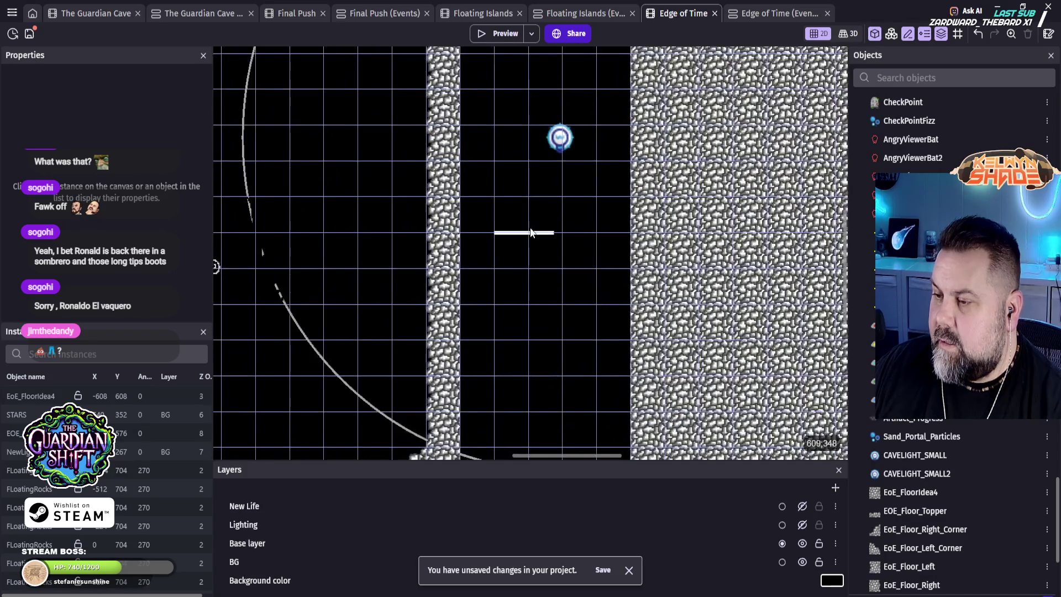
scroll(530, 234, "up", 1)
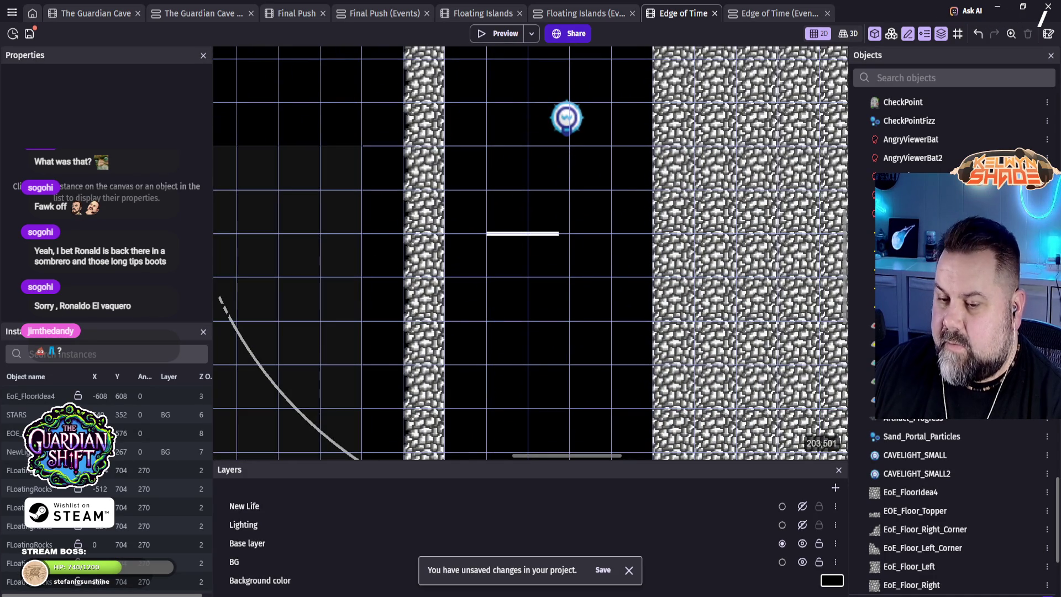
left_click(42, 413)
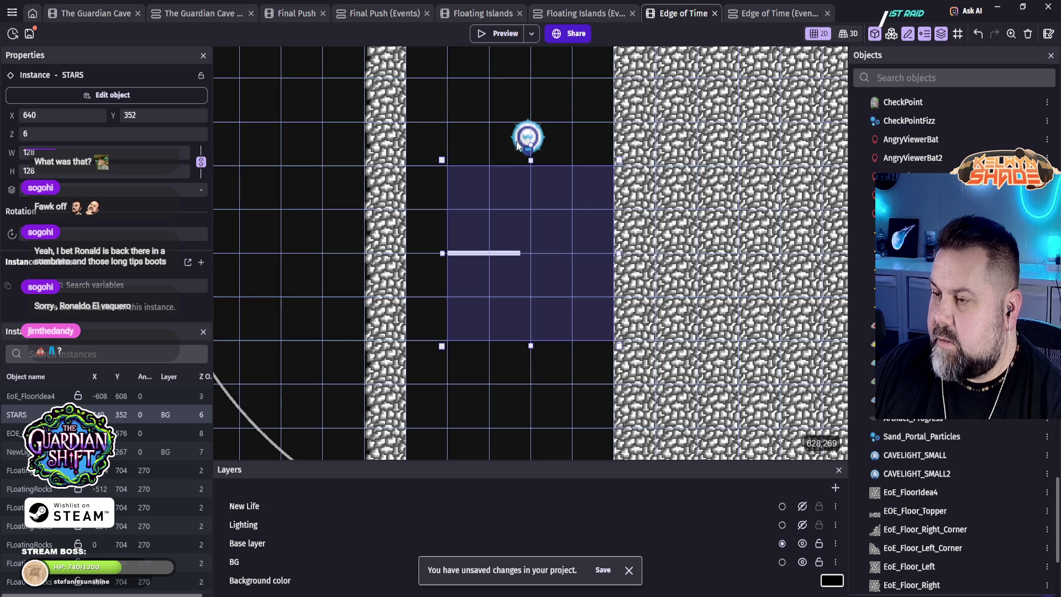
left_click(526, 141)
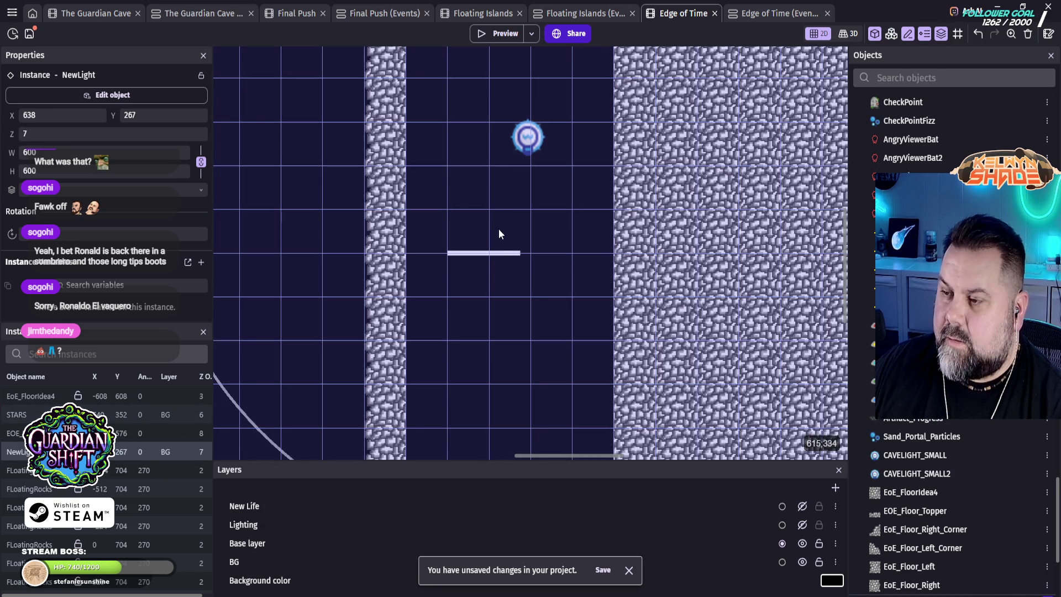
left_click(518, 256)
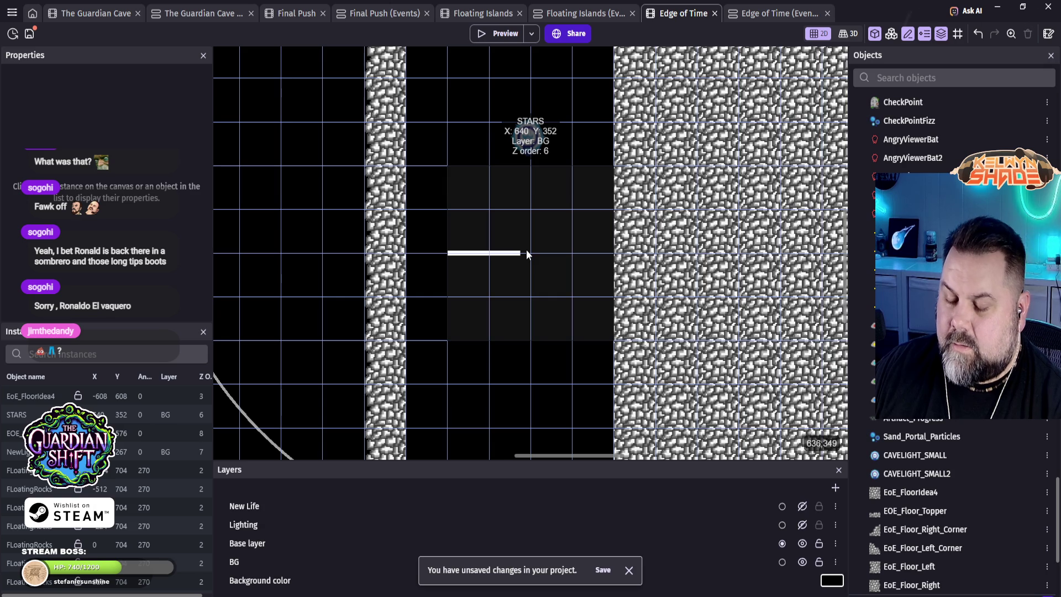
left_click(527, 253)
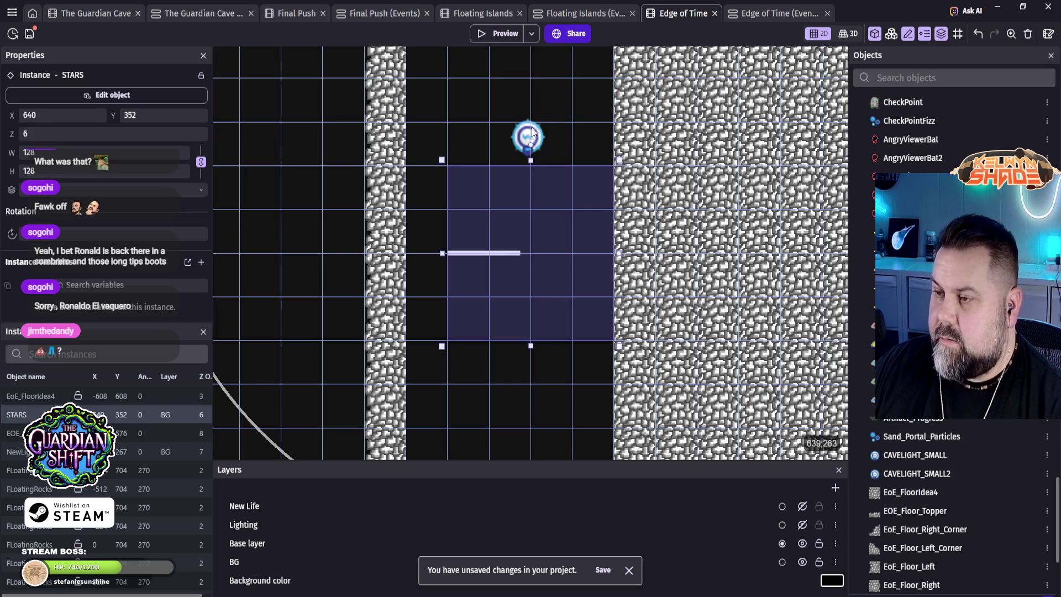
left_click(532, 130)
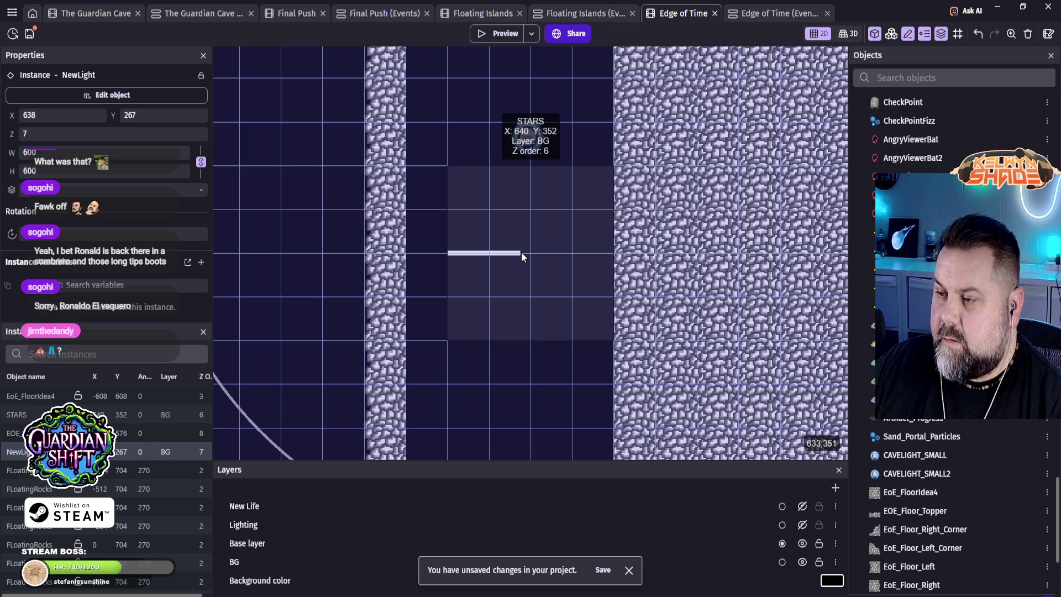
left_click(521, 252)
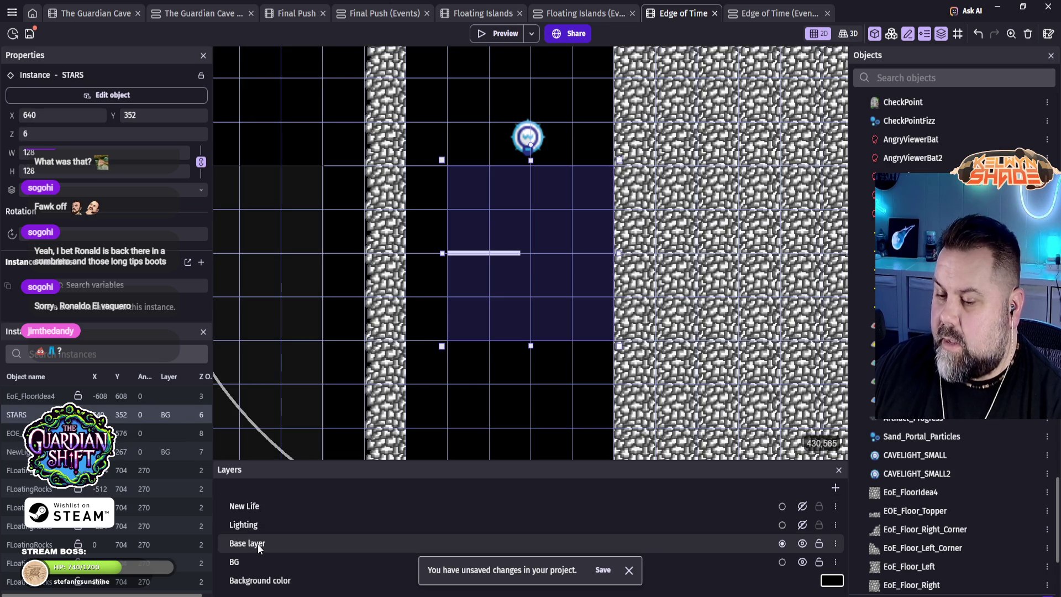
Step: Check the BG layer's properties in the Edge of Time scene
right_click(258, 544)
left_click(251, 563)
right_click(251, 562)
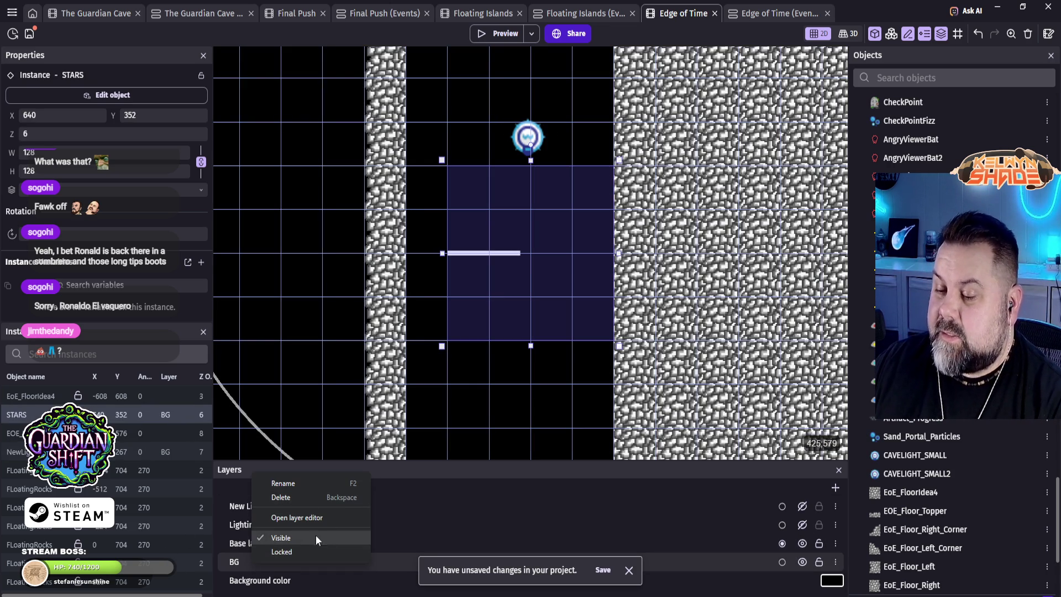
left_click(239, 561)
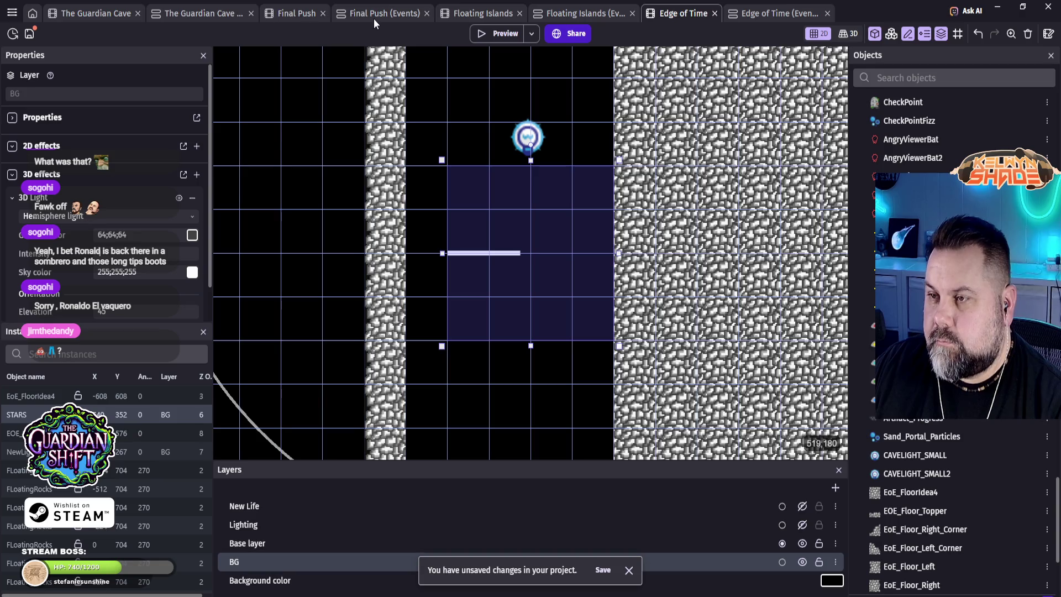
Step: Add a layer named BG to Final Push and move it beneath Base layer
left_click(301, 15)
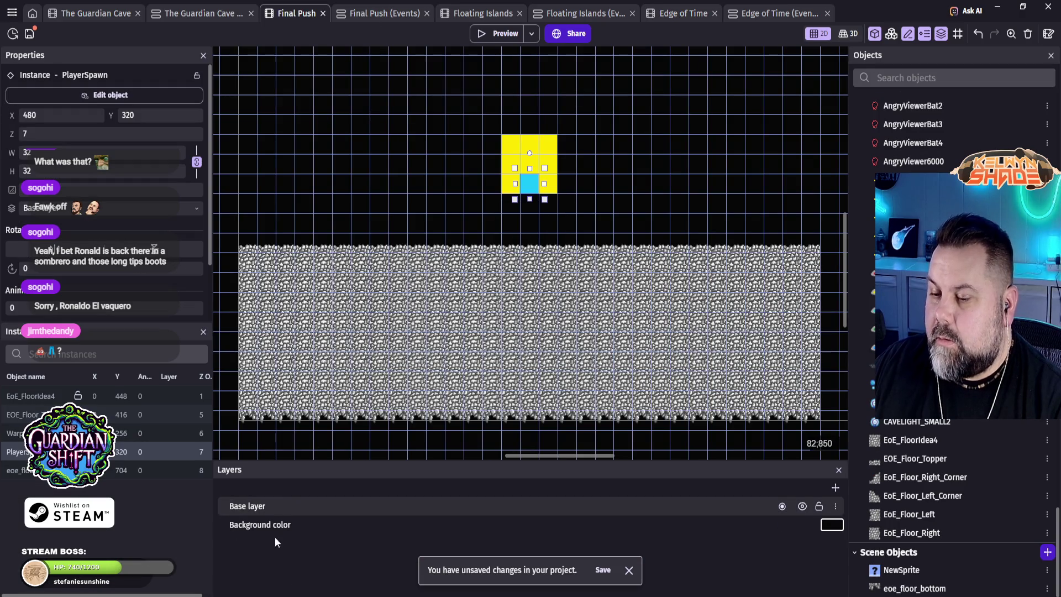
left_click(836, 488)
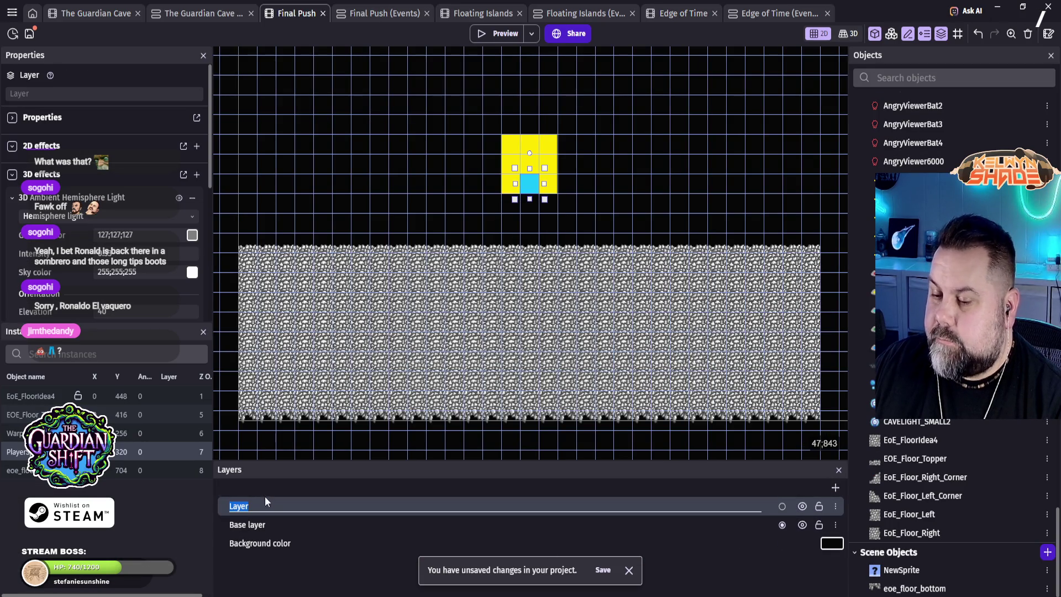
type("BG")
key("Return")
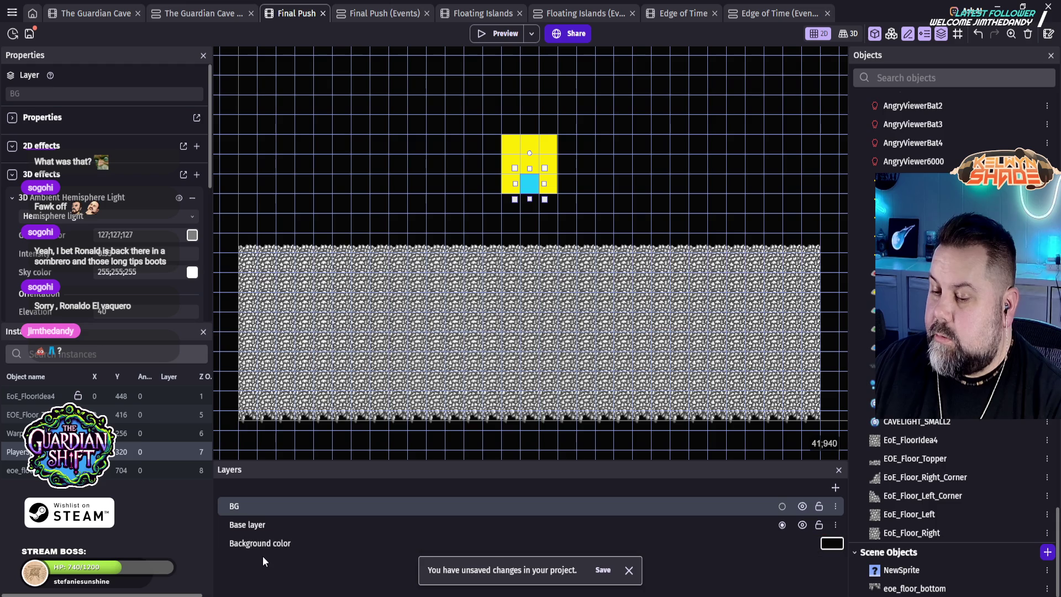
mouse_move(242, 510)
left_mouse_down()
mouse_move(243, 558)
mouse_move(244, 529)
left_mouse_up()
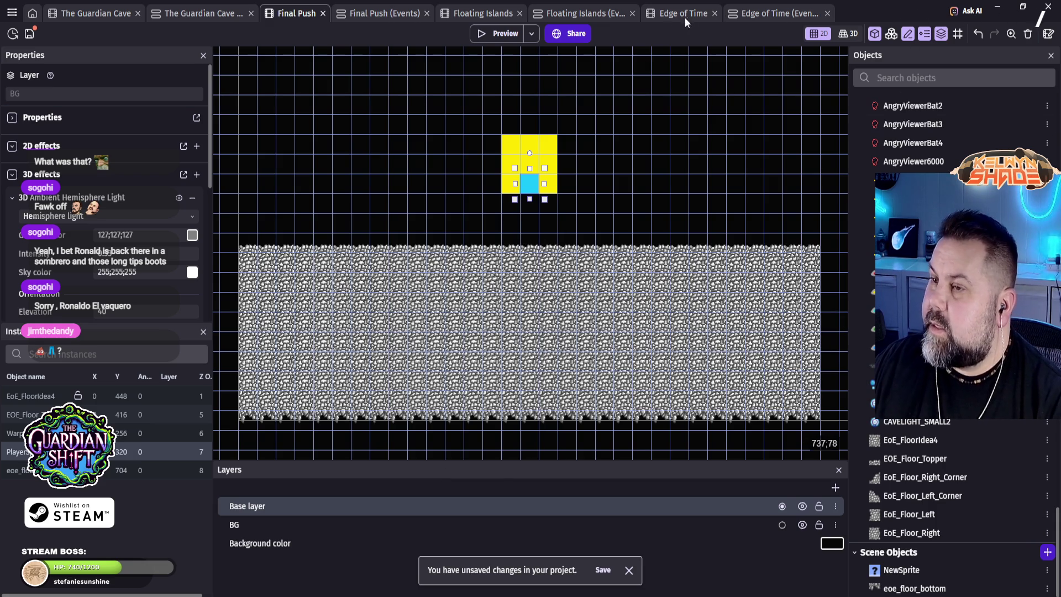
left_click(783, 12)
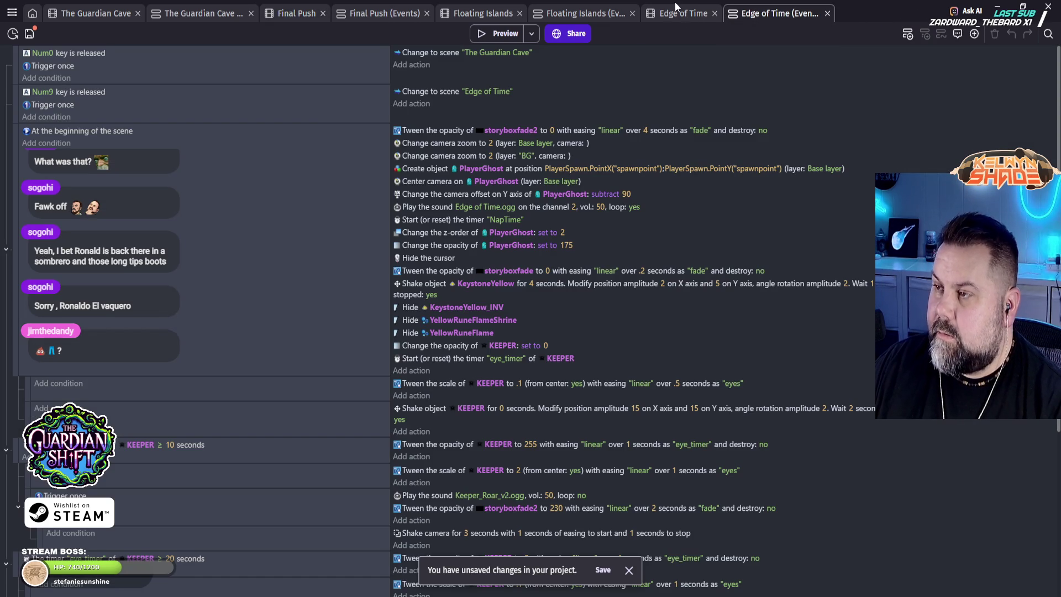
left_click(675, 17)
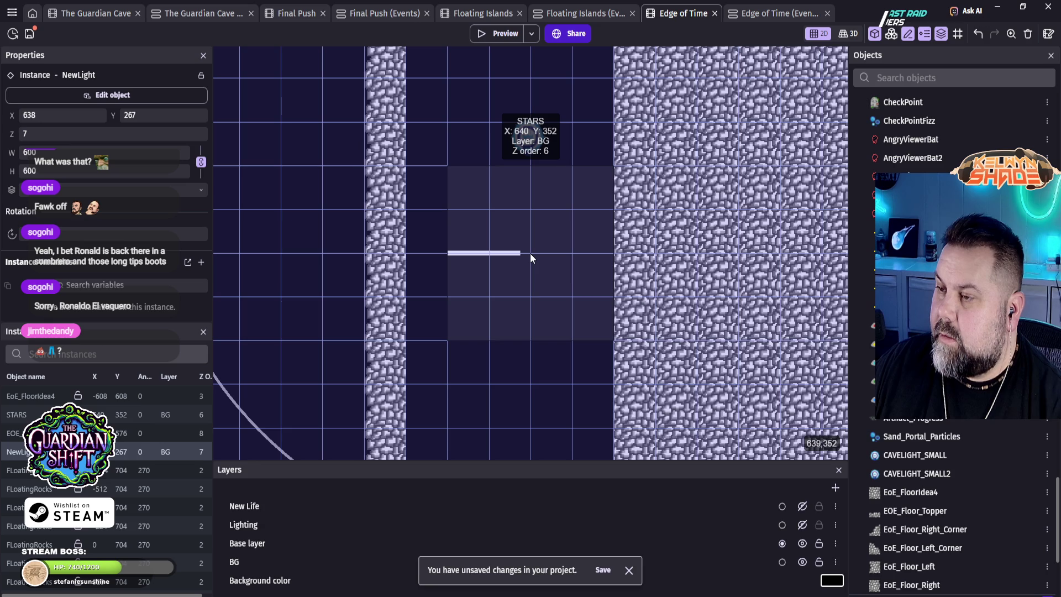
left_click(530, 254)
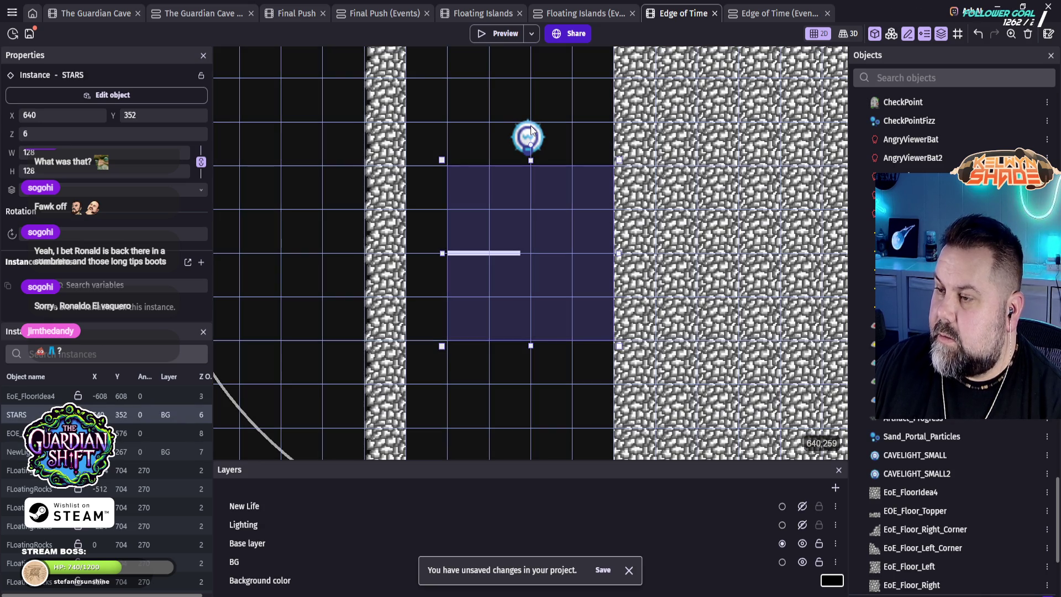
left_click(531, 129, "shift")
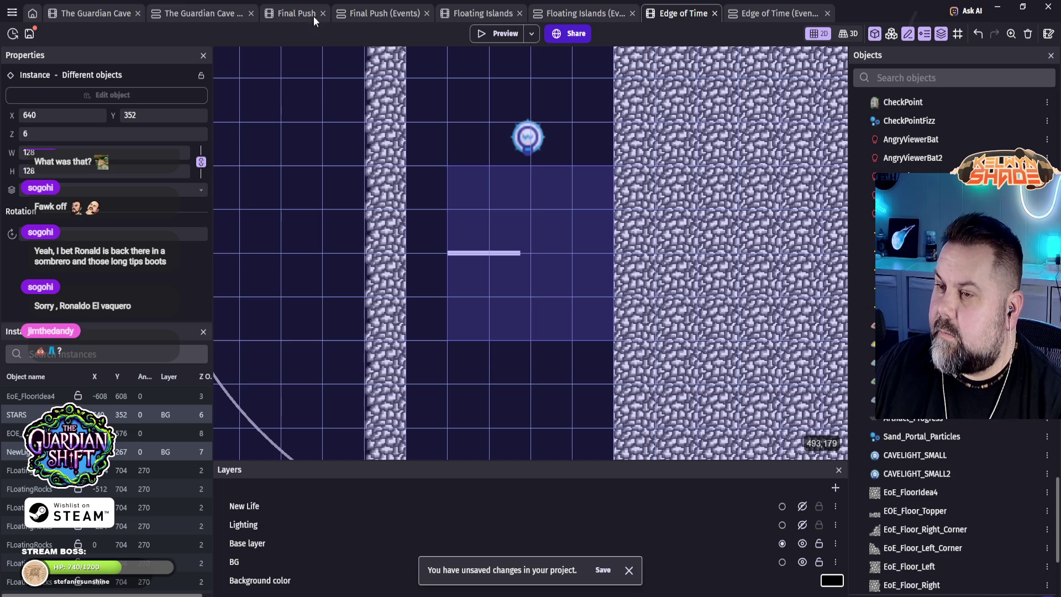
left_click(297, 13)
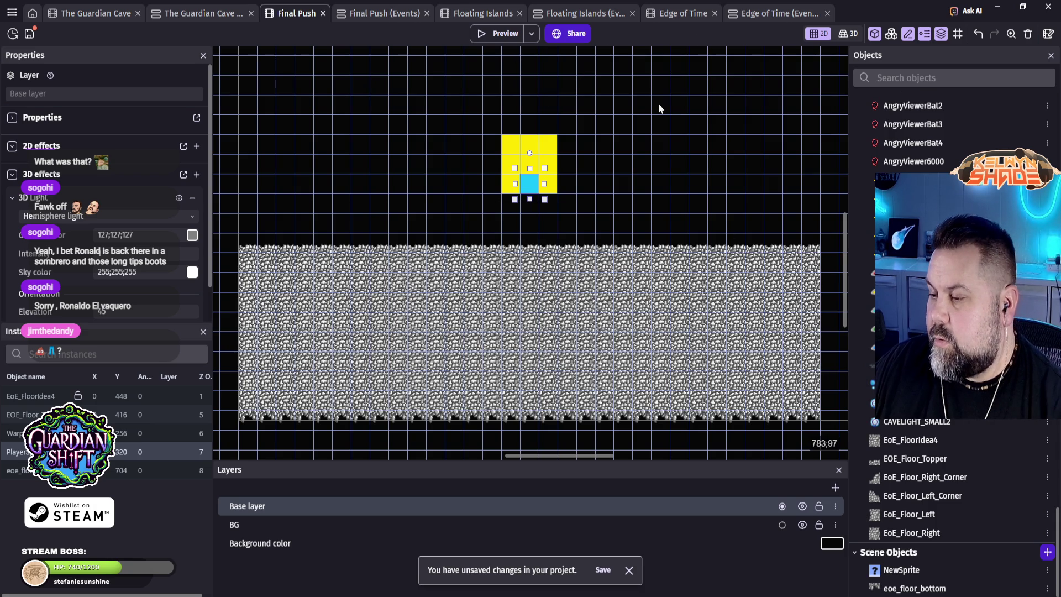
Step: In Edge of Time, cancel making NewLight global over conflicts, then view the STARS emitter settings
left_click(683, 13)
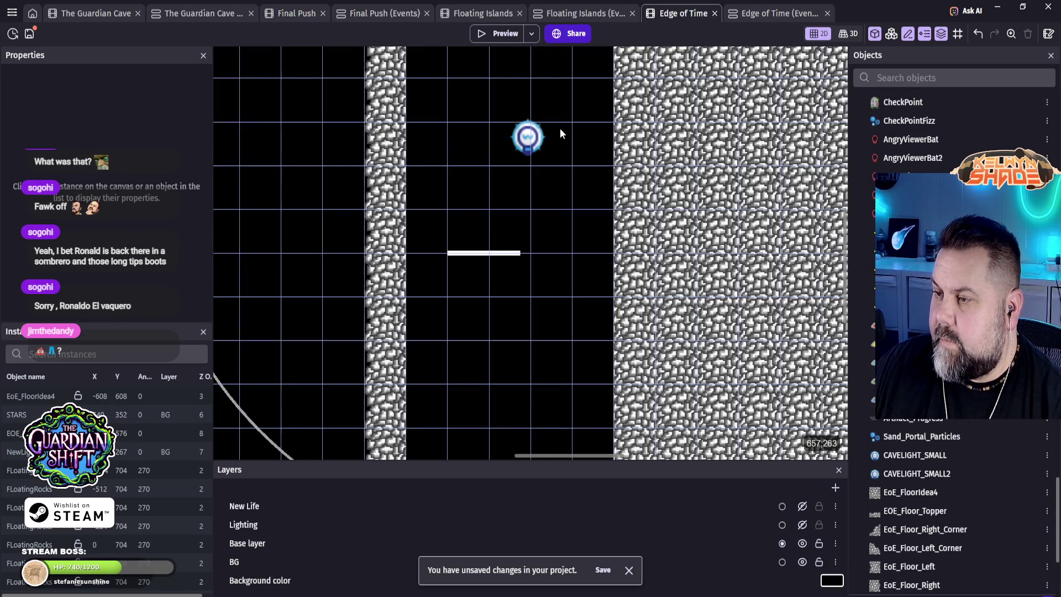
left_click(528, 141)
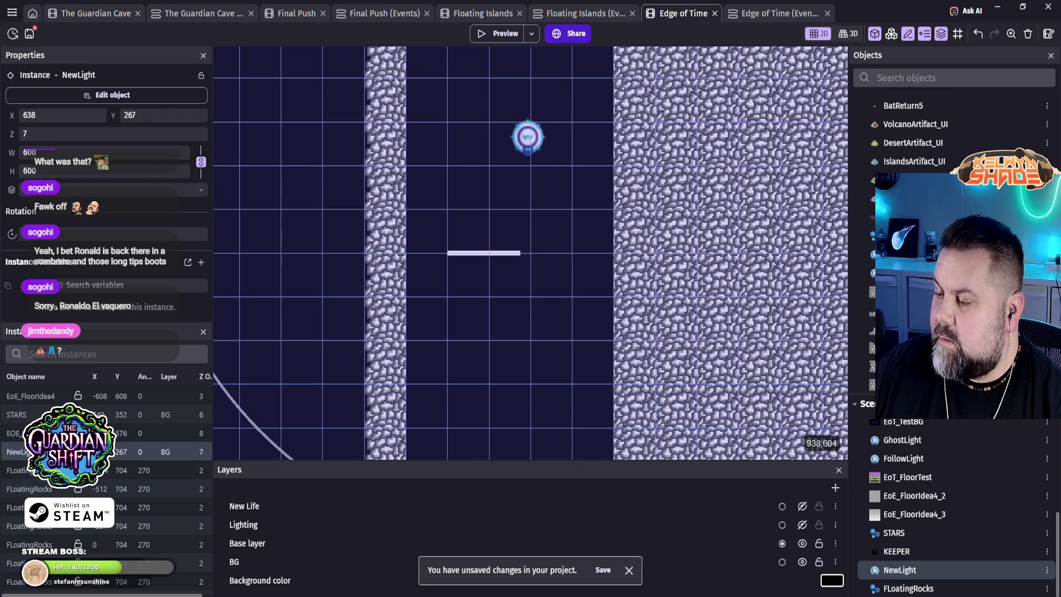
right_click(904, 574)
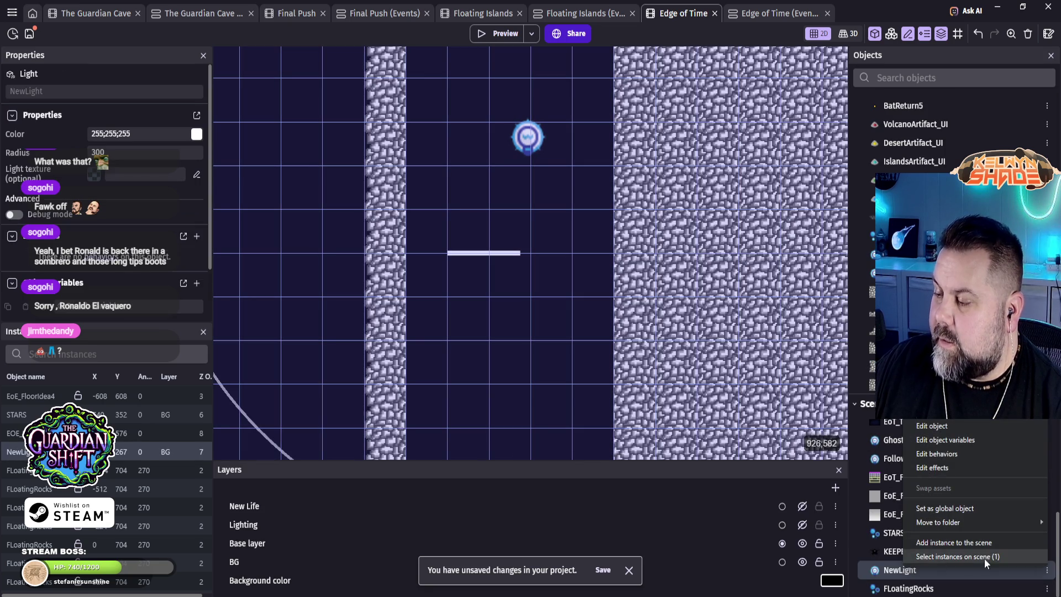
left_click(990, 507)
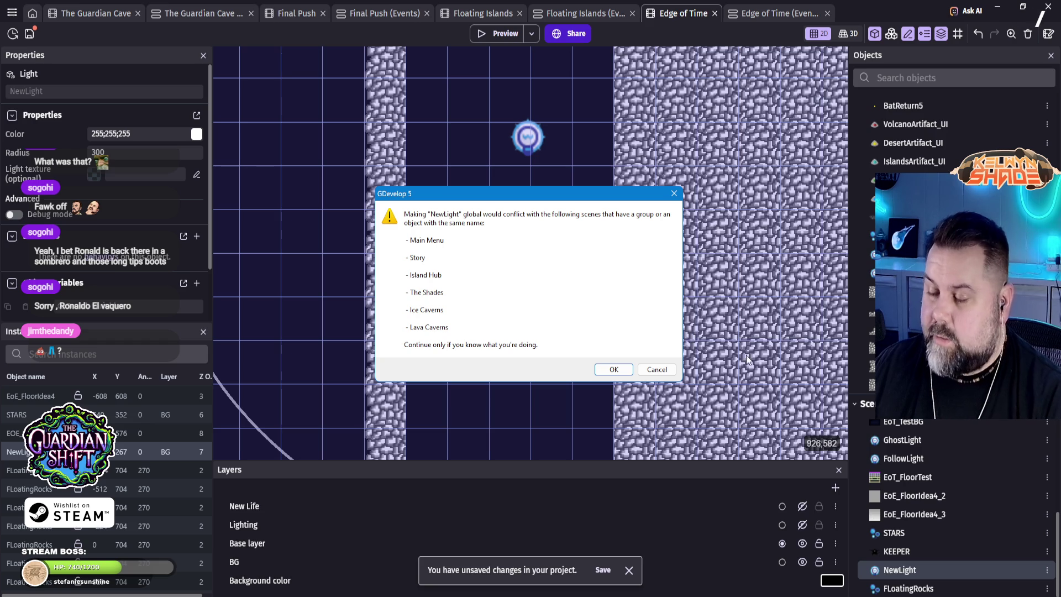
left_click(676, 370)
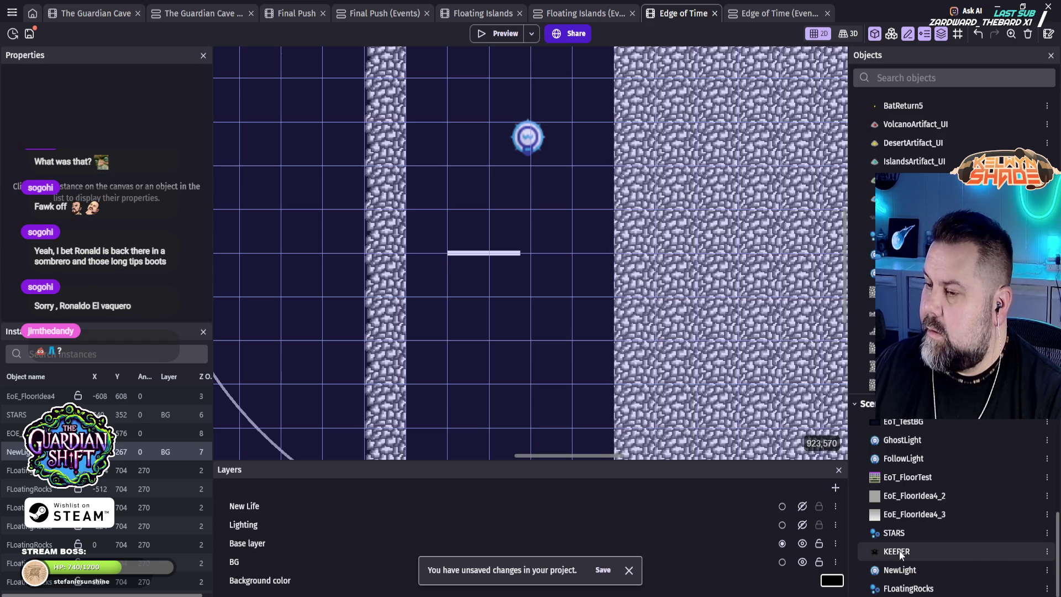
left_click(894, 532)
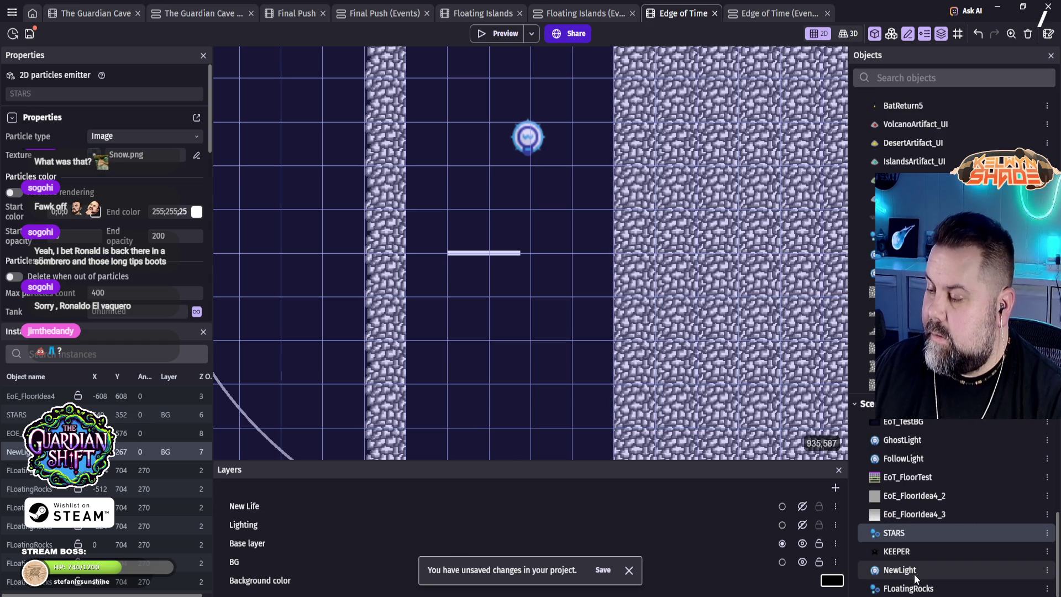
Step: Duplicate NewLight as NewLight2 and STARS as STARS2
right_click(914, 572)
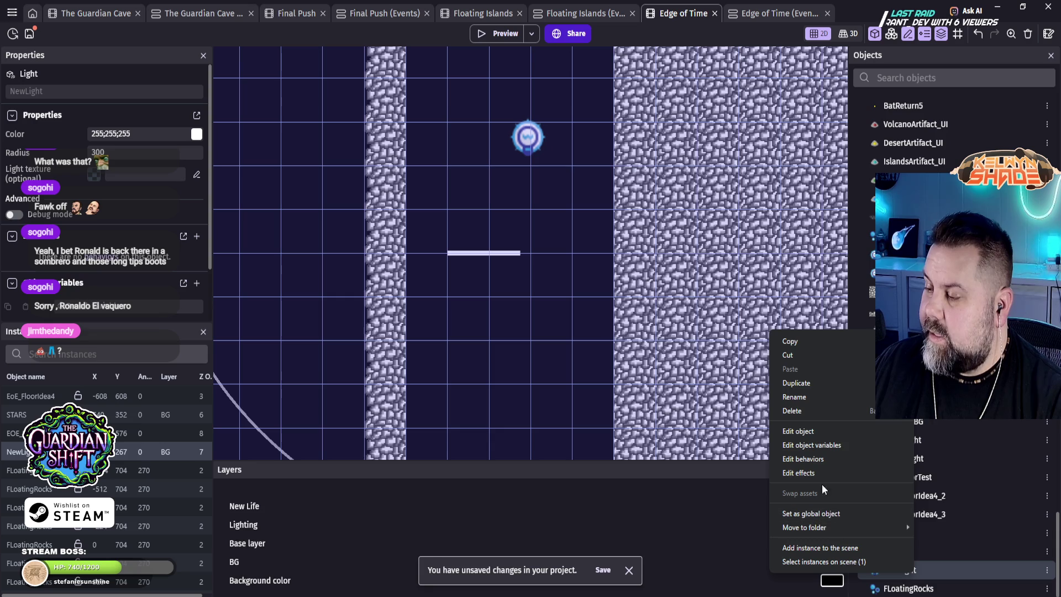
left_click(828, 384)
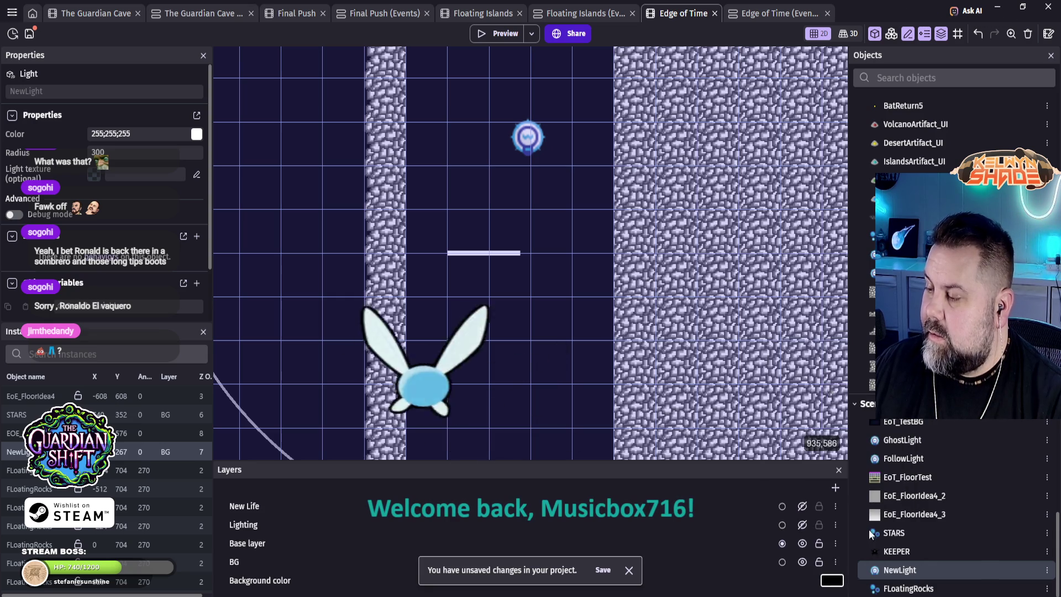
left_click(943, 569)
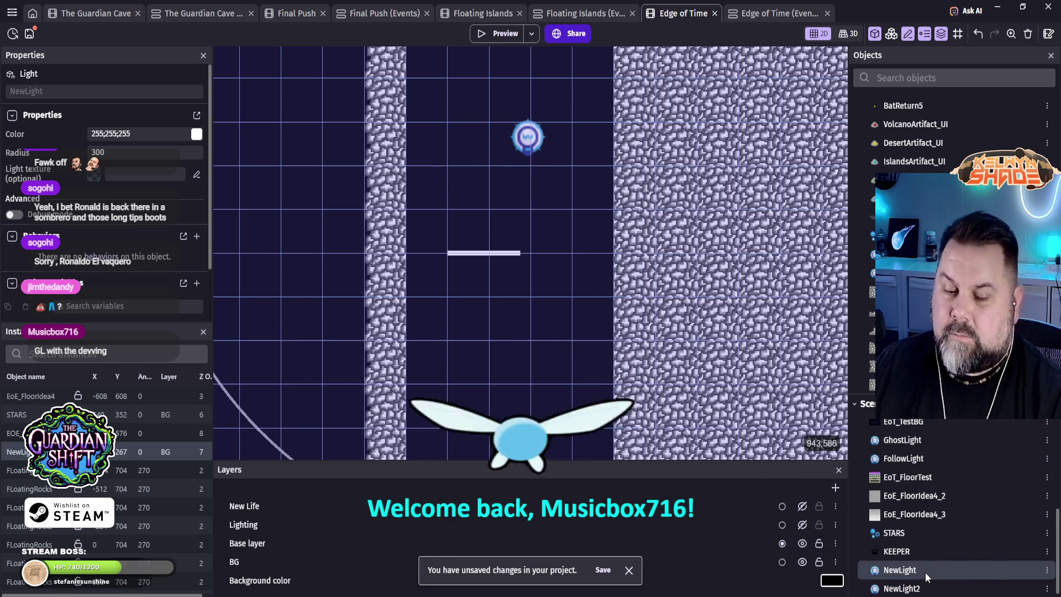
right_click(903, 530)
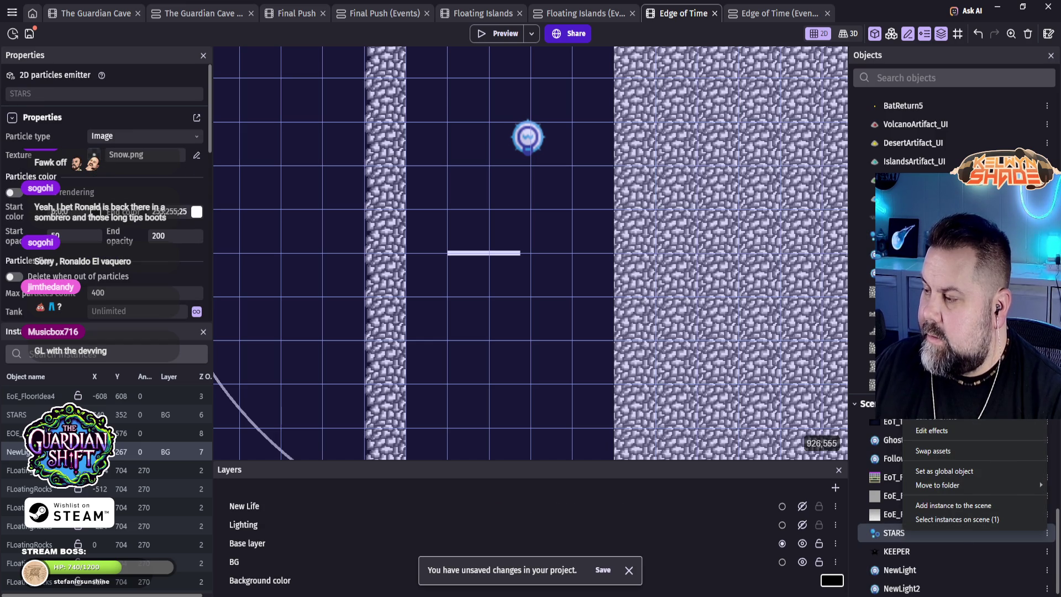
left_click(943, 376)
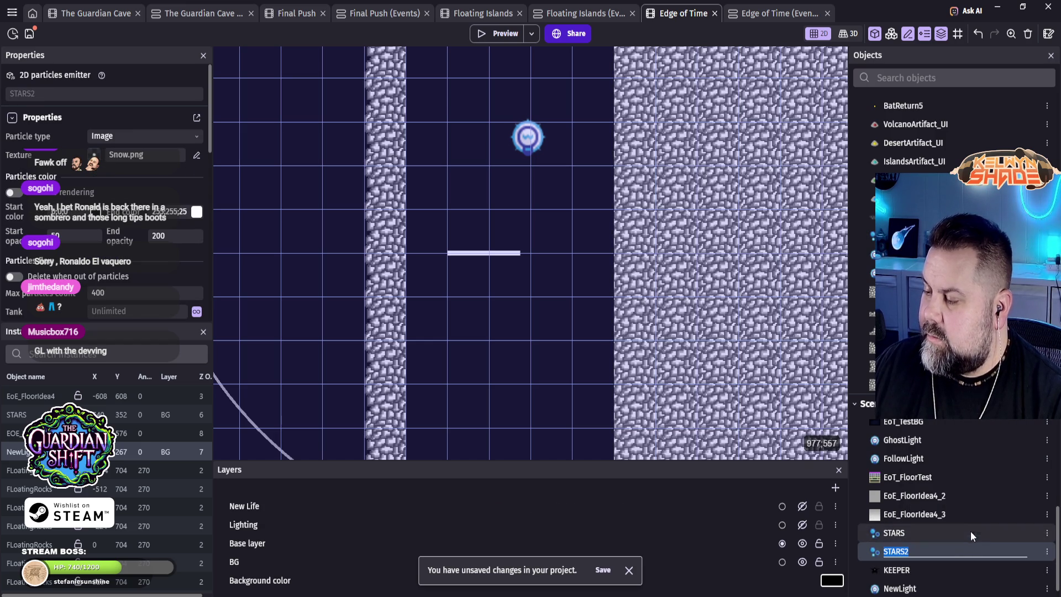
left_click(894, 552)
Step: Review the NewLight2 and STARS2 settings and the light placed in the scene
scroll(952, 543, "down", 2)
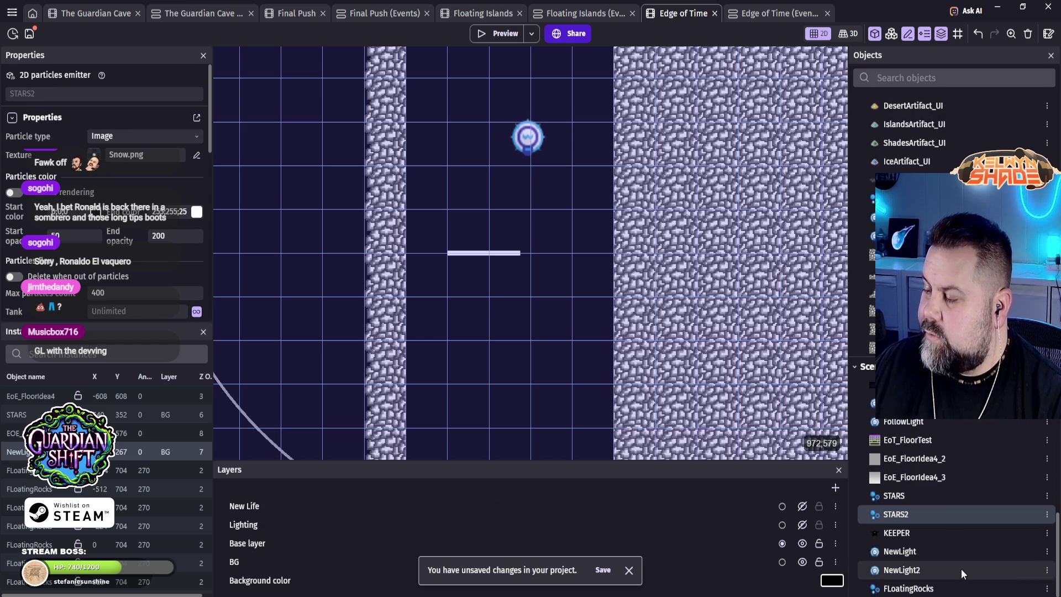
left_click(908, 570)
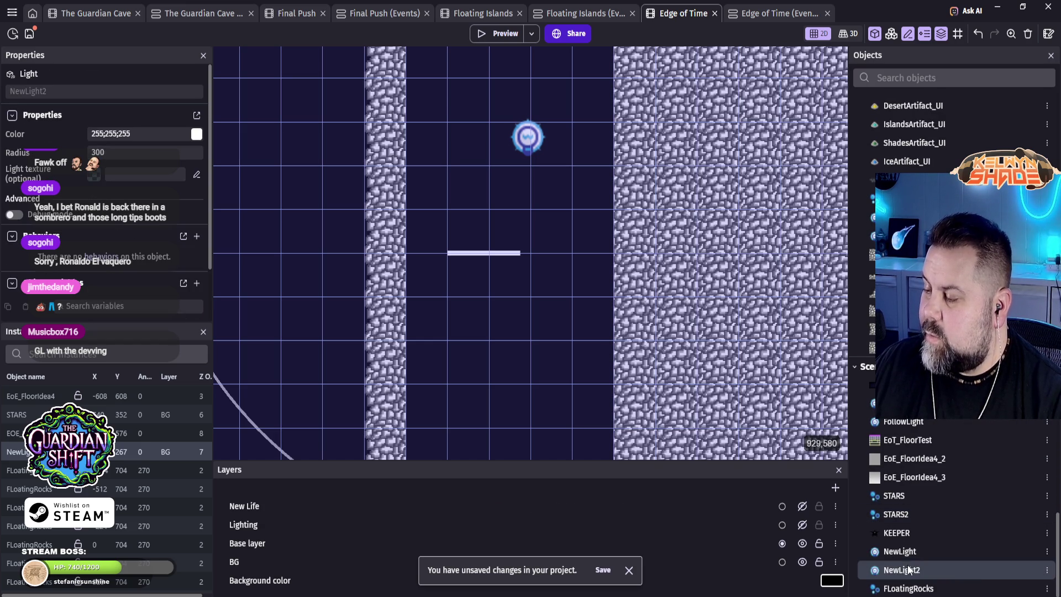
left_click(900, 518)
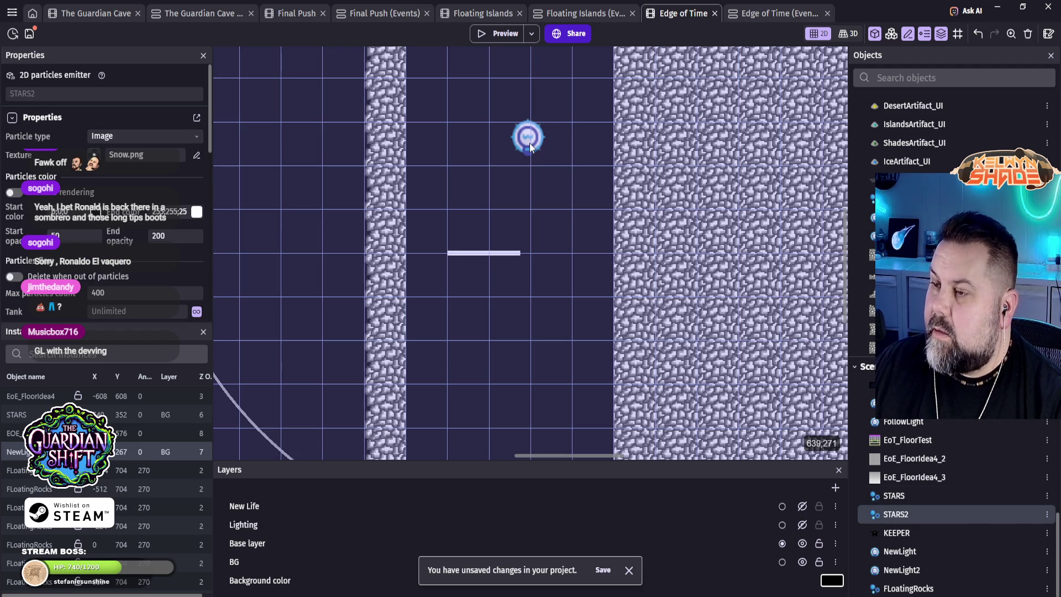
left_click(530, 145)
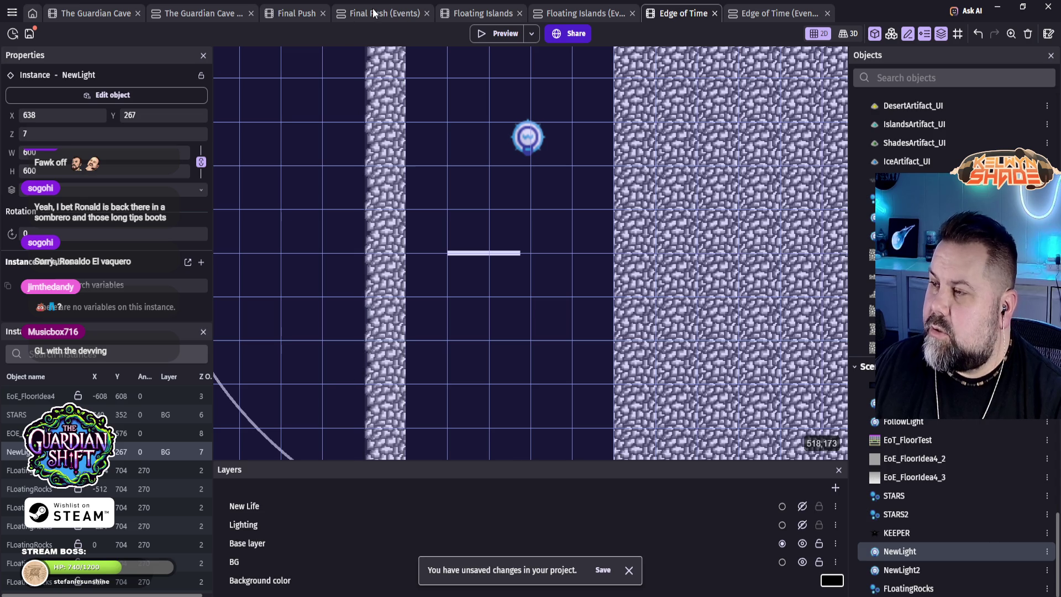
left_click(304, 18)
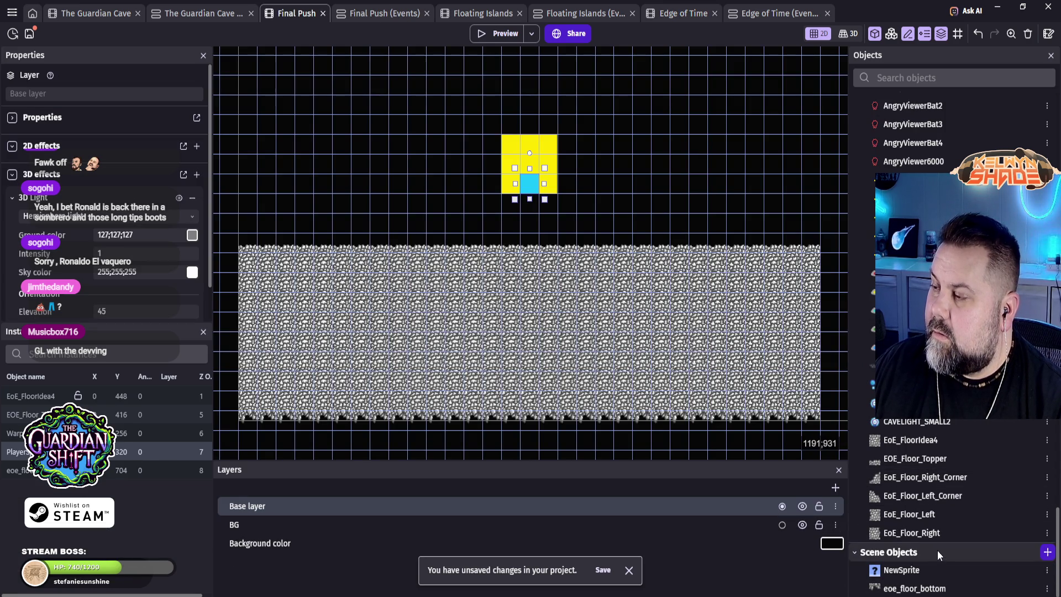
left_click(681, 13)
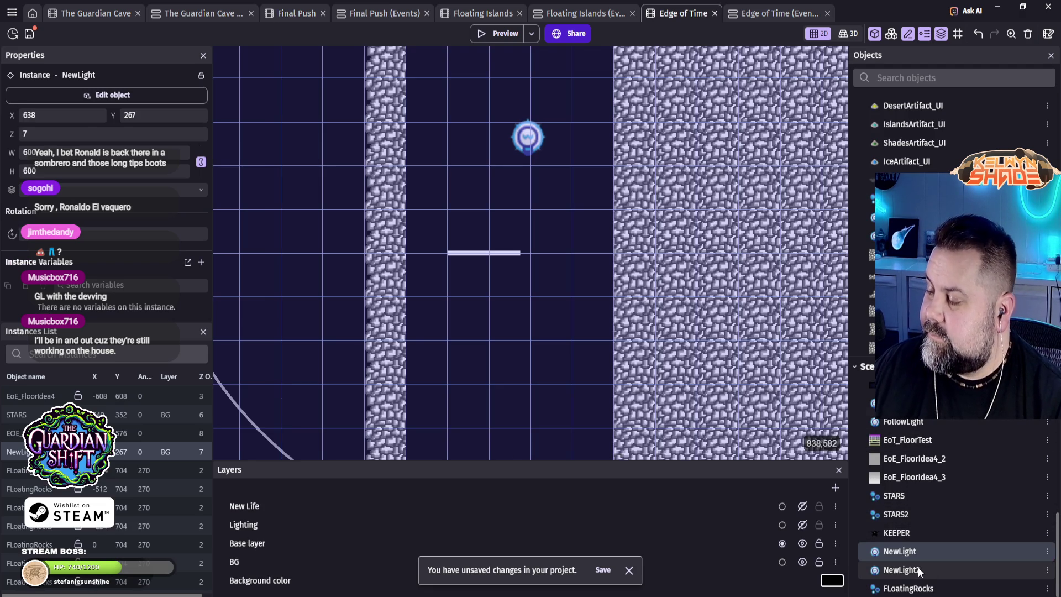
right_click(917, 570)
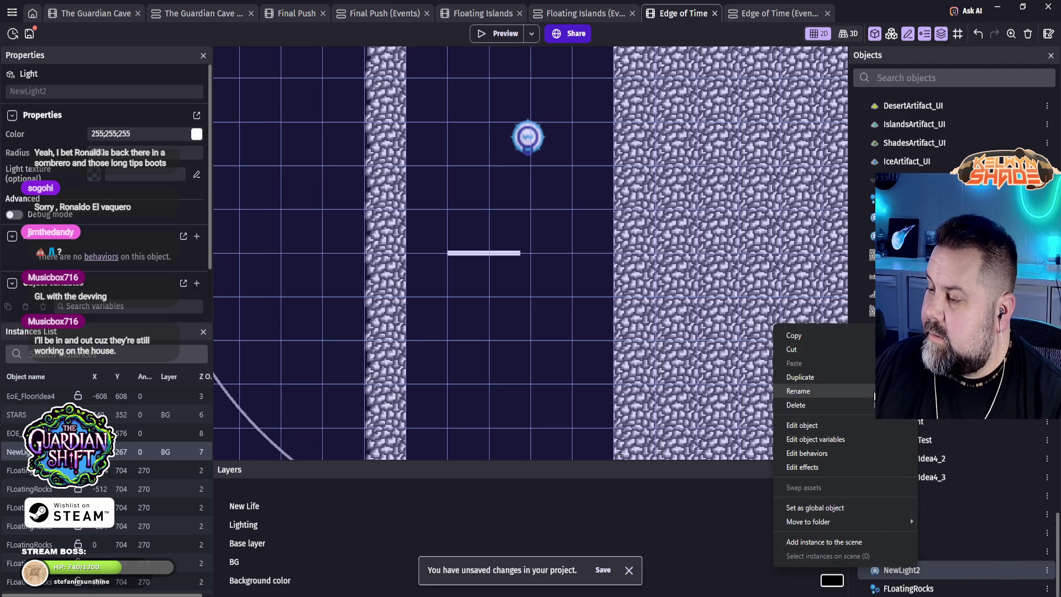
left_click(876, 507)
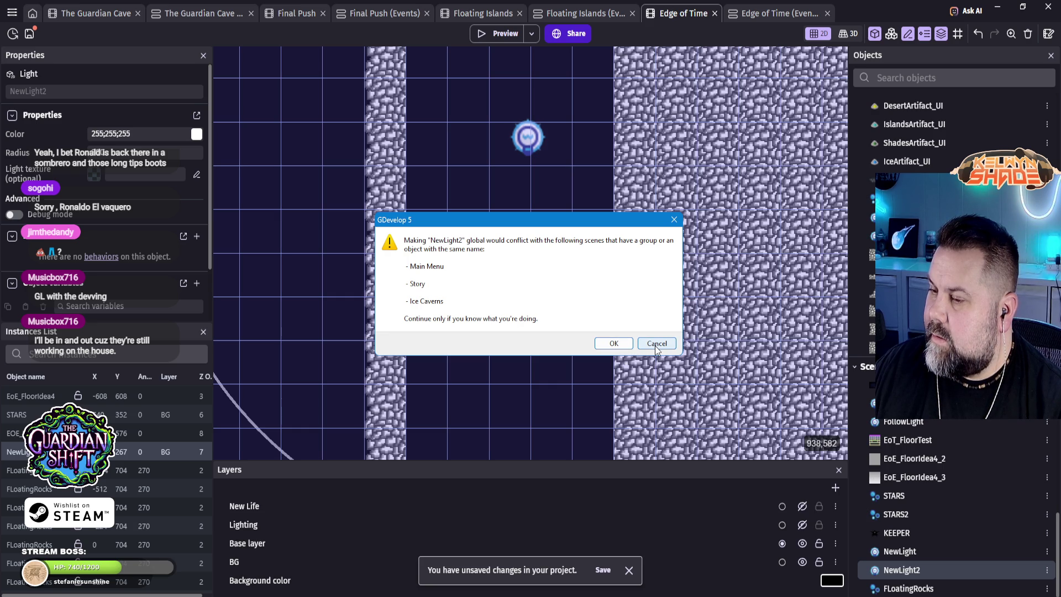
left_click(656, 343)
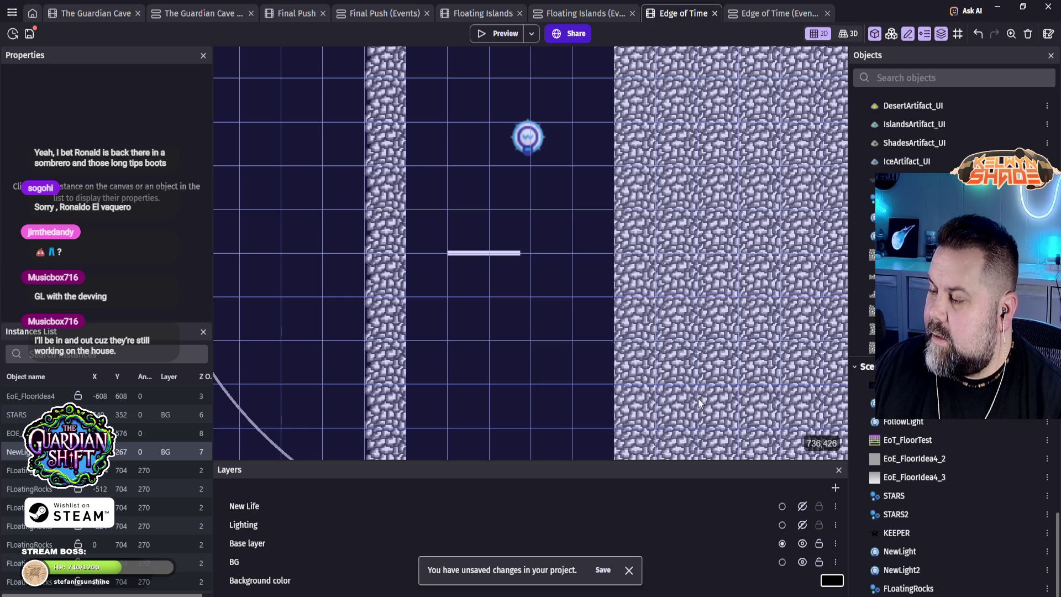
left_click(883, 572)
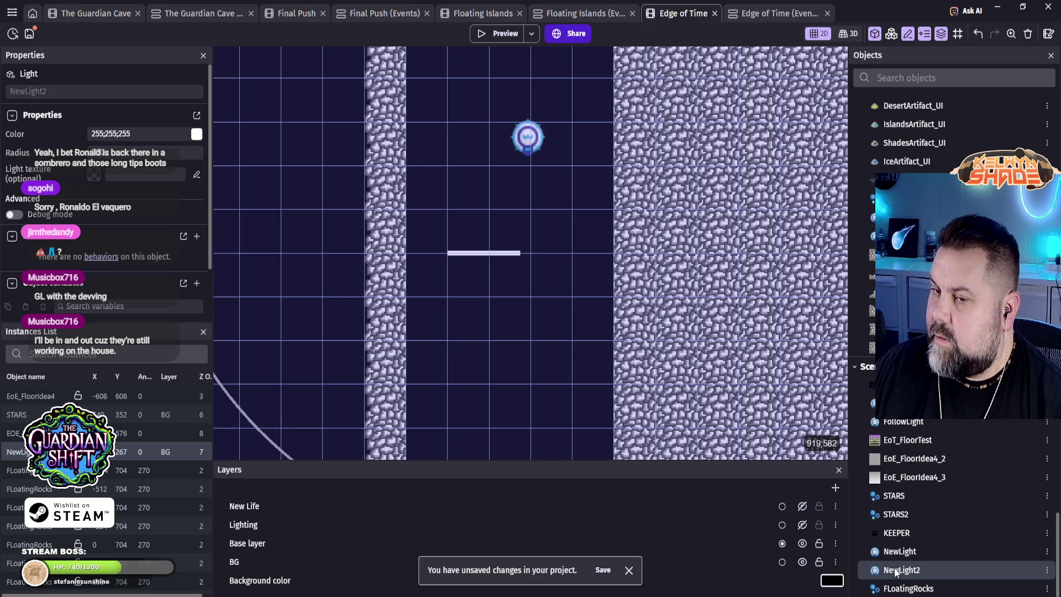
left_click(904, 550)
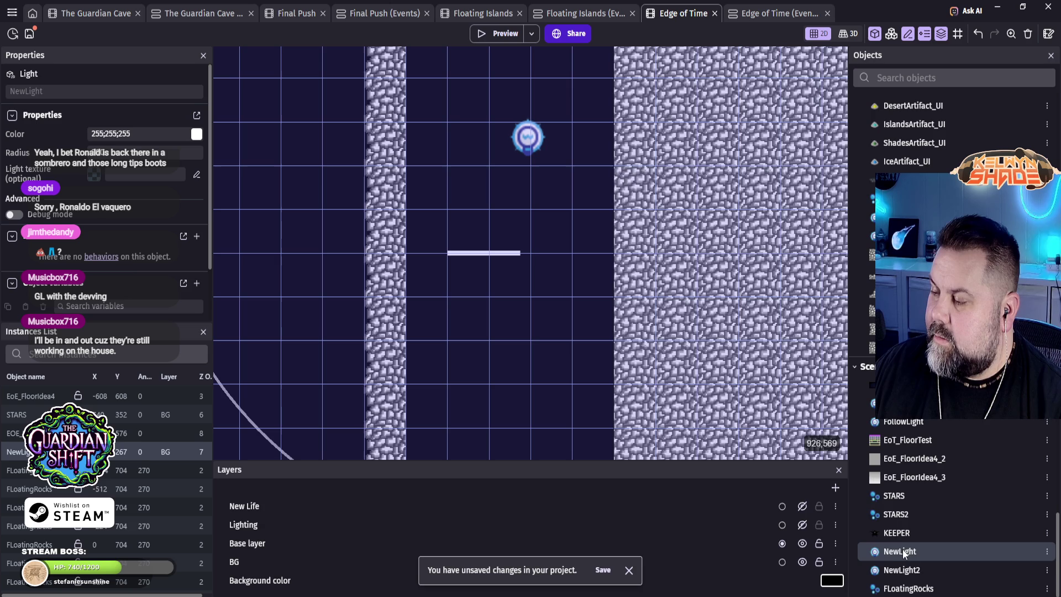
right_click(910, 575)
key("Escape")
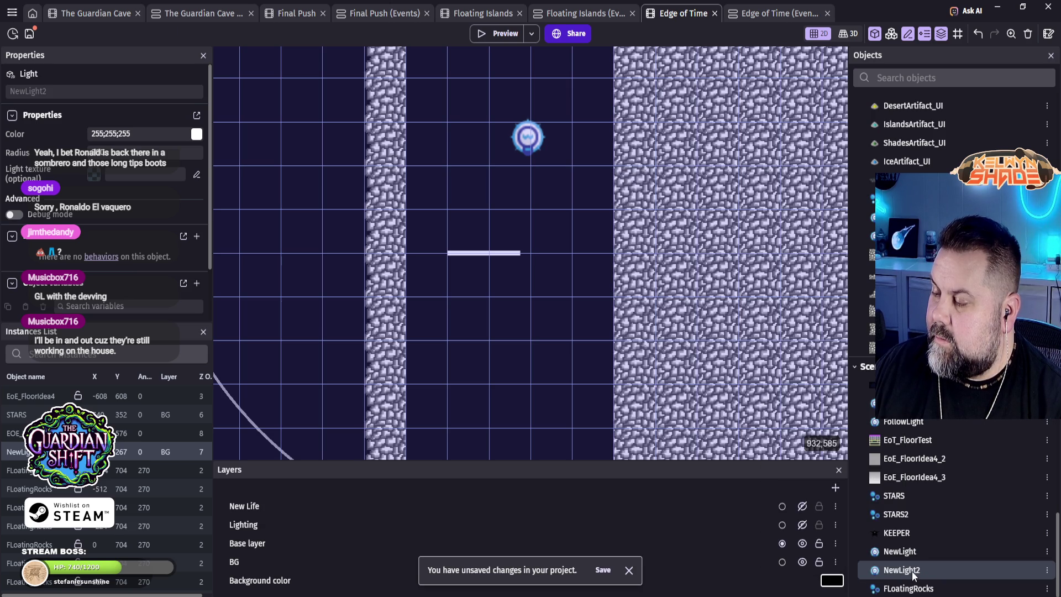
double_click(913, 575)
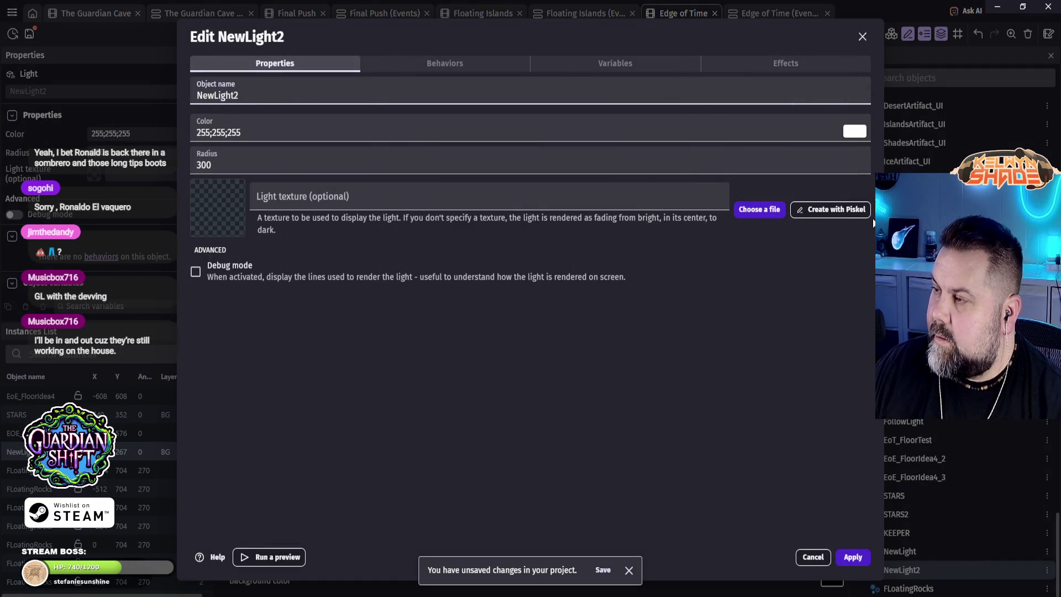
left_click(812, 559)
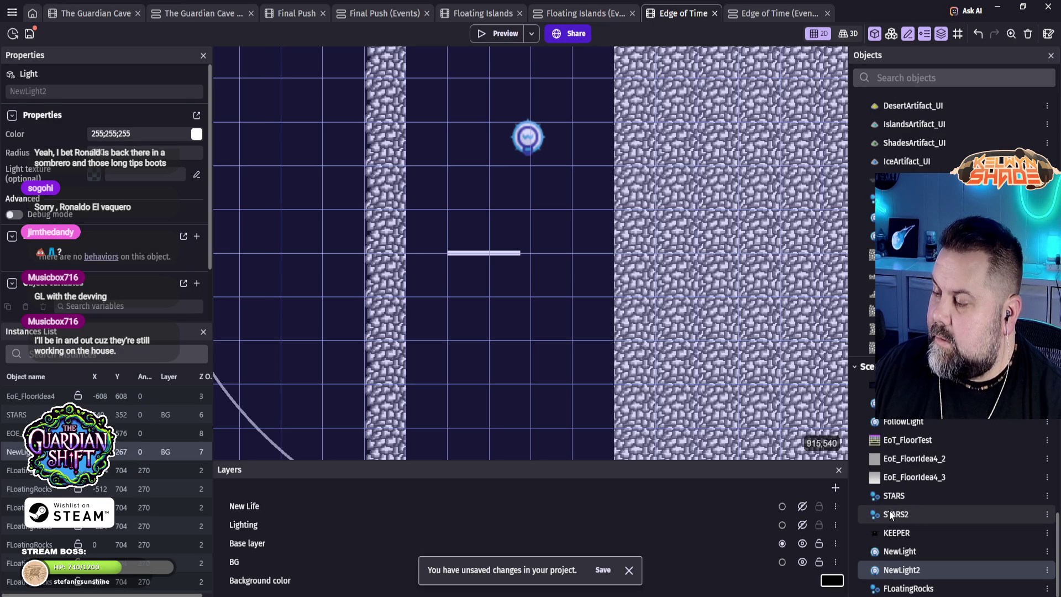
Step: Make STARS2 a global object
left_click(891, 515)
right_click(891, 515)
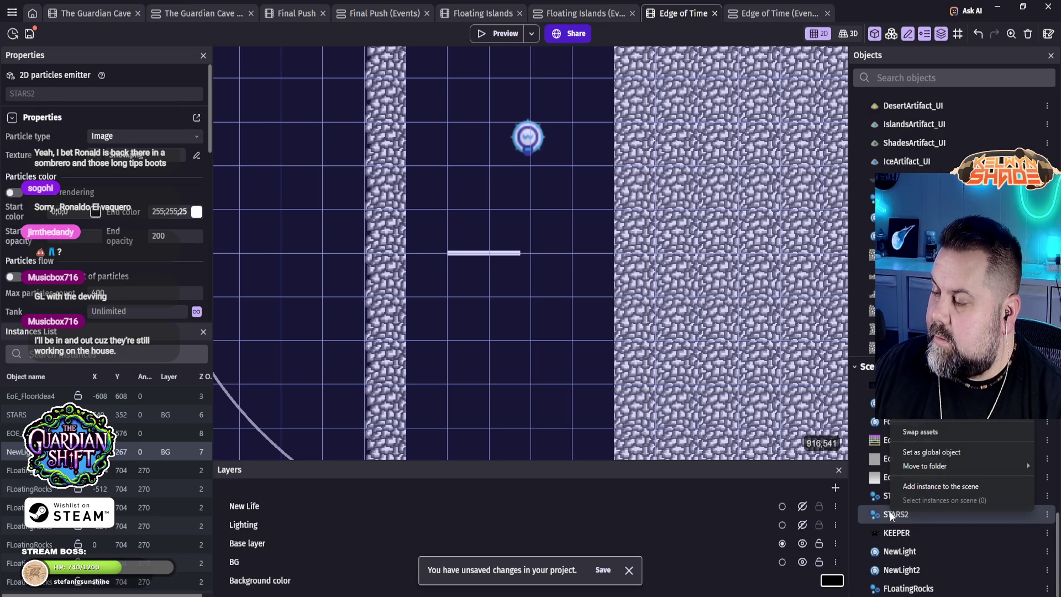
left_click(986, 453)
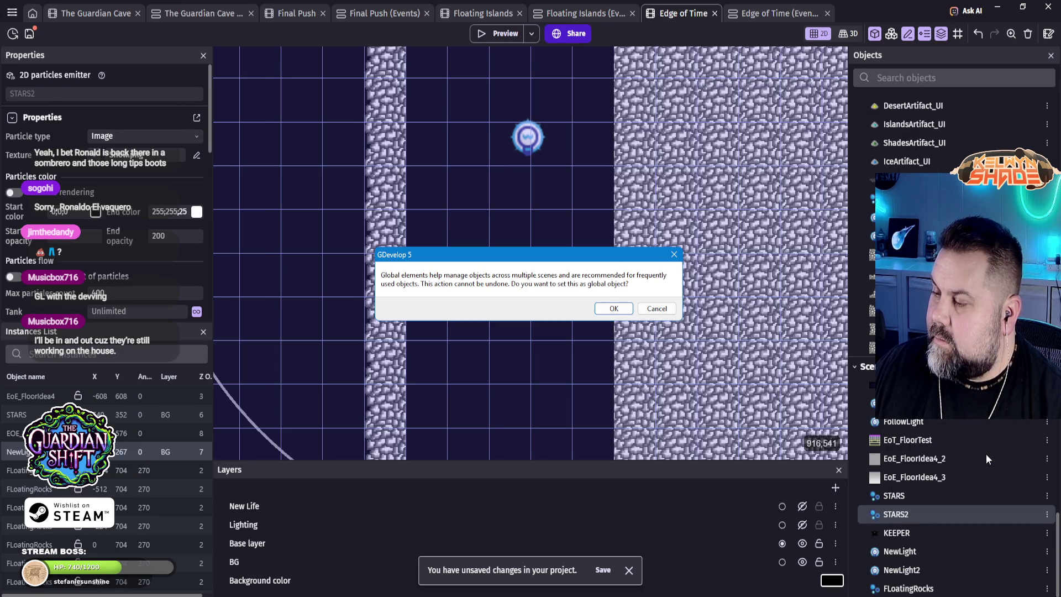
left_click(615, 308)
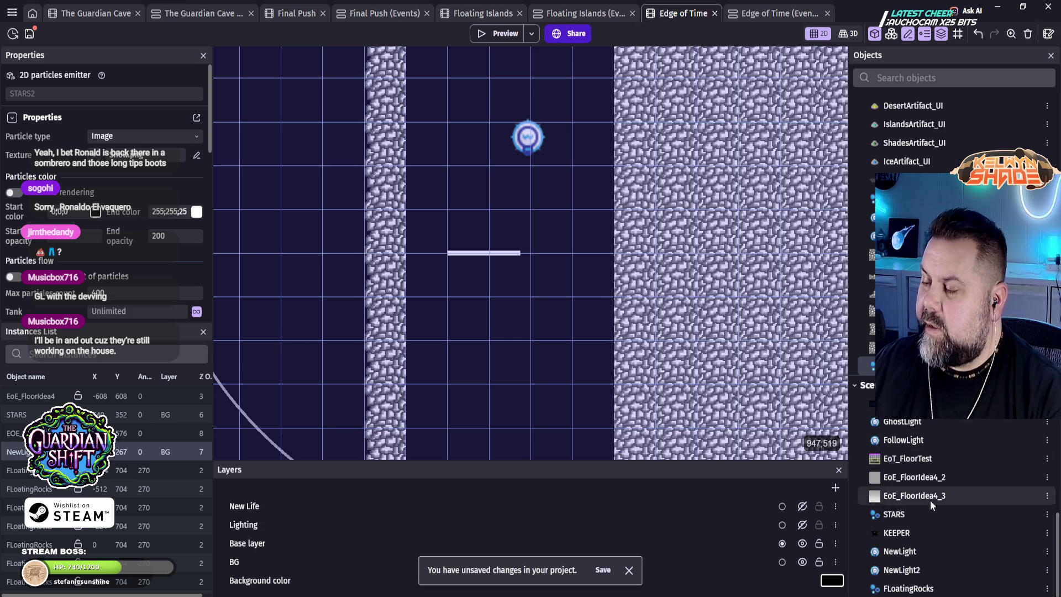
Step: Duplicate NewLight2 as NewLight3, backing out of making NewLight3 global
right_click(924, 566)
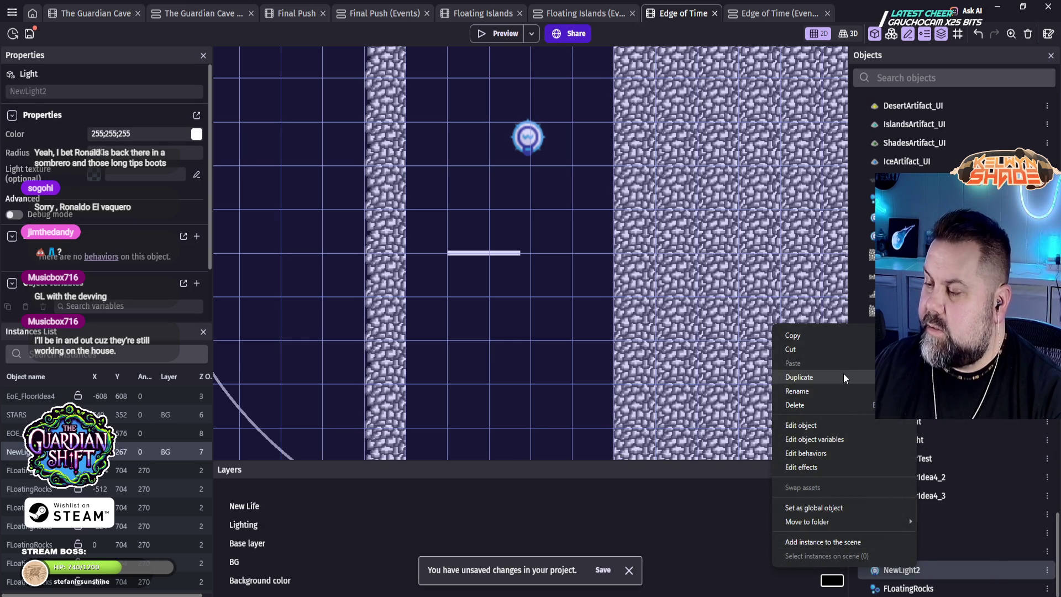
key("Escape")
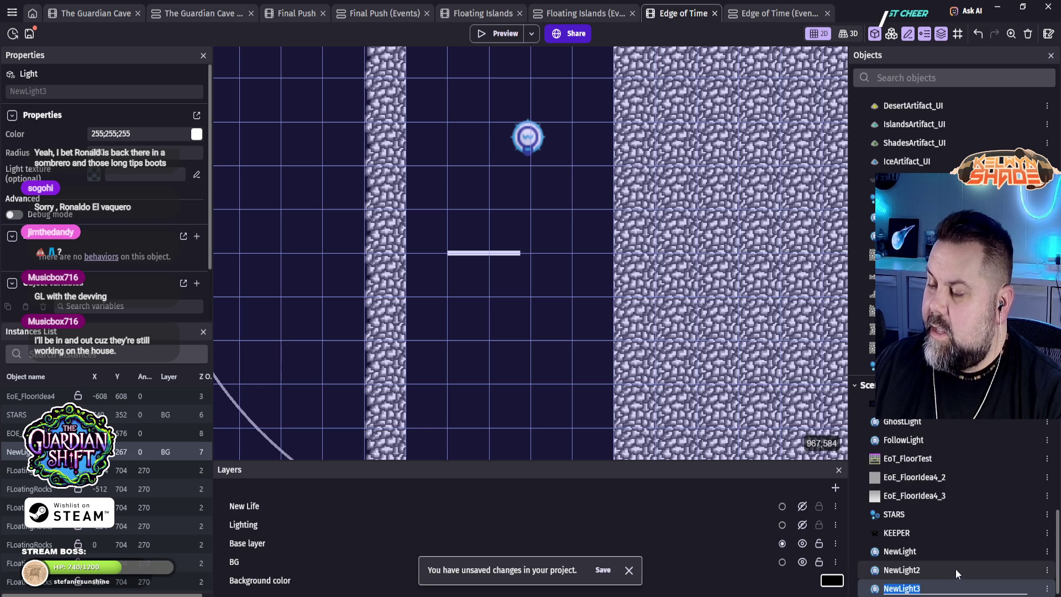
right_click(929, 590)
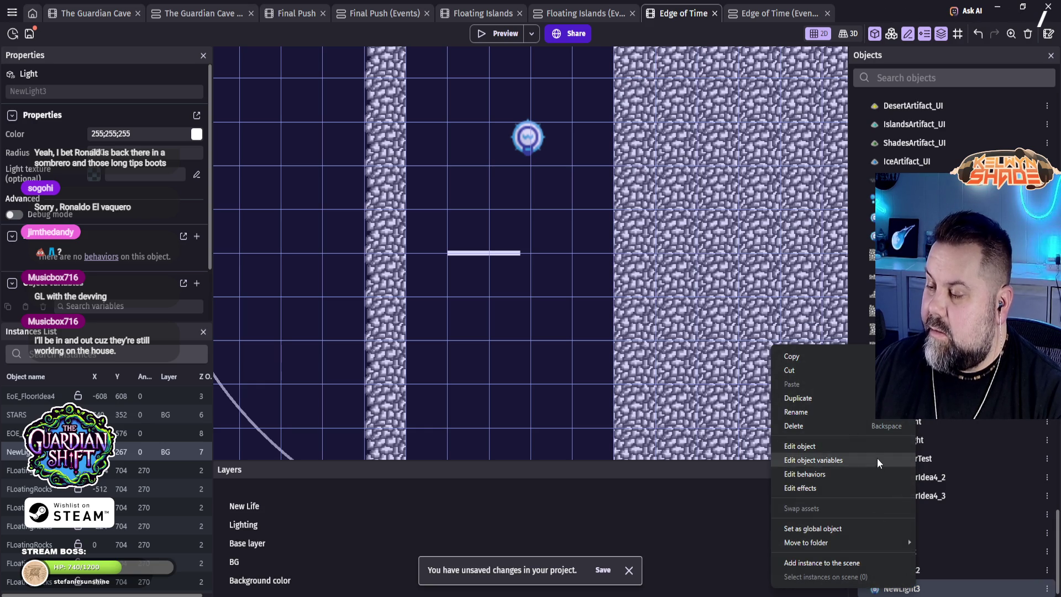
left_click(884, 528)
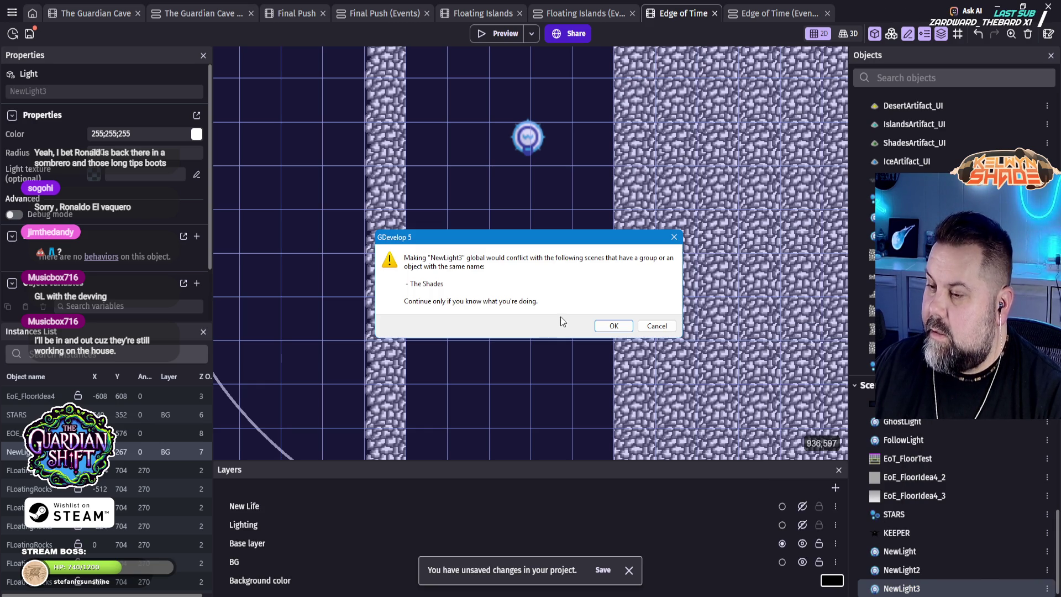
left_click(657, 327)
scroll(918, 532, "down", 1)
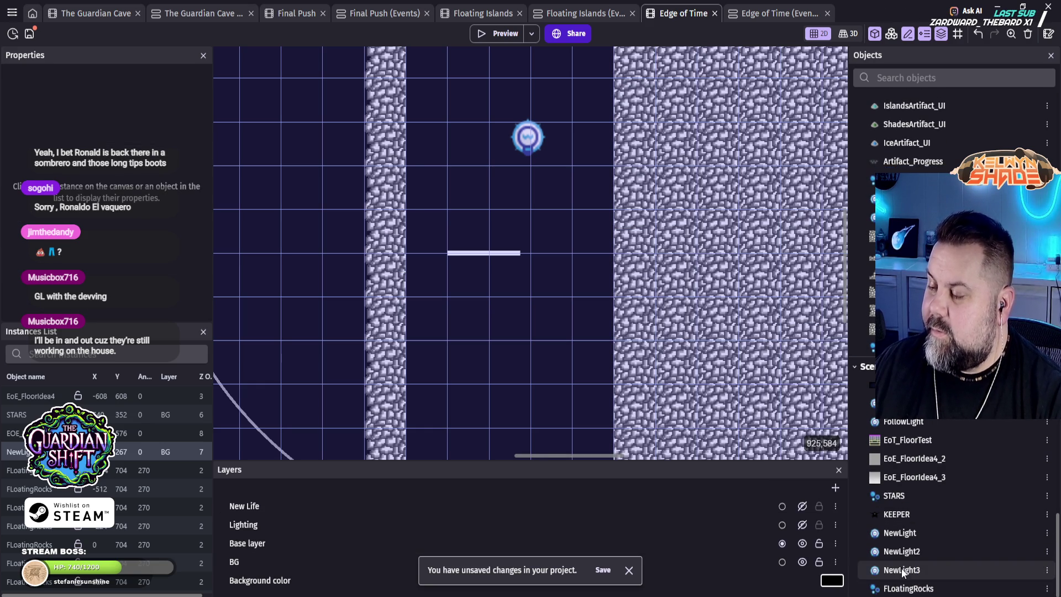
Step: Duplicate NewLight3 as NewLight4 and make NewLight4 a global object
right_click(902, 570)
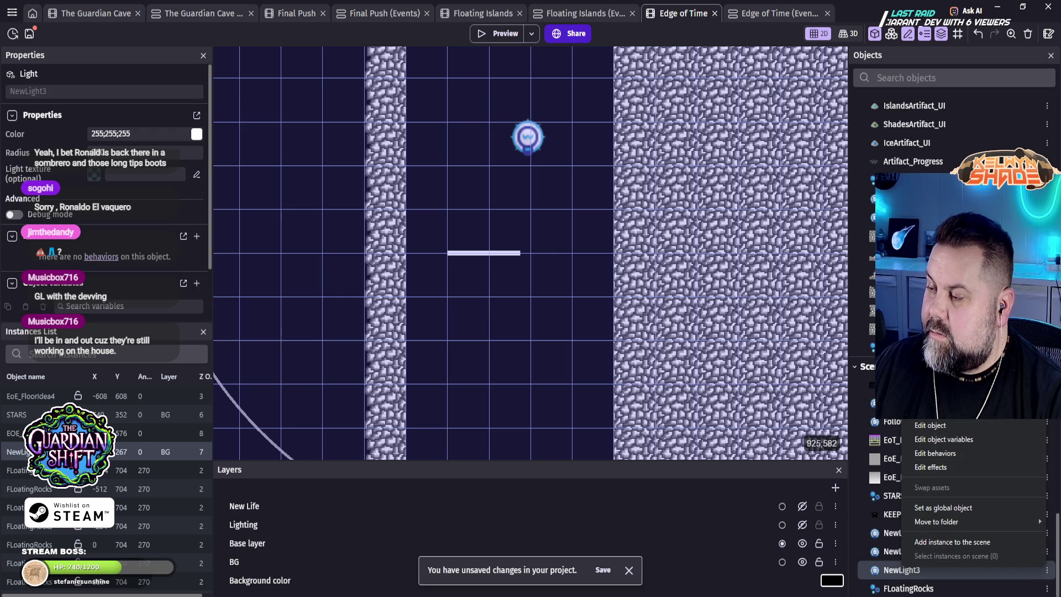
key("Escape")
key("ctrl+d")
right_click(901, 588)
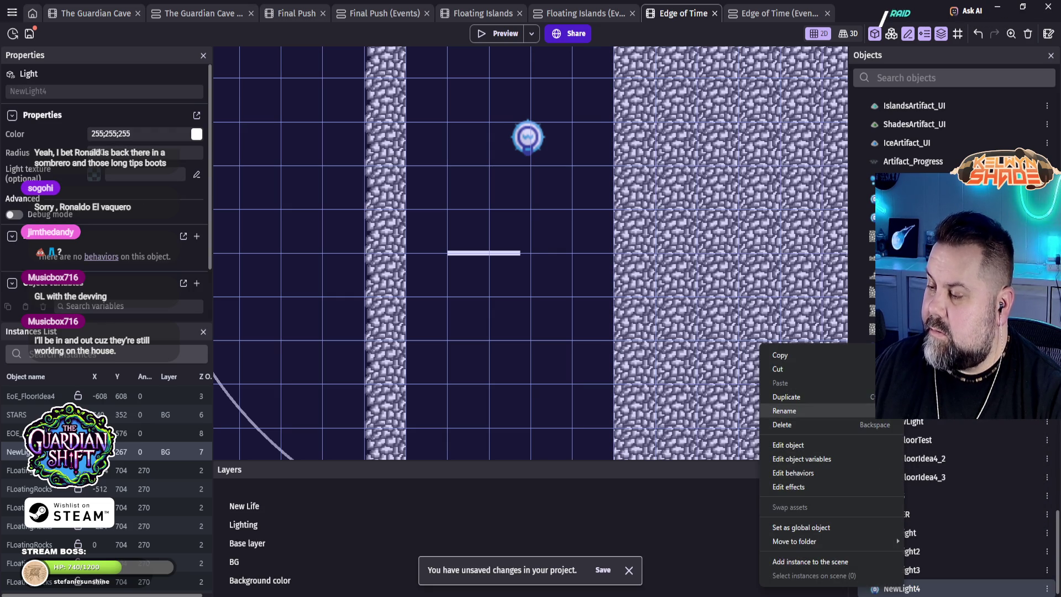
left_click(878, 527)
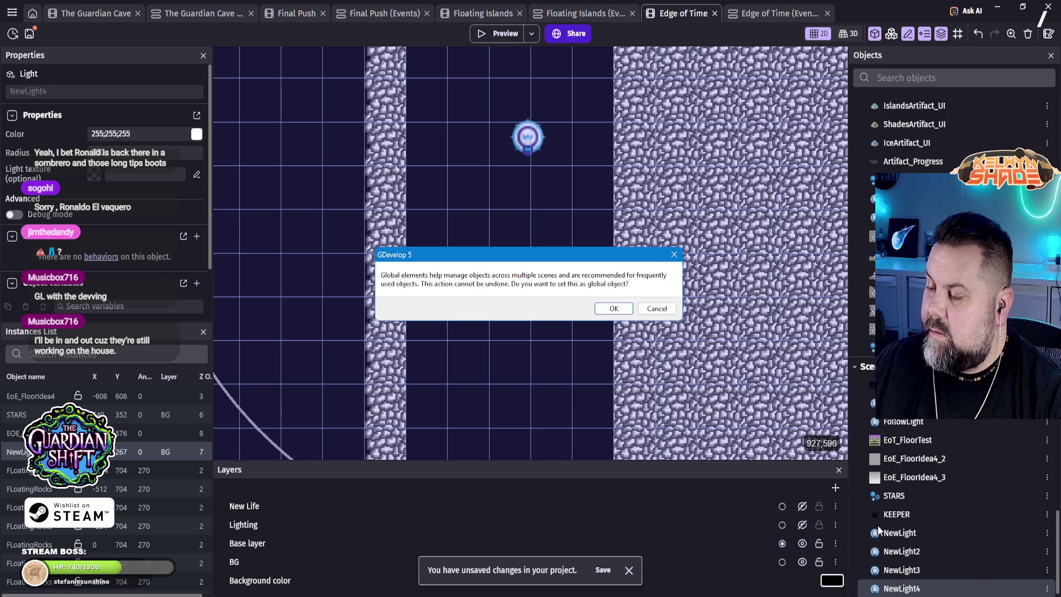
left_click(600, 308)
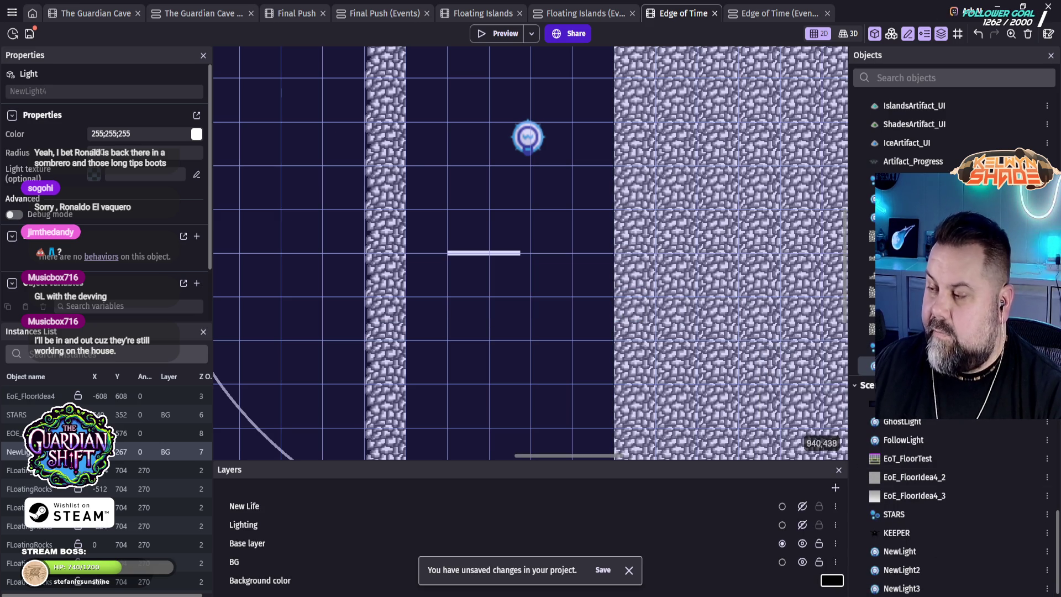
Step: Change NewLight4's object name to FinalPushBGLight and apply it
double_click(885, 365)
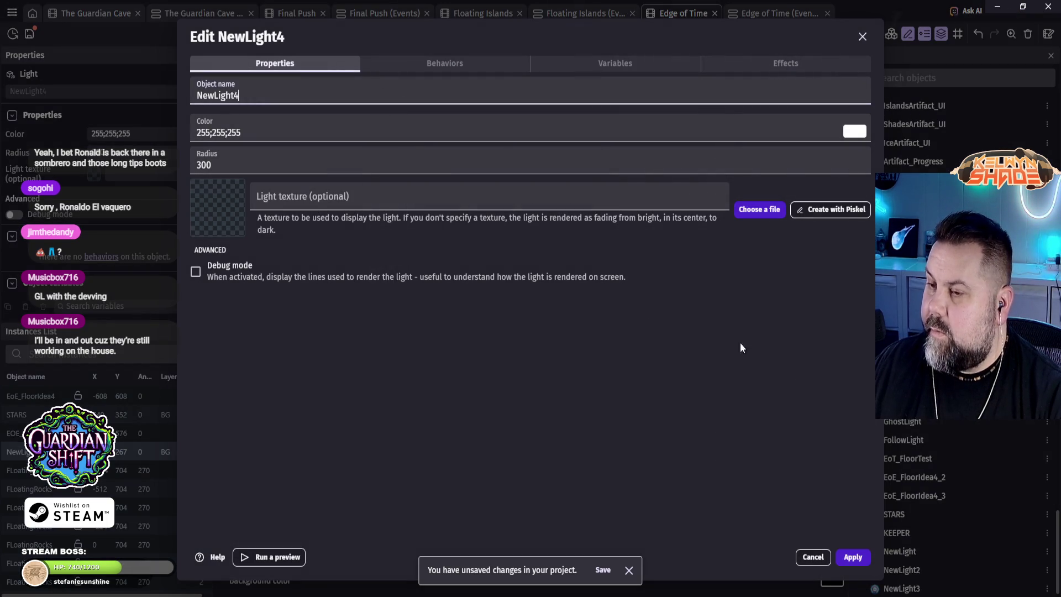
left_click_drag(245, 94, 177, 98)
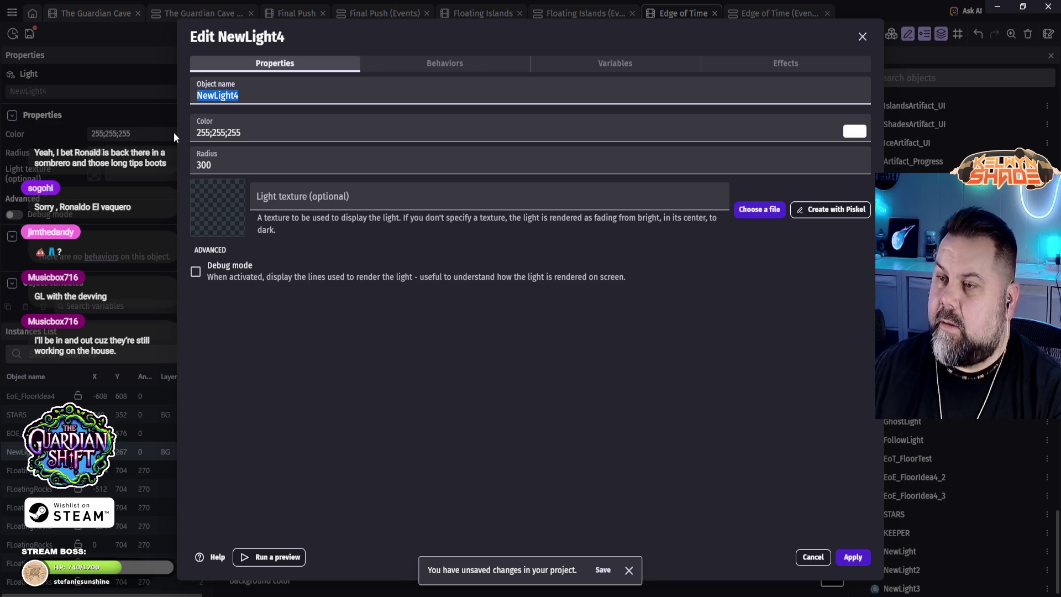
type("FinalPu")
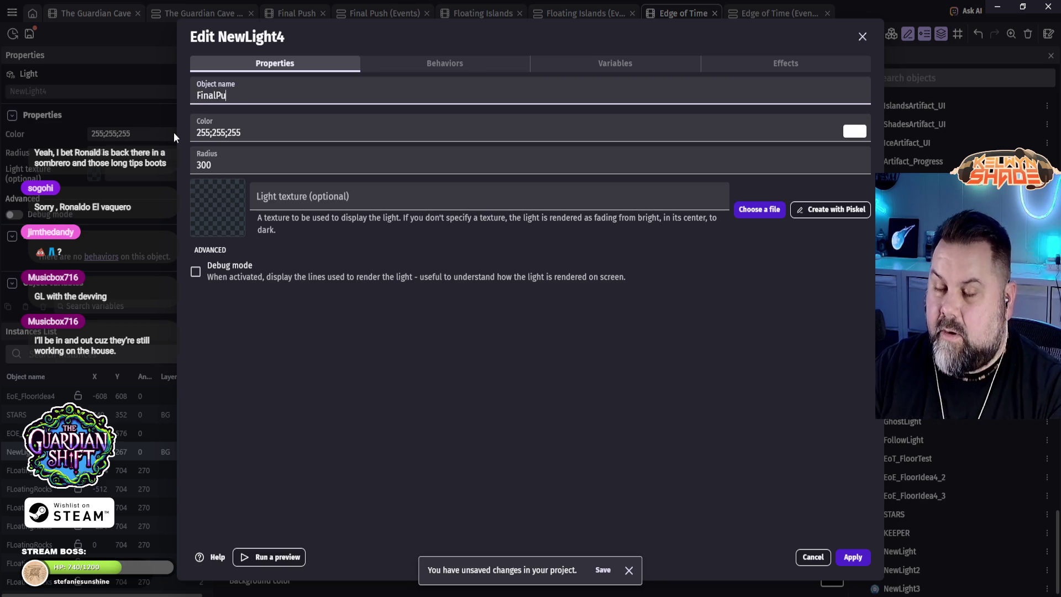
type("shNew")
key("BackSpace")
key("BackSpace")
key("BackSpace")
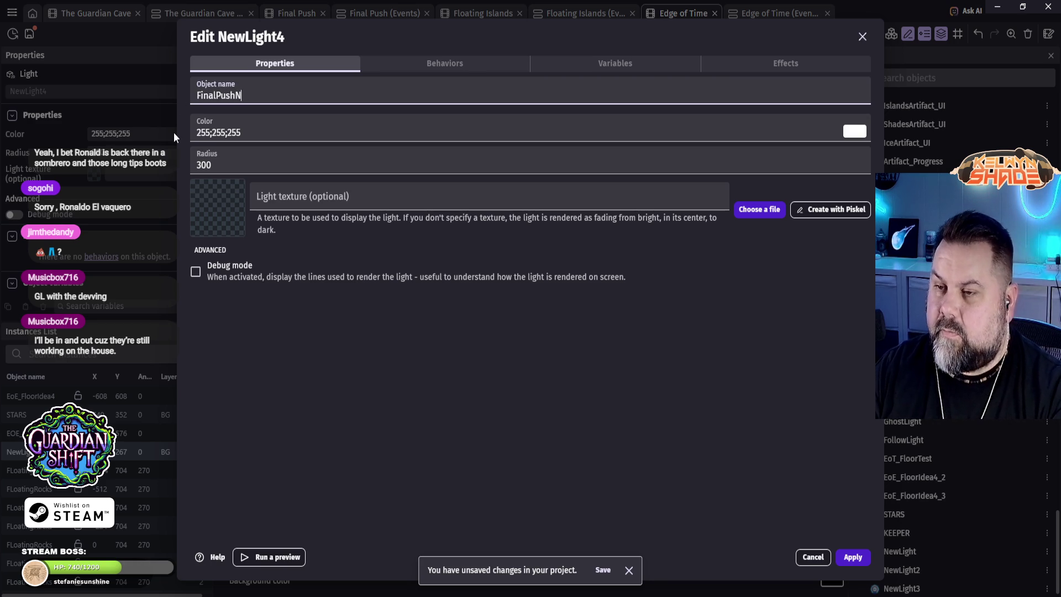
type("BGLight")
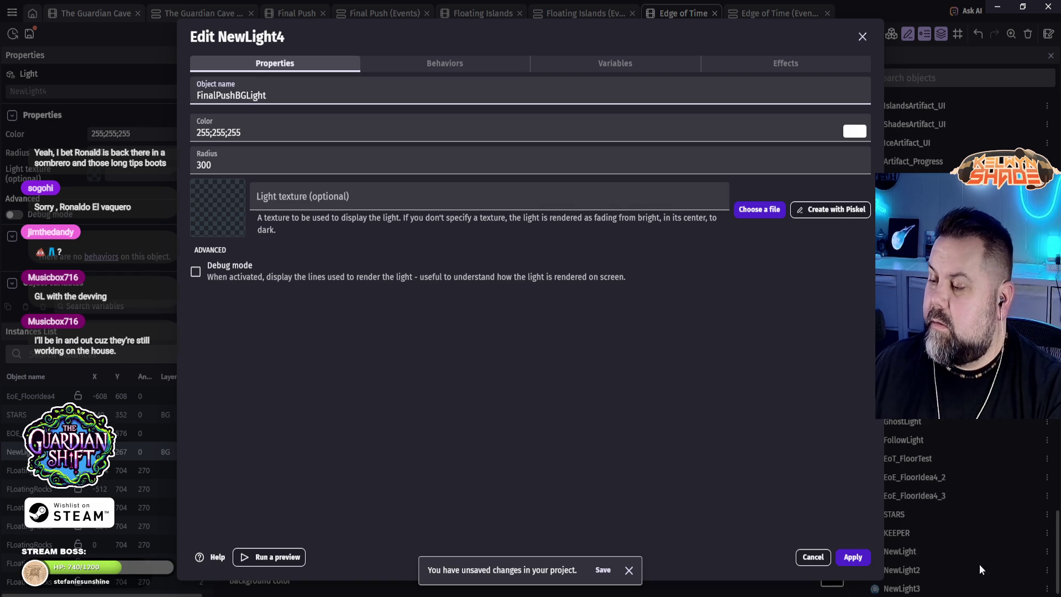
left_click(857, 559)
left_click(867, 347)
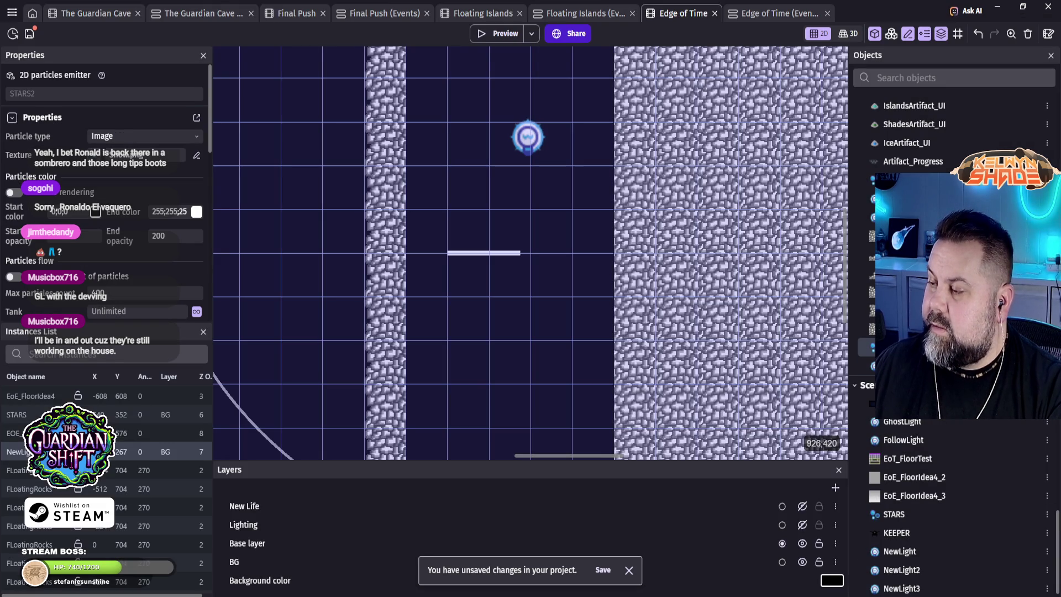
Step: Read the NewLight instance's position (X 638, Y 267) in Edge of Time, then go to Final Push
right_click(871, 347)
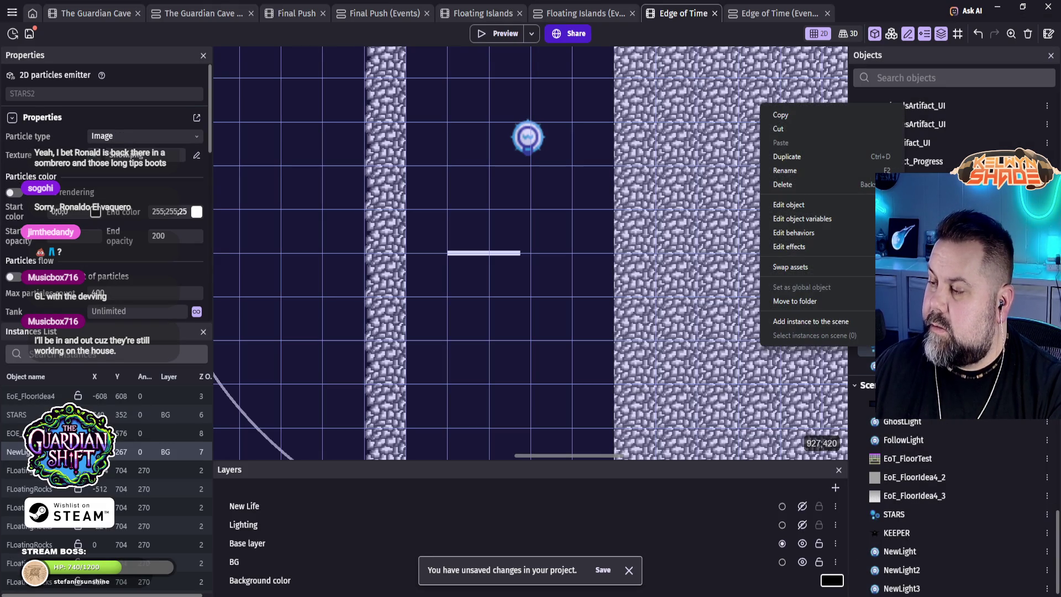
left_click(817, 170)
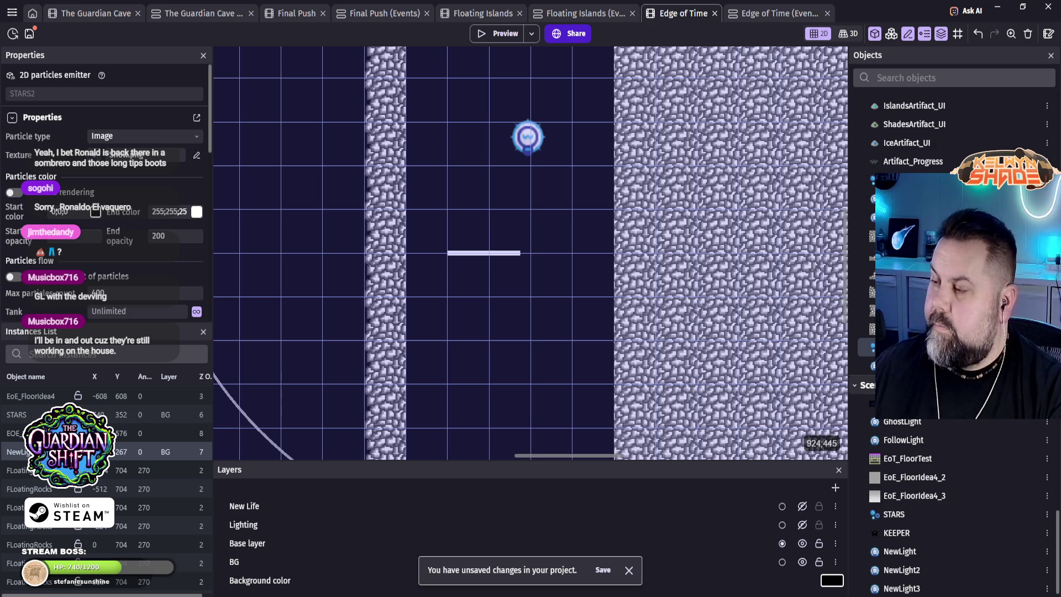
left_click(680, 261)
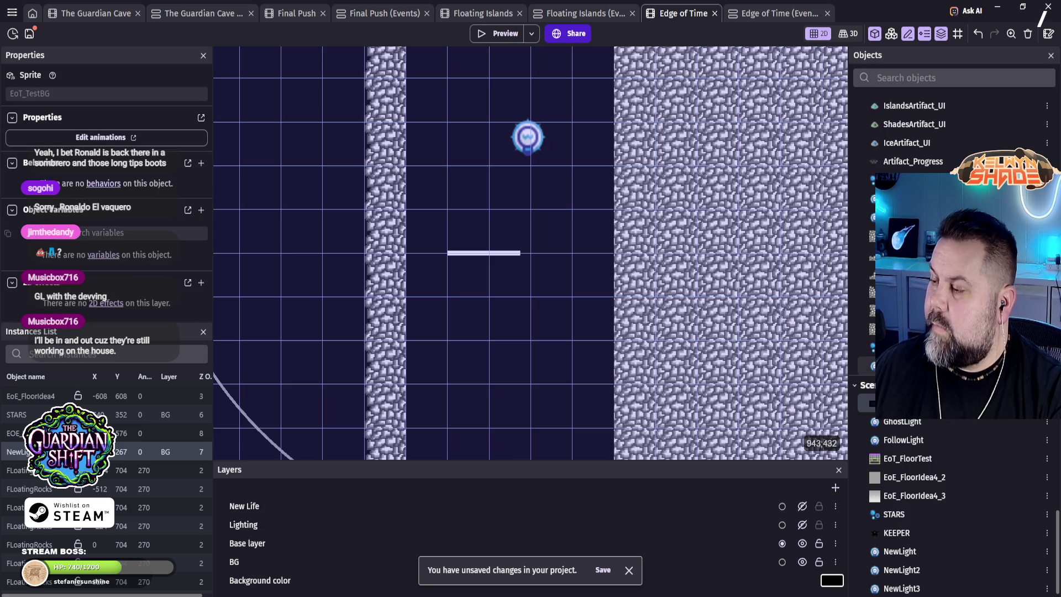
left_click(677, 262)
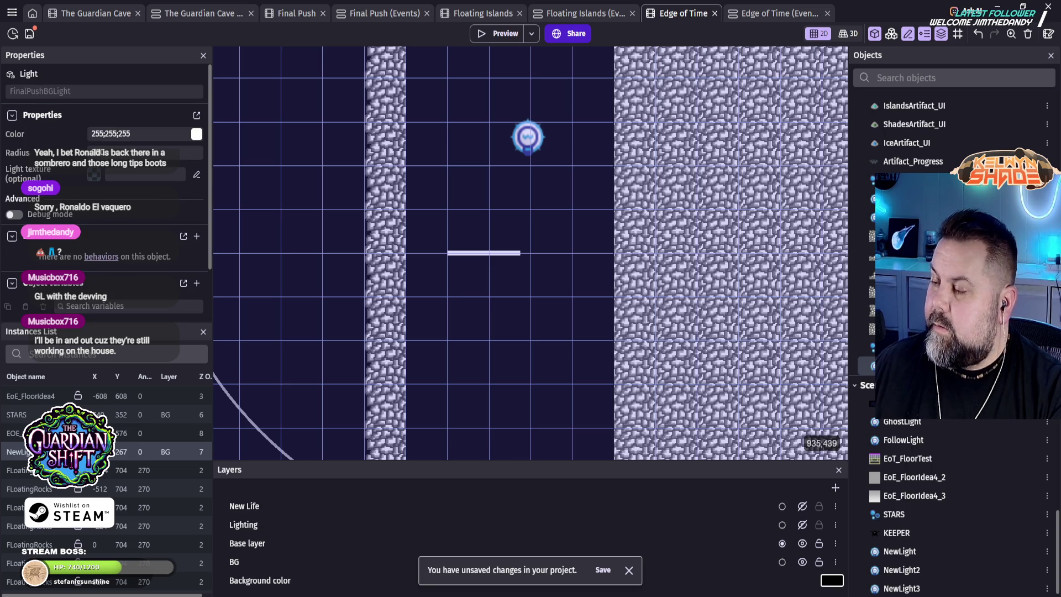
scroll(925, 549, "down", 1)
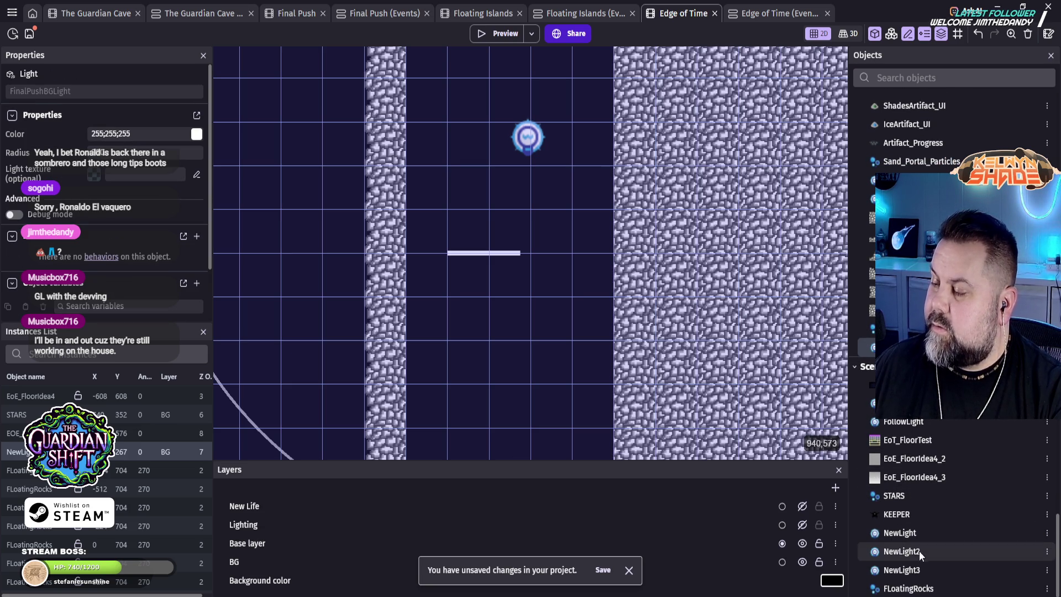
left_click(898, 533)
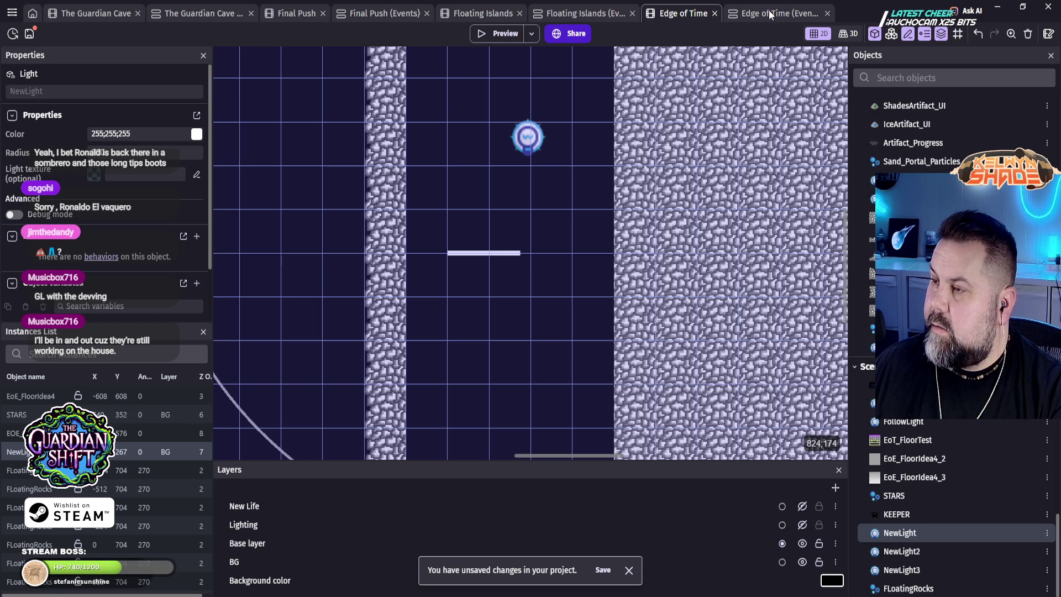
left_click(541, 136)
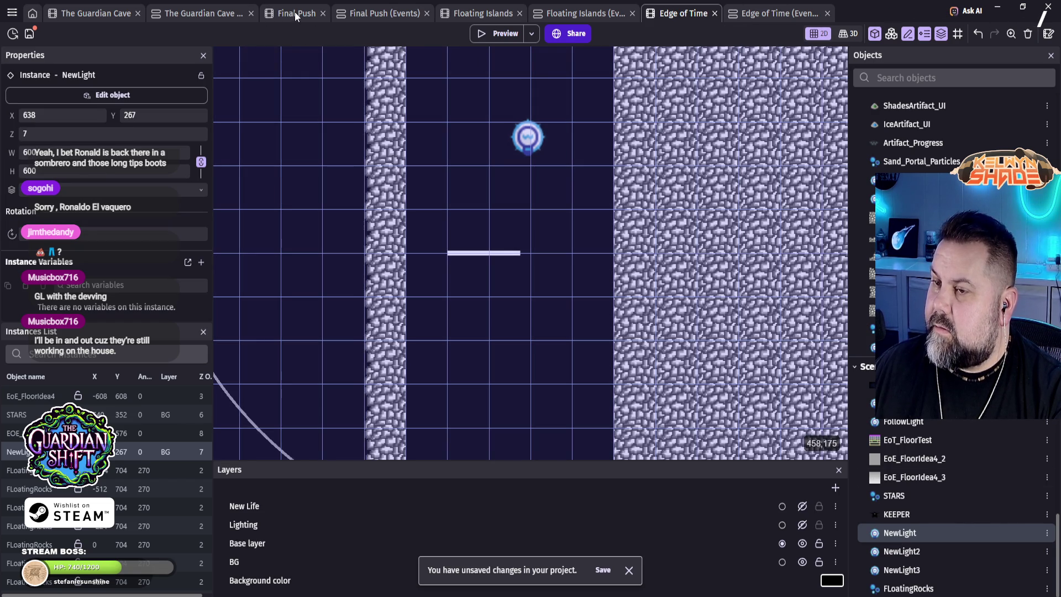
left_click(290, 13)
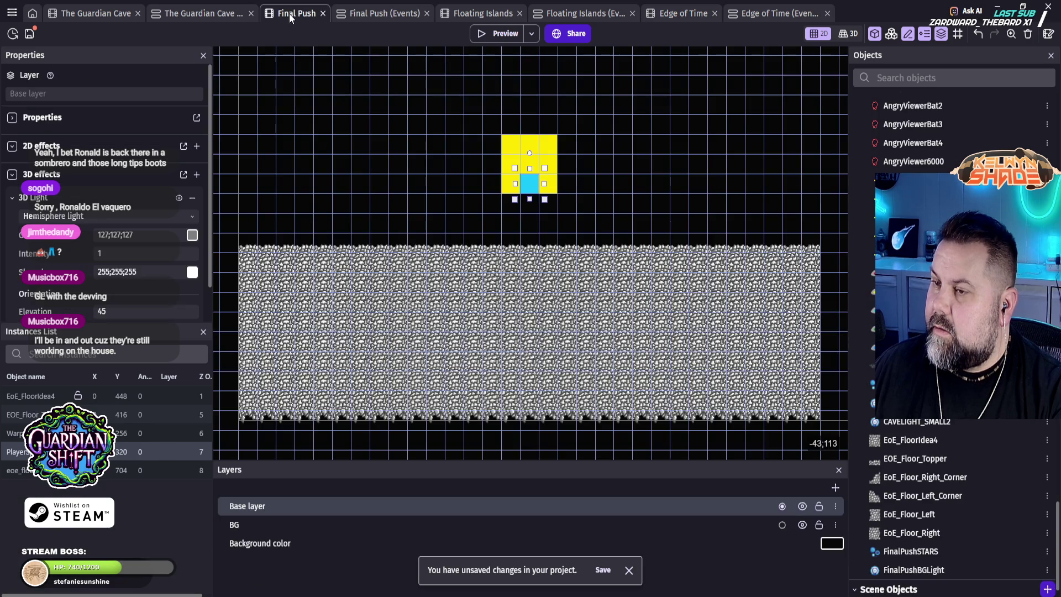
Step: Drag a FinalPushBGLight instance onto the Final Push canvas
scroll(1013, 576, "down", 1)
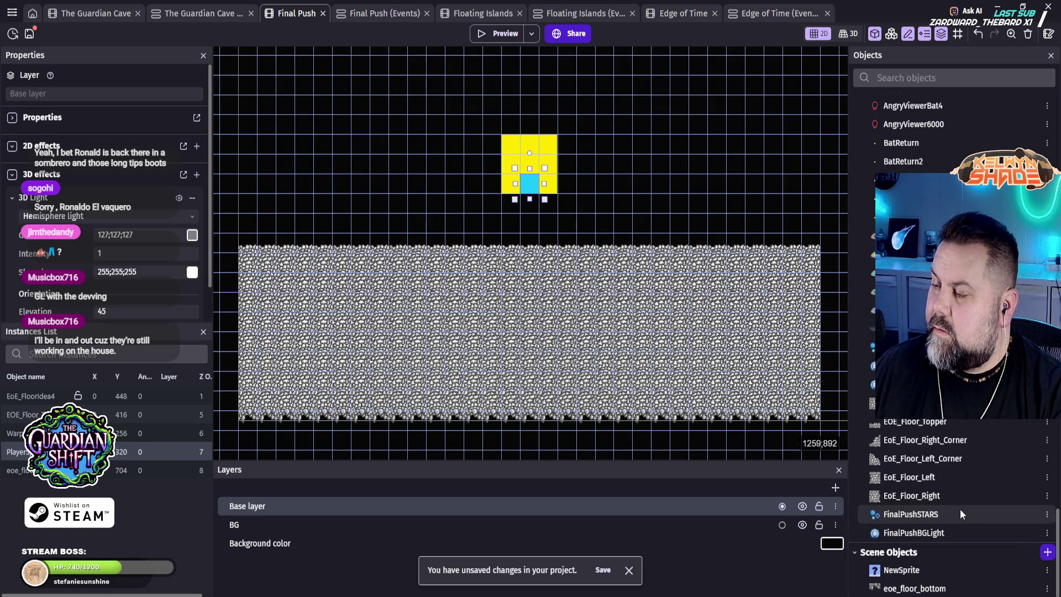
scroll(980, 553, "up", 3)
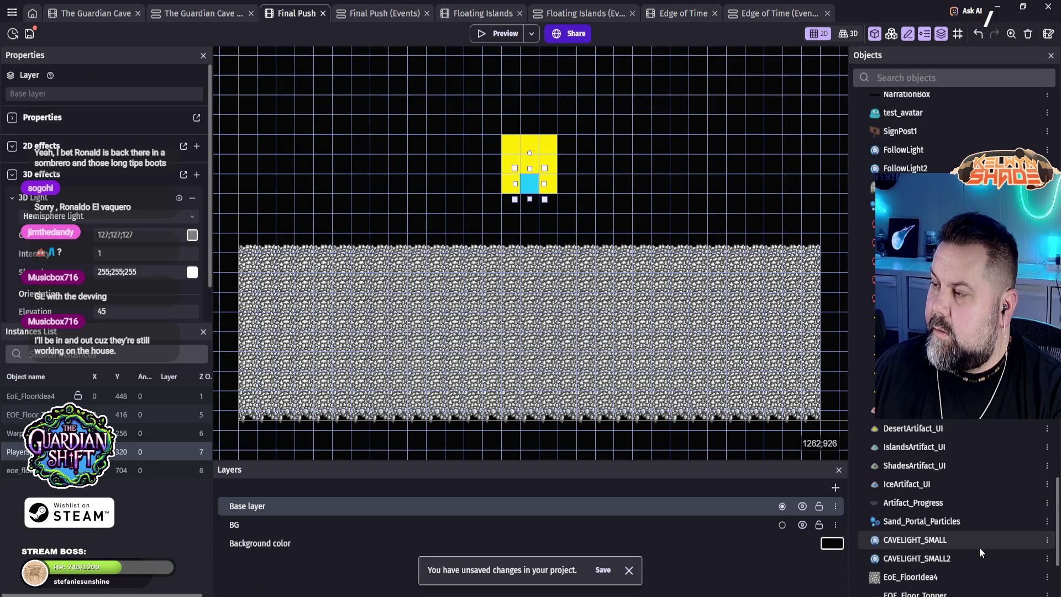
scroll(975, 497, "down", 3)
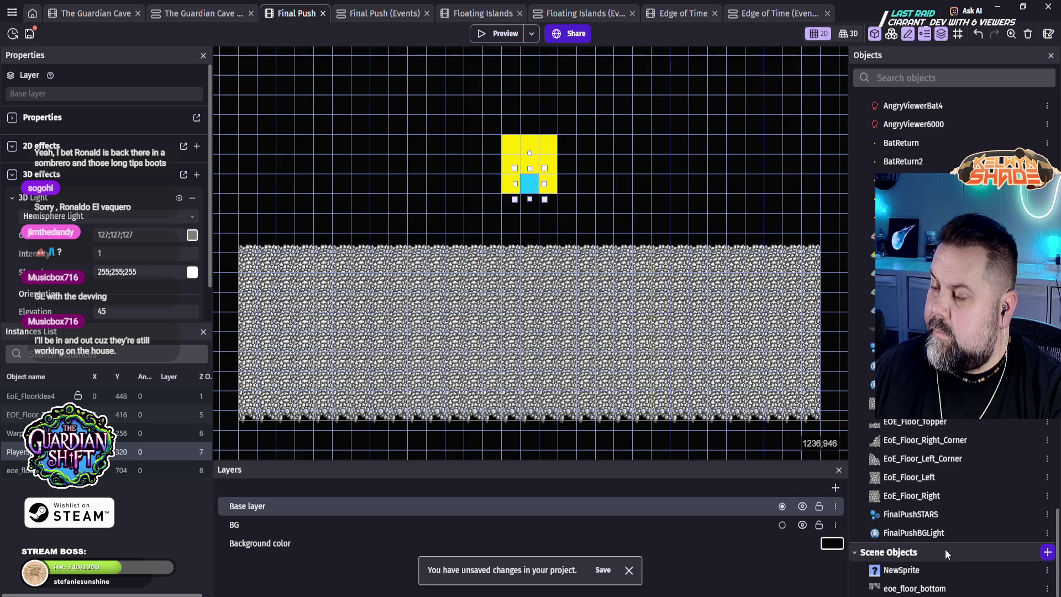
left_click(927, 535)
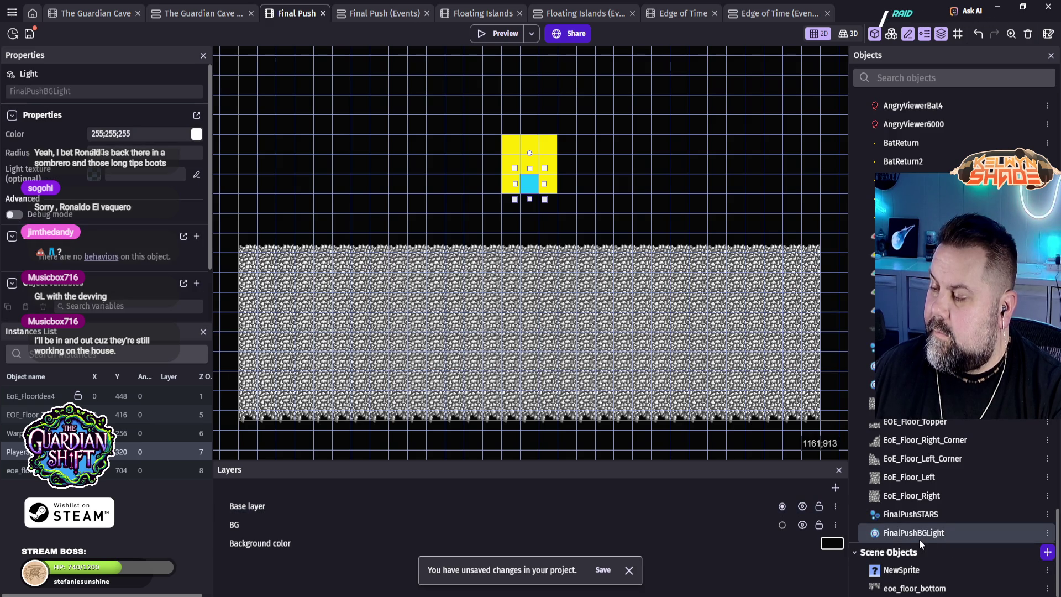
mouse_move(761, 356)
left_mouse_down()
mouse_move(649, 171)
mouse_move(651, 154)
left_mouse_up()
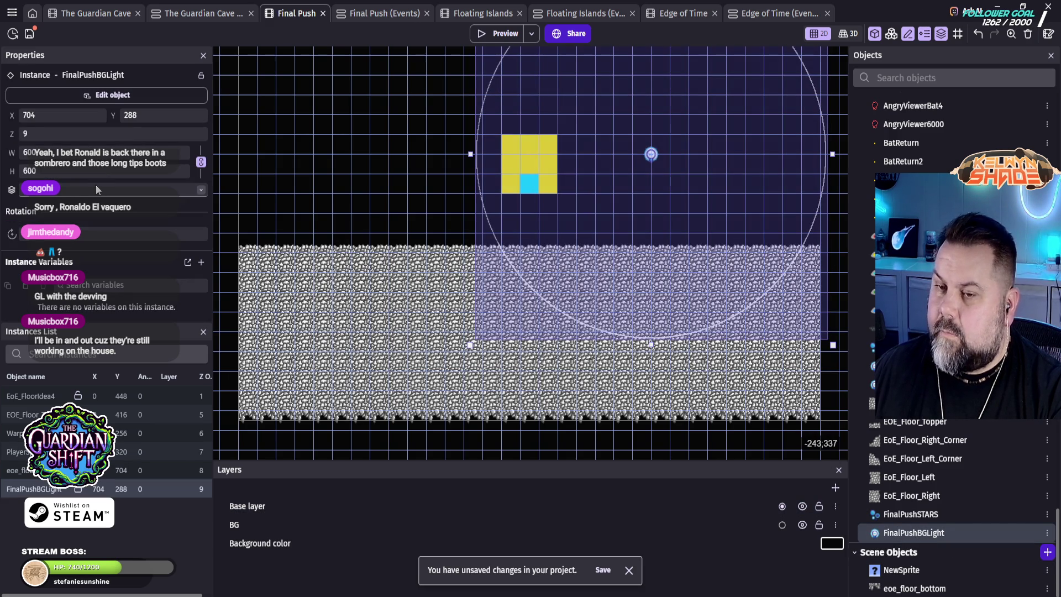
Step: Put the light instance on the BG layer at X 638, Y 267
left_click(96, 191)
left_click(78, 201)
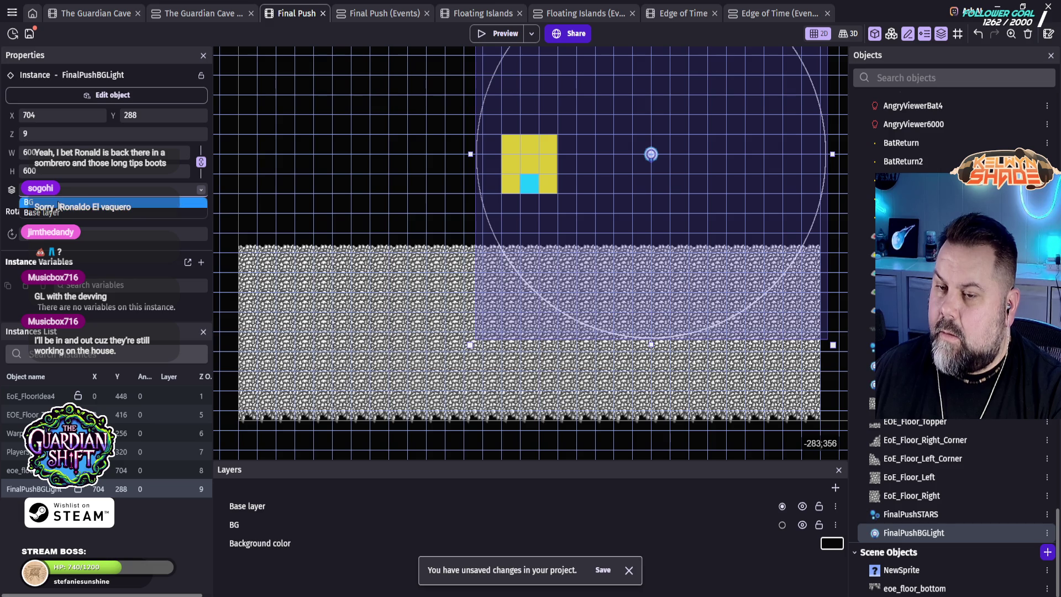
double_click(30, 115)
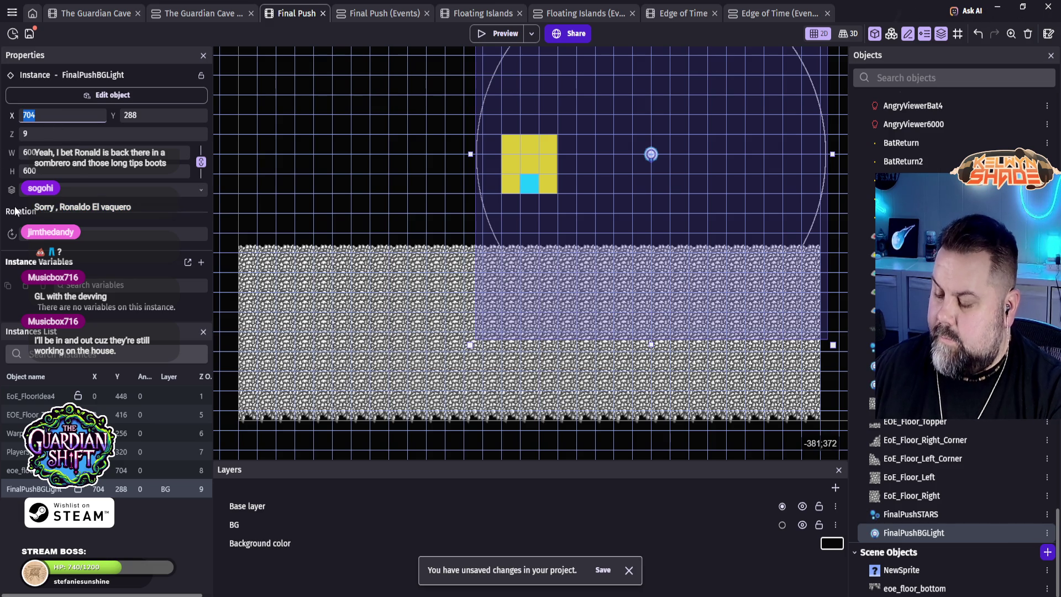
type("638")
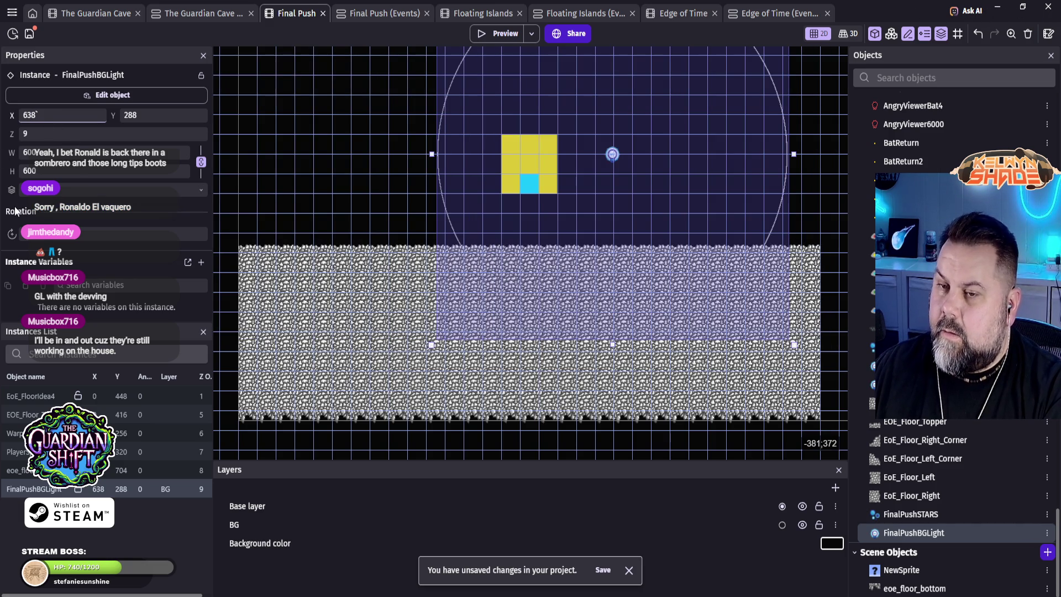
key("Tab")
type("267")
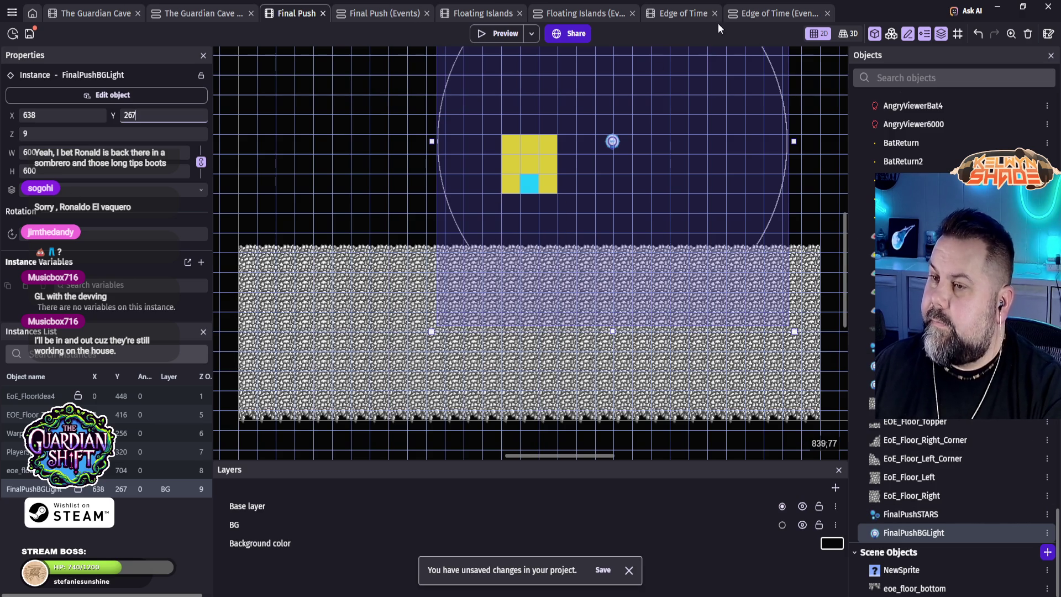
left_click(692, 16)
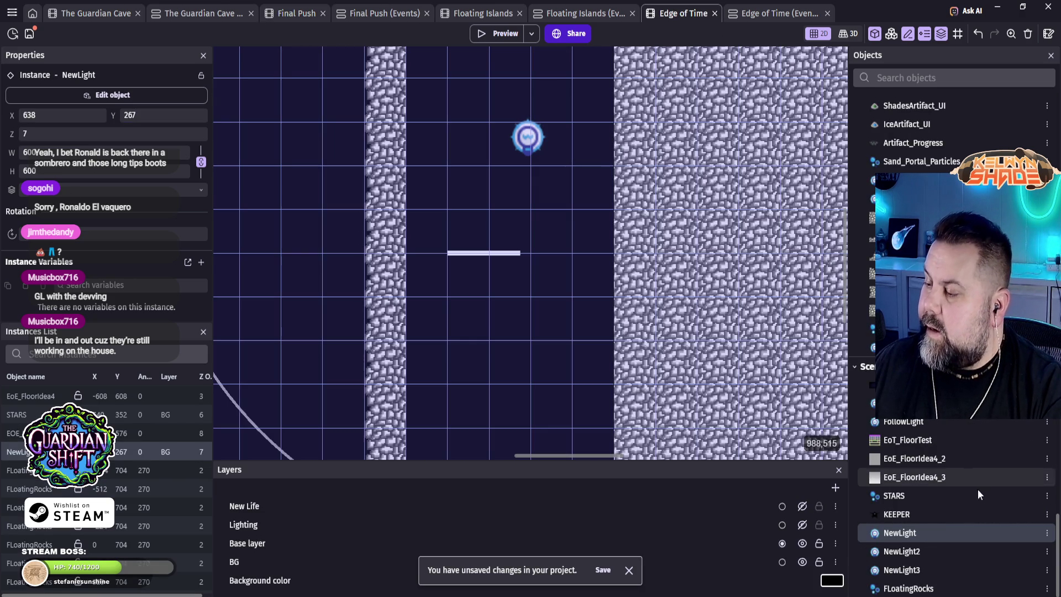
left_click(901, 496)
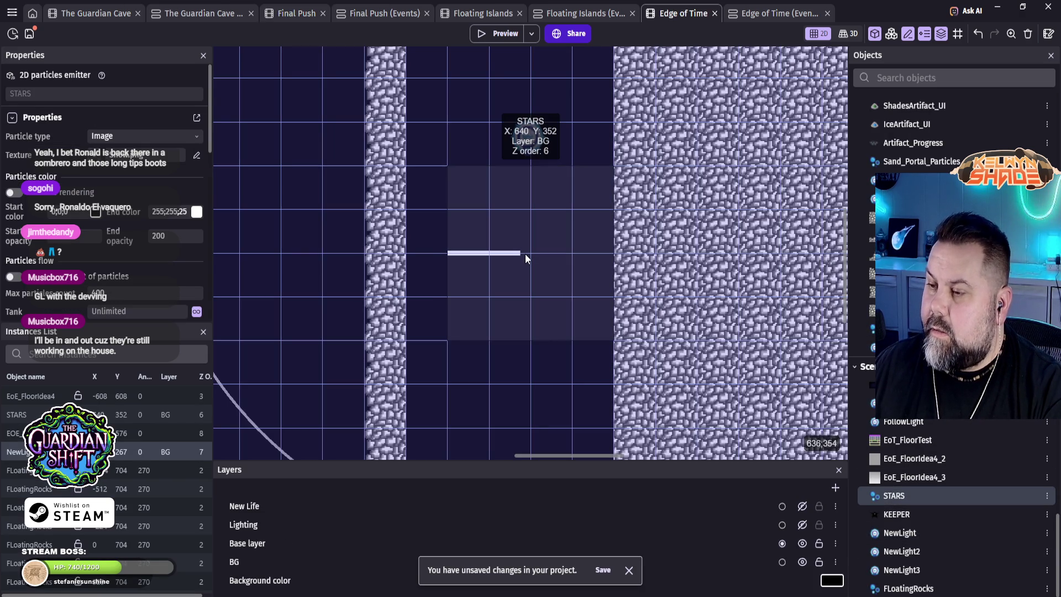
left_click(525, 255)
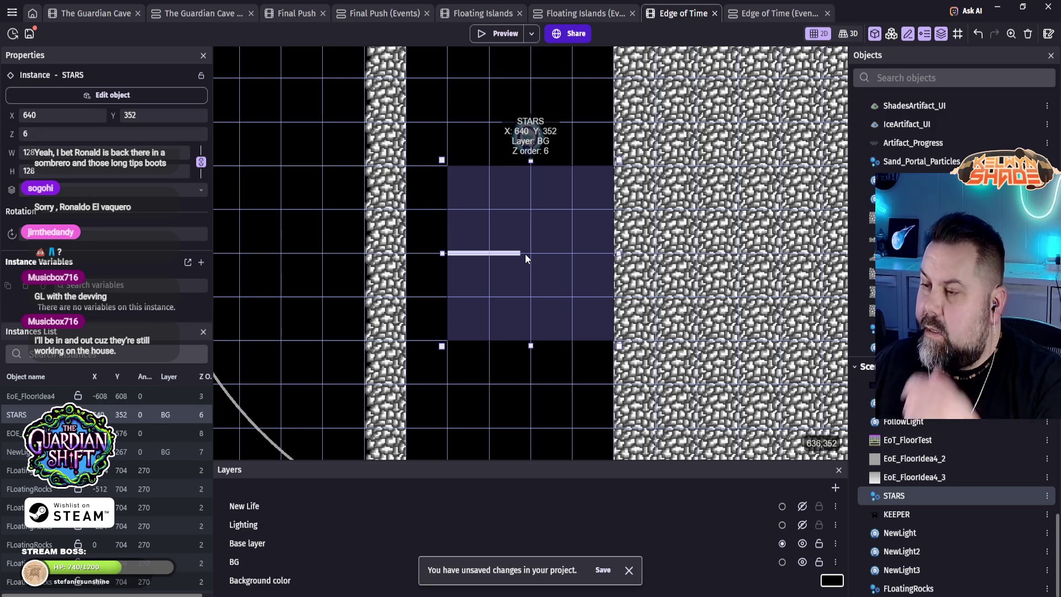
left_click(297, 11)
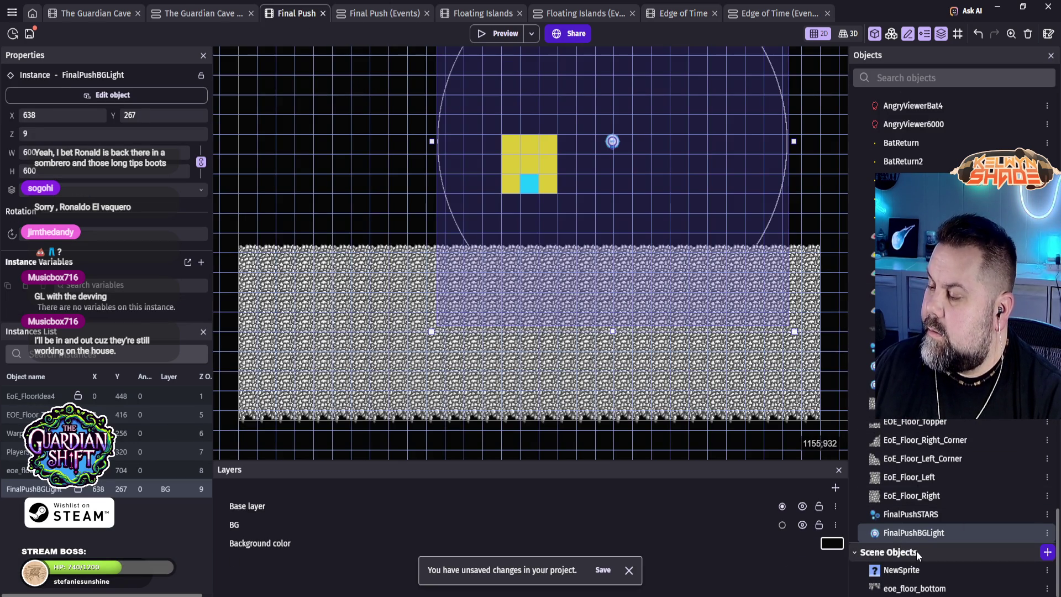
Step: Add a FinalPushSTARS instance to Final Push at X 640, Y 352
left_click(909, 513)
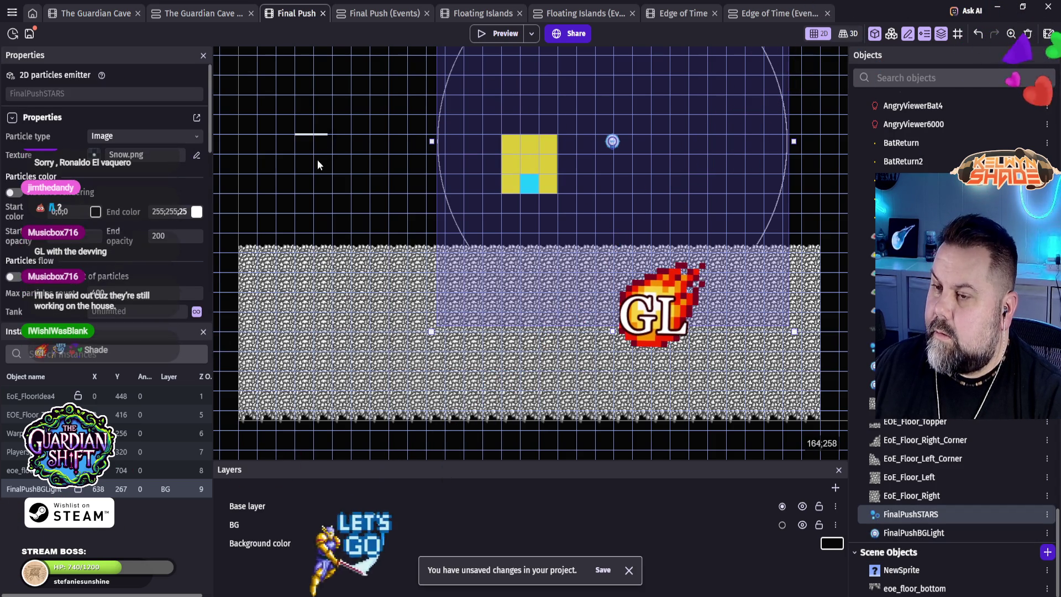
left_click(329, 134)
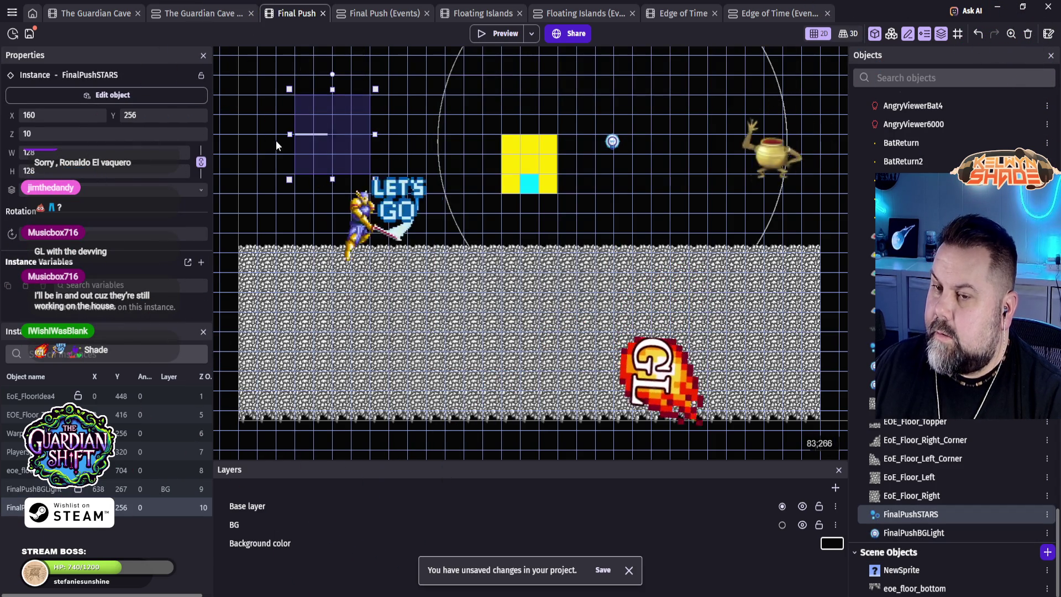
left_click(63, 115)
type("640")
key("Tab")
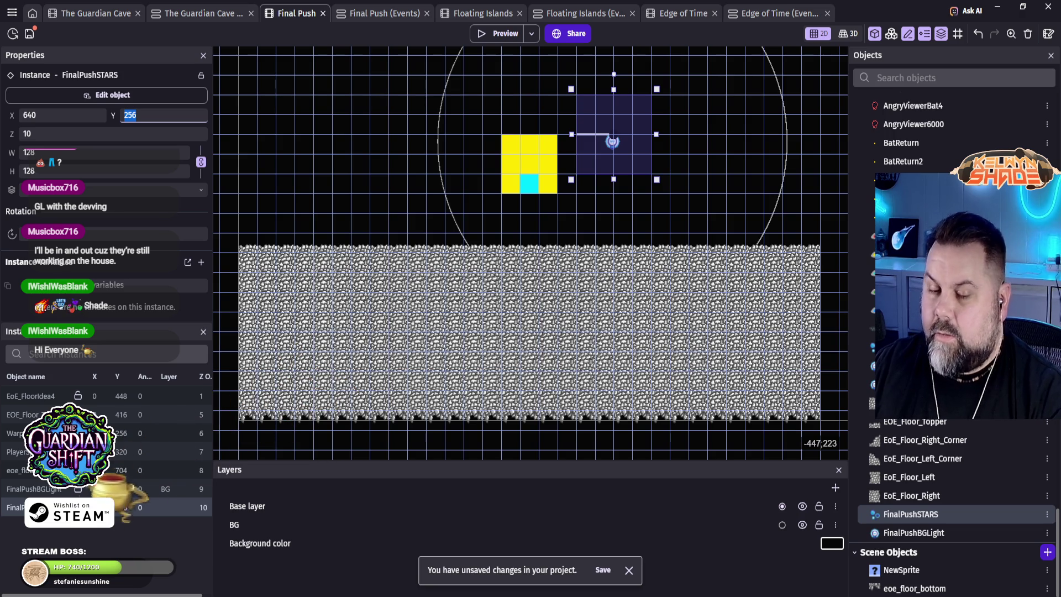
type("352")
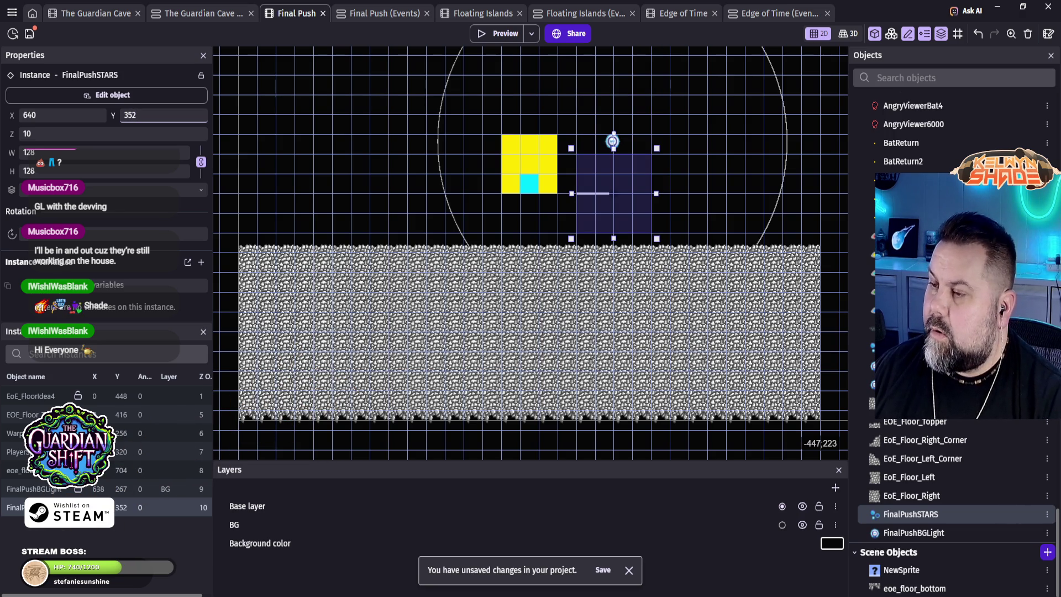
Step: Move the stars instance to the BG layer and start a game preview
left_click(78, 189)
left_click(78, 206)
left_click(503, 33)
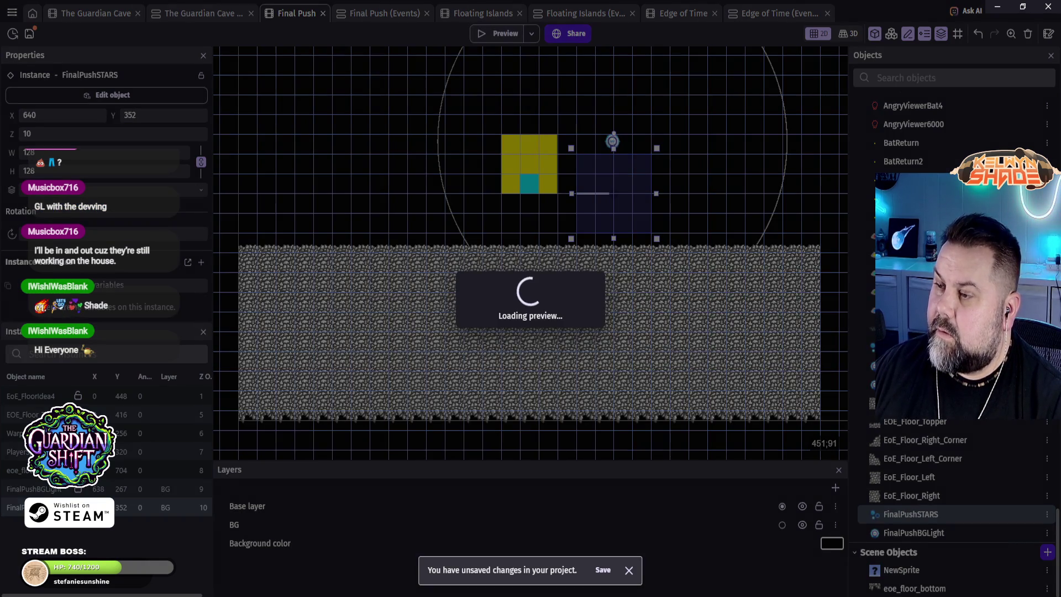
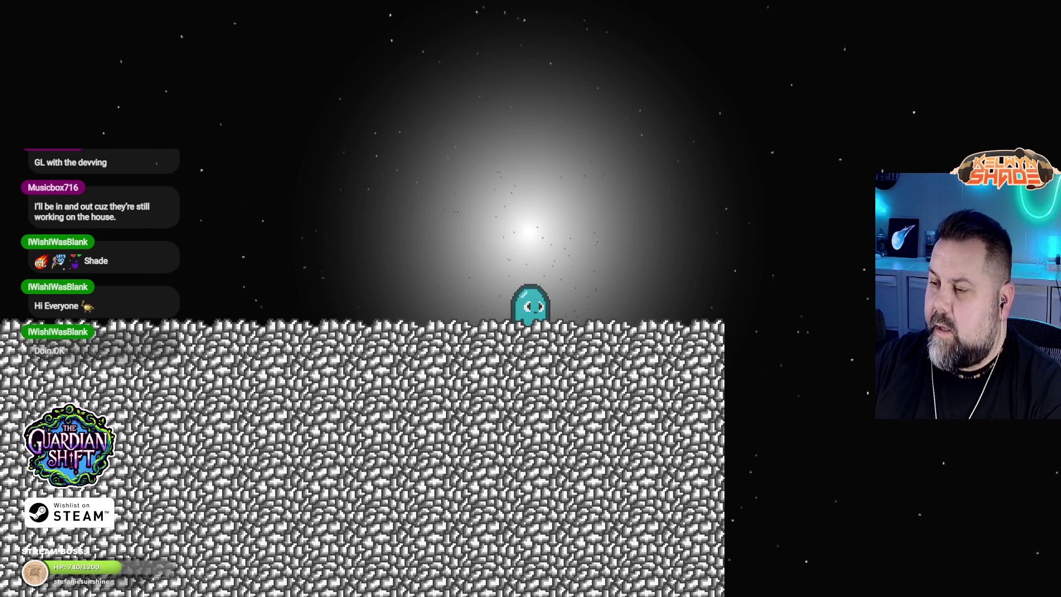
Step: Exit fullscreen and close the game preview and its diagnostic report
key("F11")
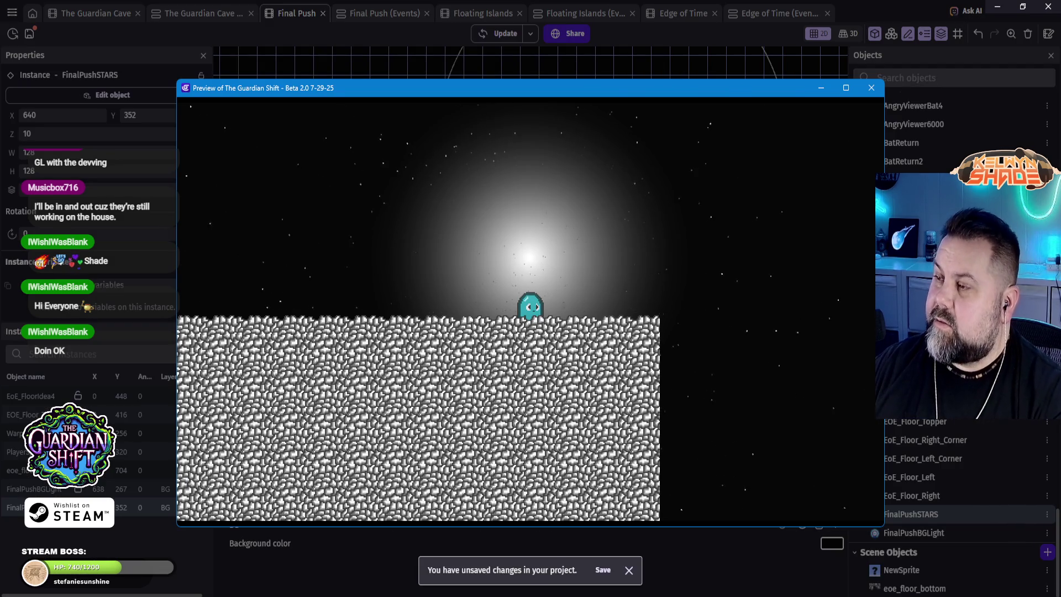
left_click(872, 90)
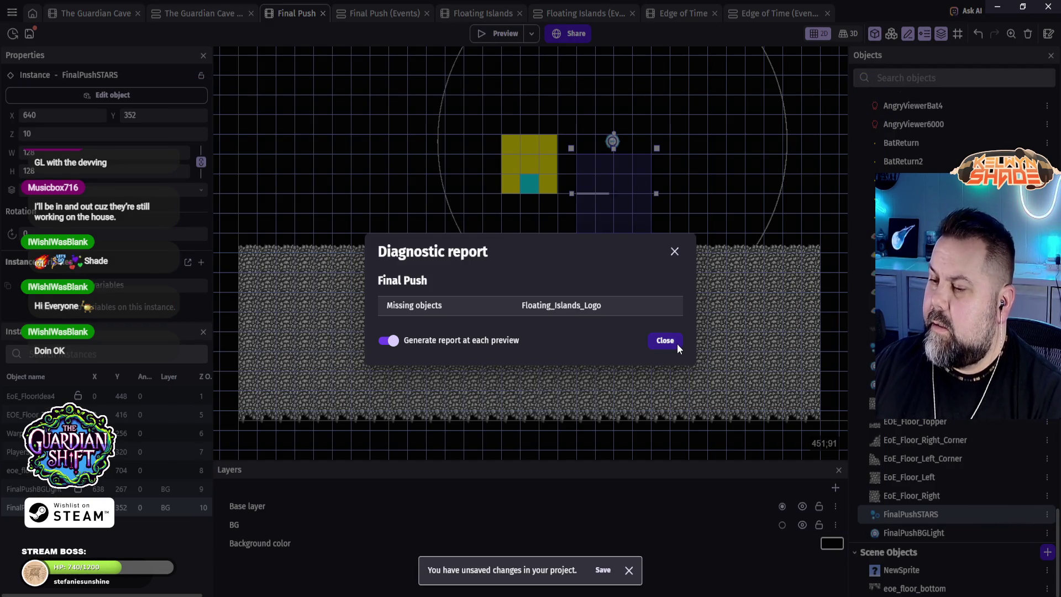
left_click(665, 340)
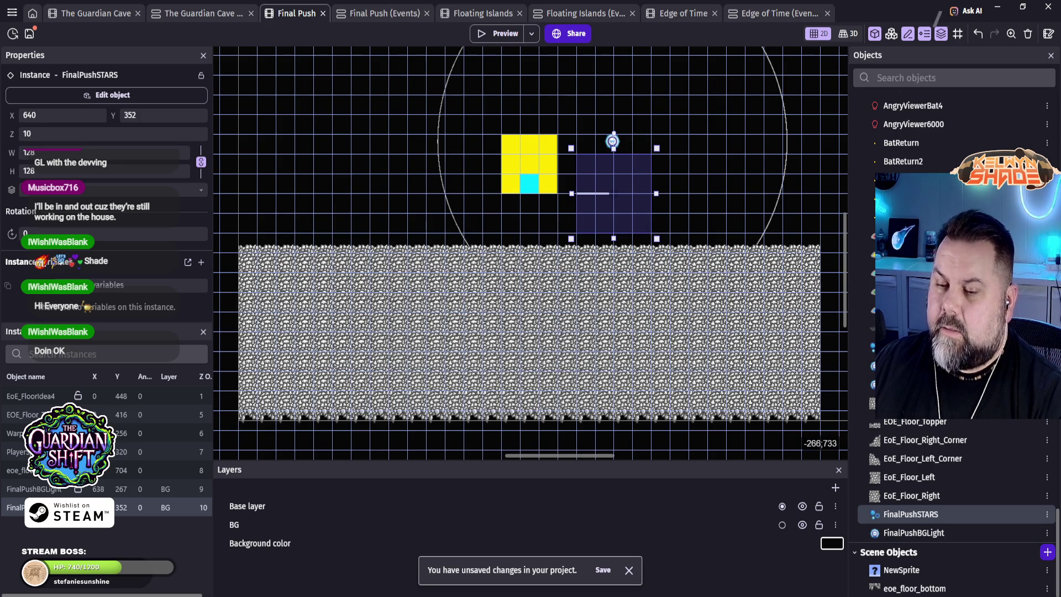
Step: Change FinalPushBGLight's Z order from 9 to 20 and preview the Final Push scene again
left_click(53, 490)
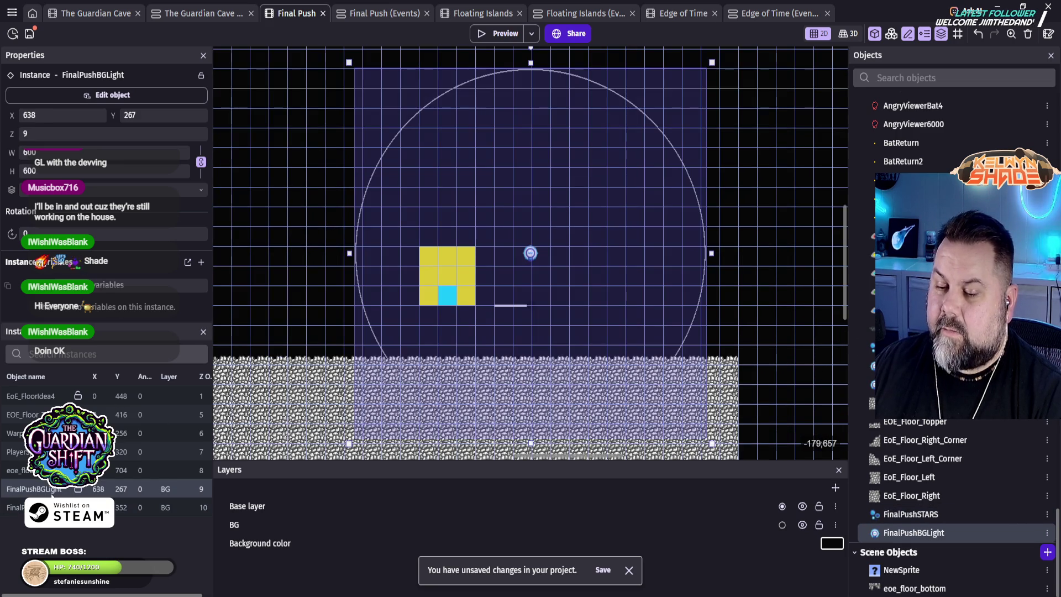
double_click(22, 134)
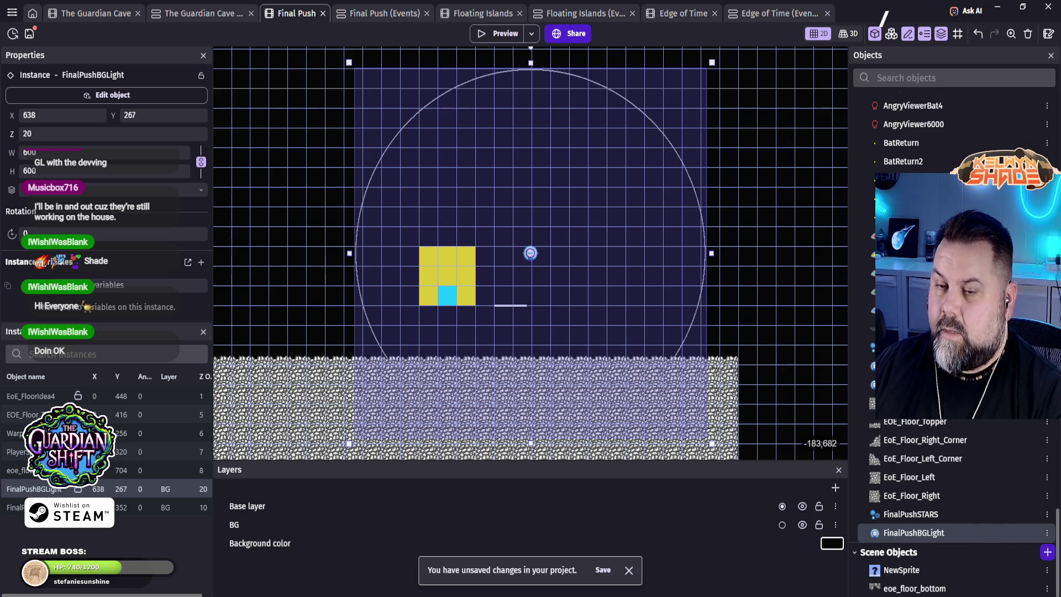
left_click(17, 507)
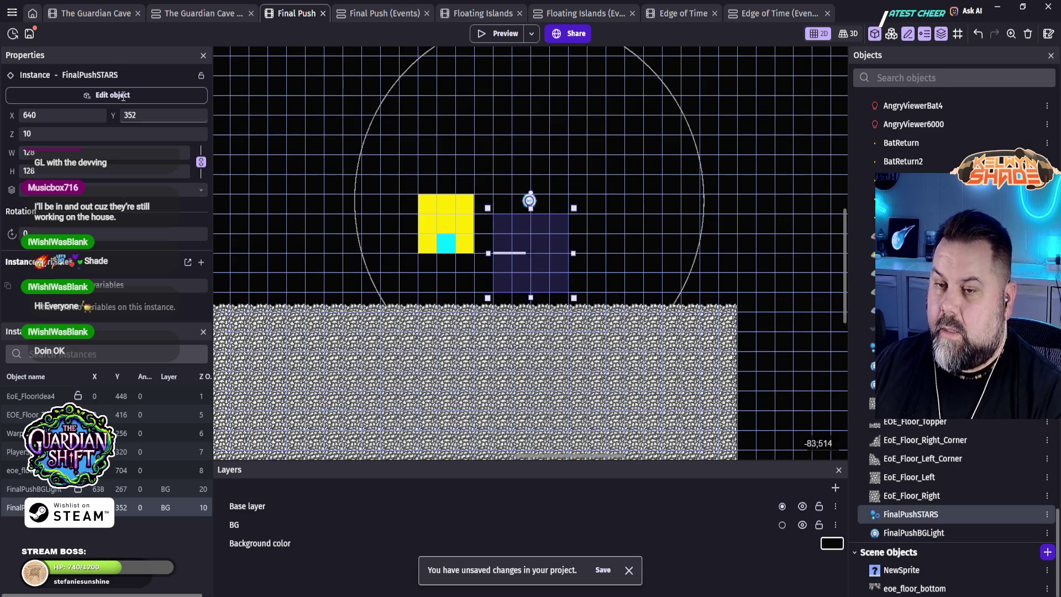
left_click(505, 38)
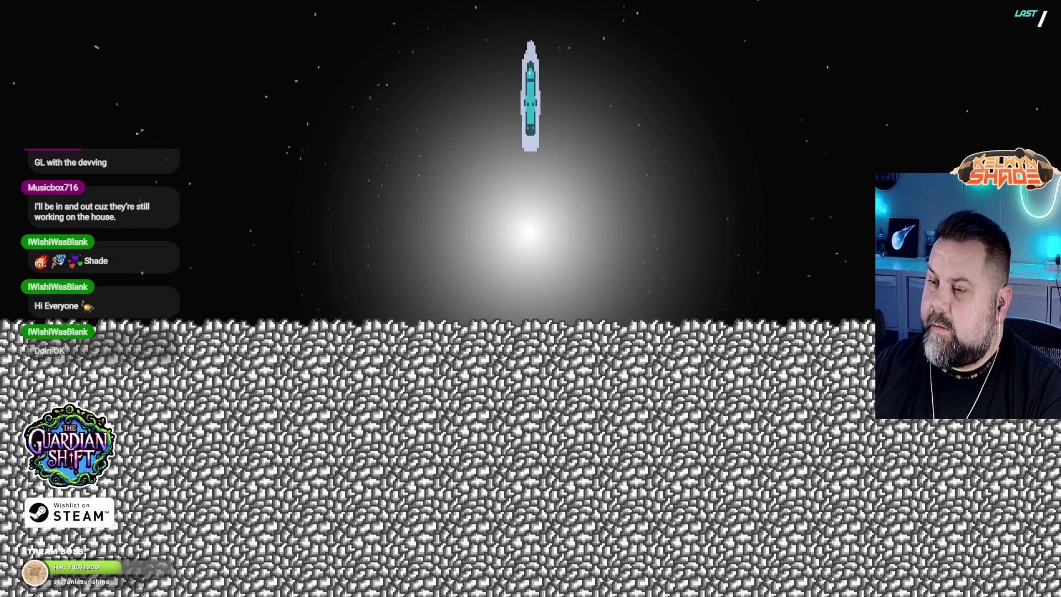
key("Escape")
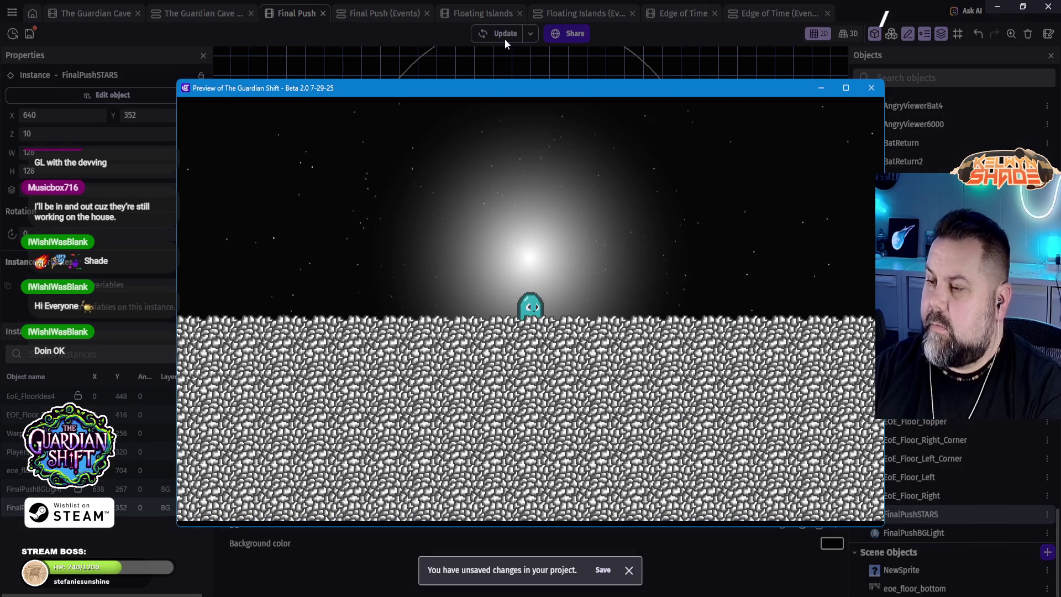
Step: Close the preview, then move PlayerSpawn and Warp_In_Spawn down onto the floor surface
left_click(872, 91)
left_click(676, 252)
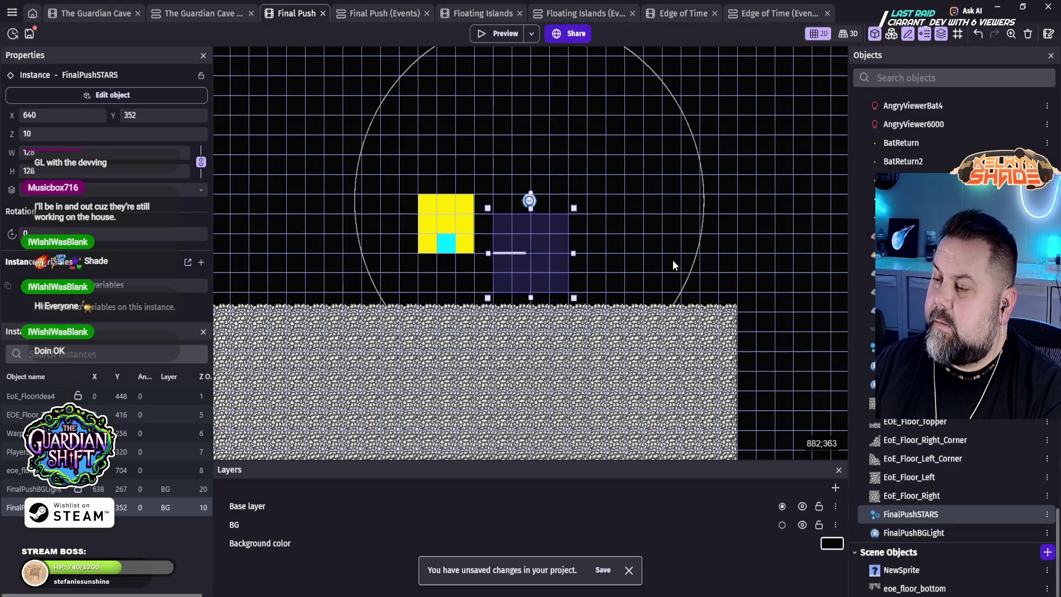
left_click(447, 253)
left_click_drag(446, 252, 446, 310)
left_click(449, 230)
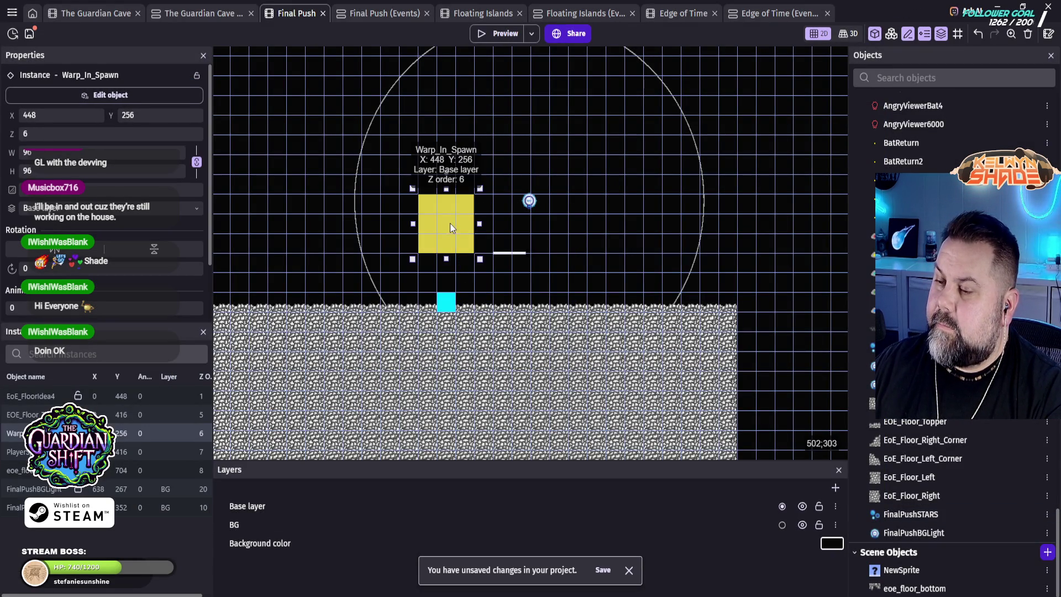
left_click_drag(450, 223, 456, 283)
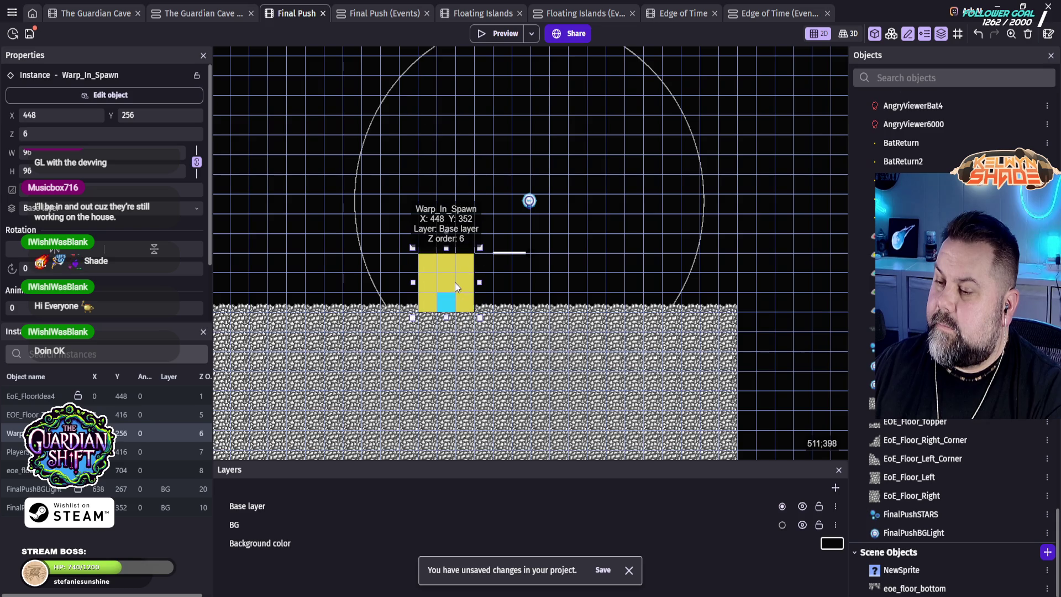
Step: Set EOE_Floor_Topper's Z order to 100, preview it, then go to the Final Push events
left_click(379, 313)
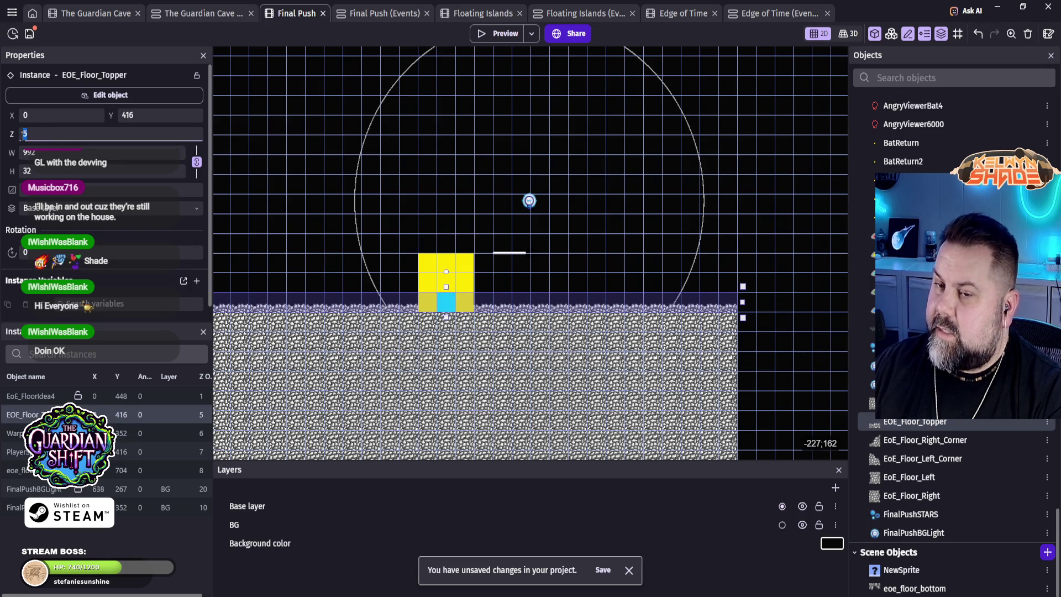
type("100")
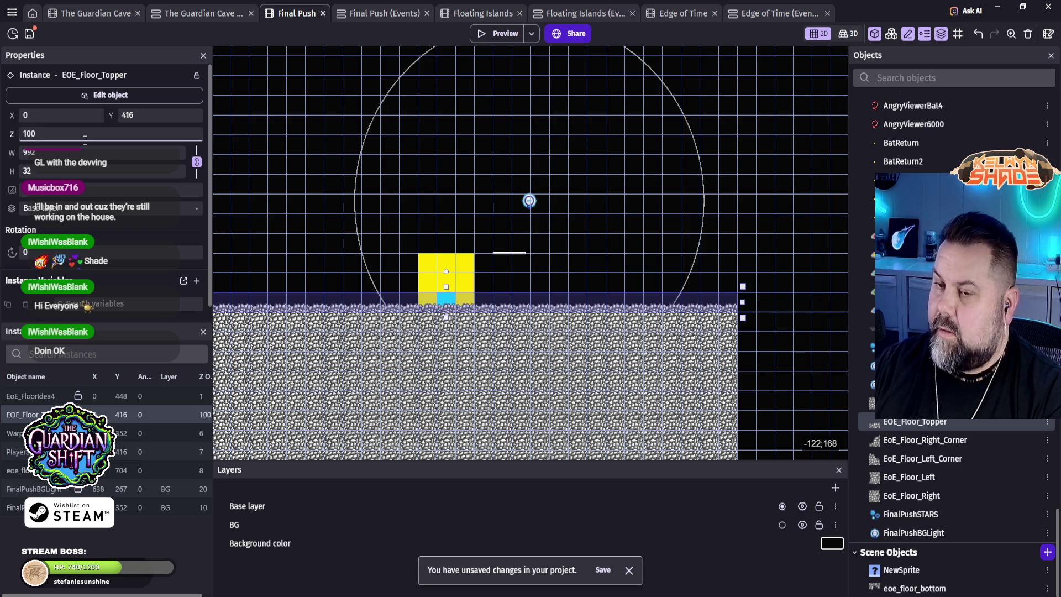
left_click(502, 33)
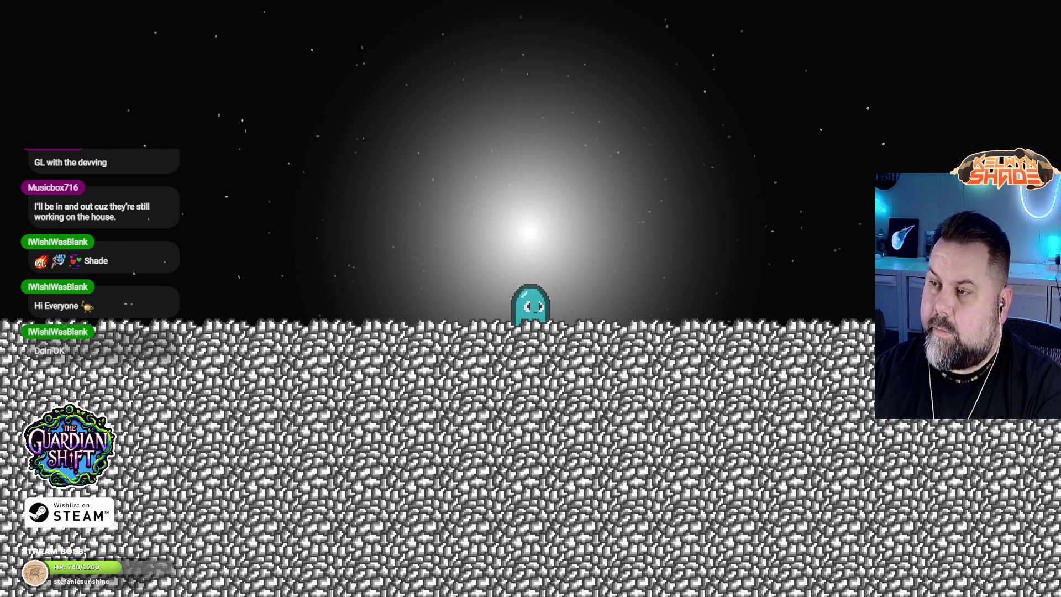
key("Escape")
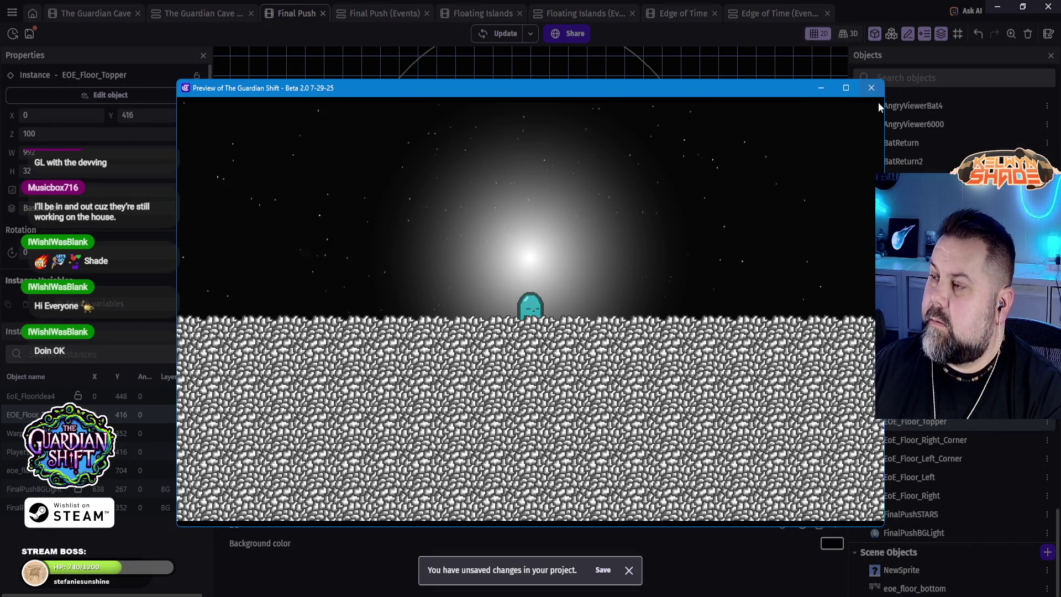
left_click(823, 88)
left_click(666, 341)
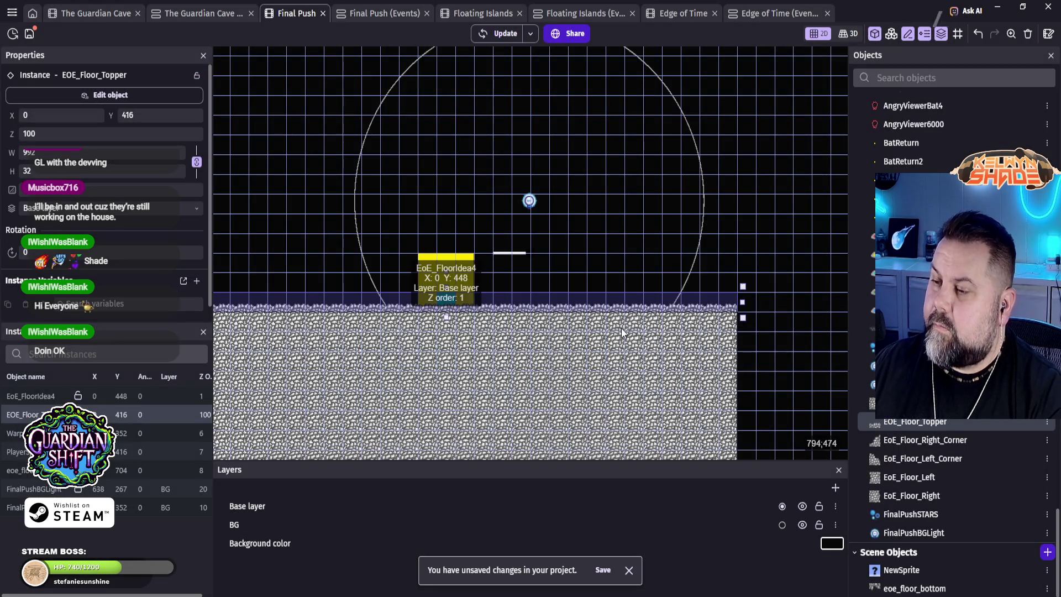
left_click(369, 12)
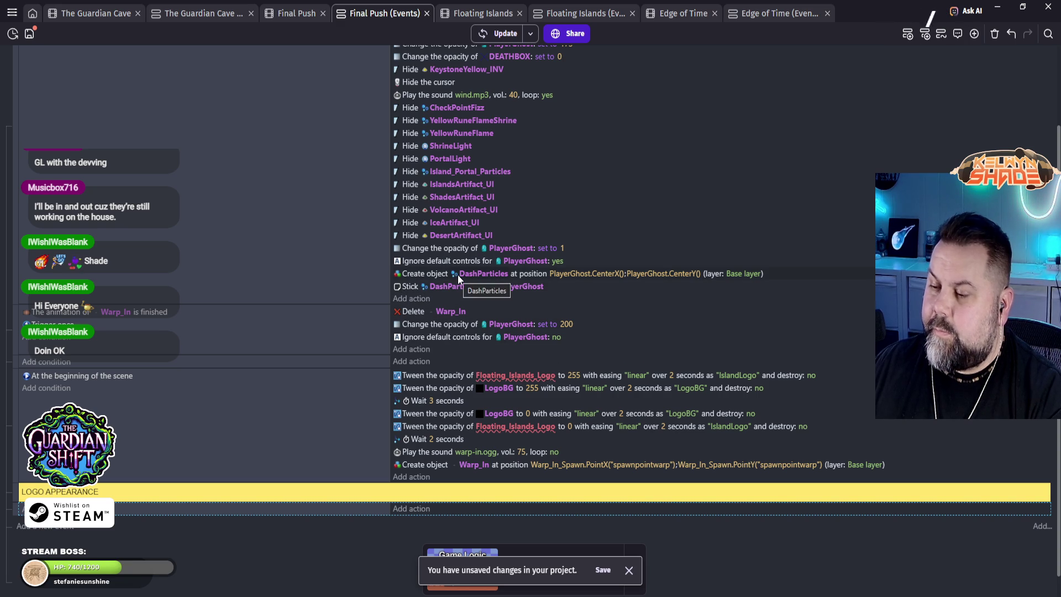
Step: Change the Create Warp_In action's layer to BG and preview the Final Push scene
scroll(458, 274, "up", 2)
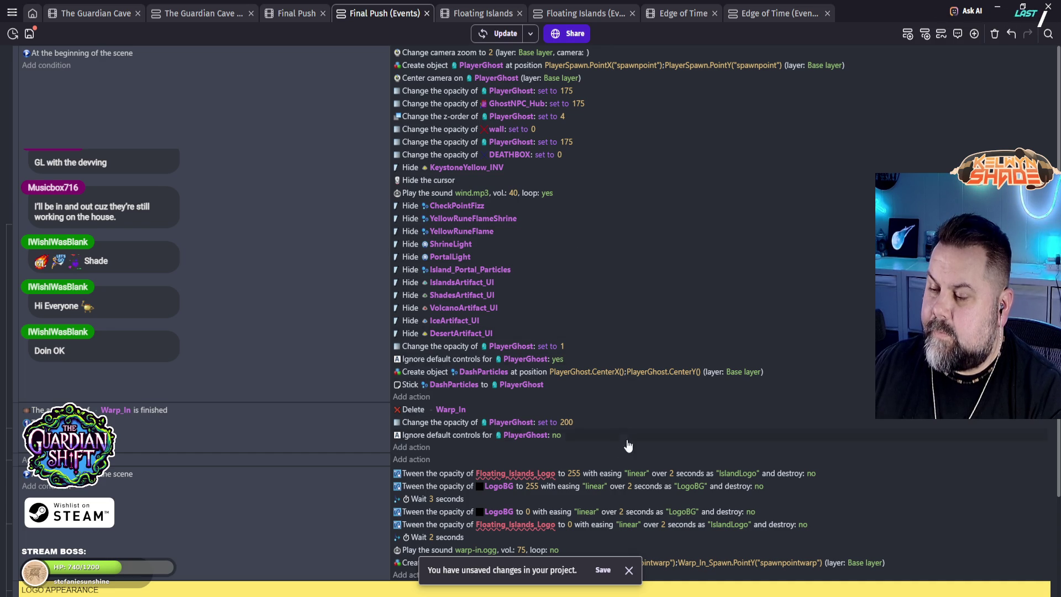
scroll(628, 442, "down", 2)
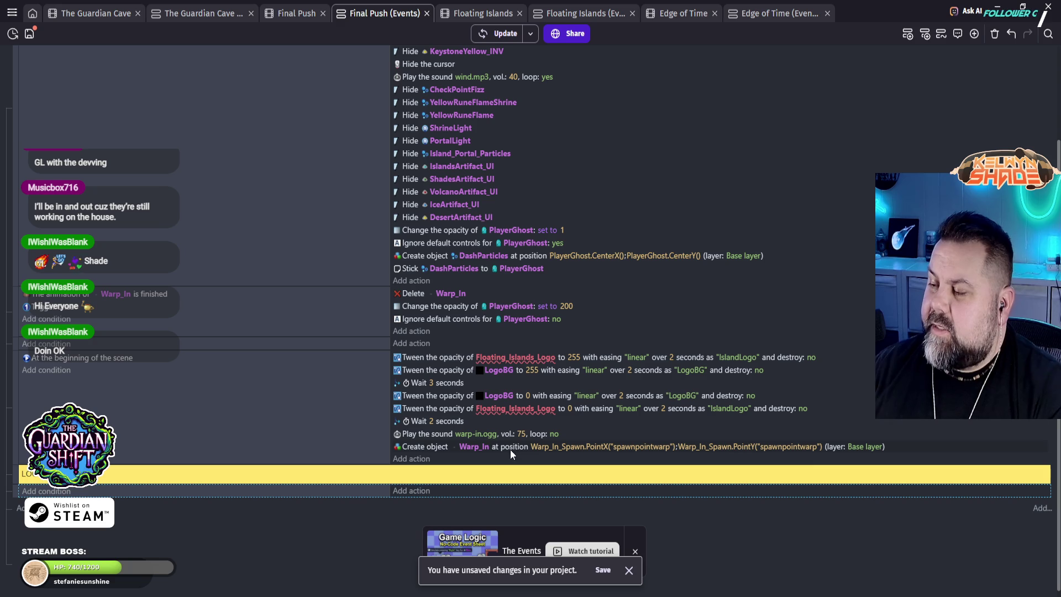
left_click(878, 446)
left_click(900, 474)
left_click(900, 486)
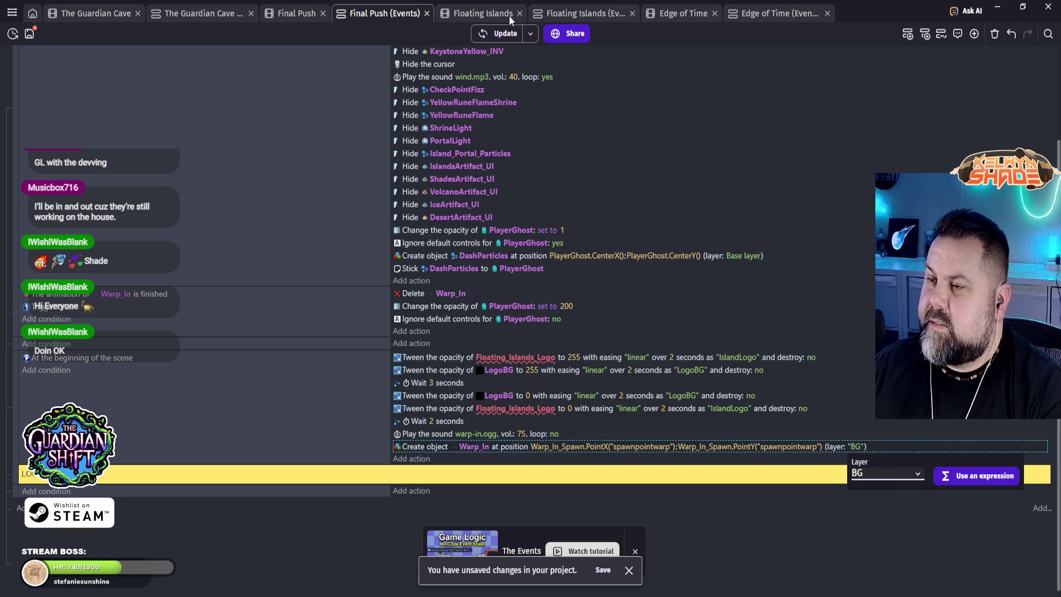
left_click(504, 39)
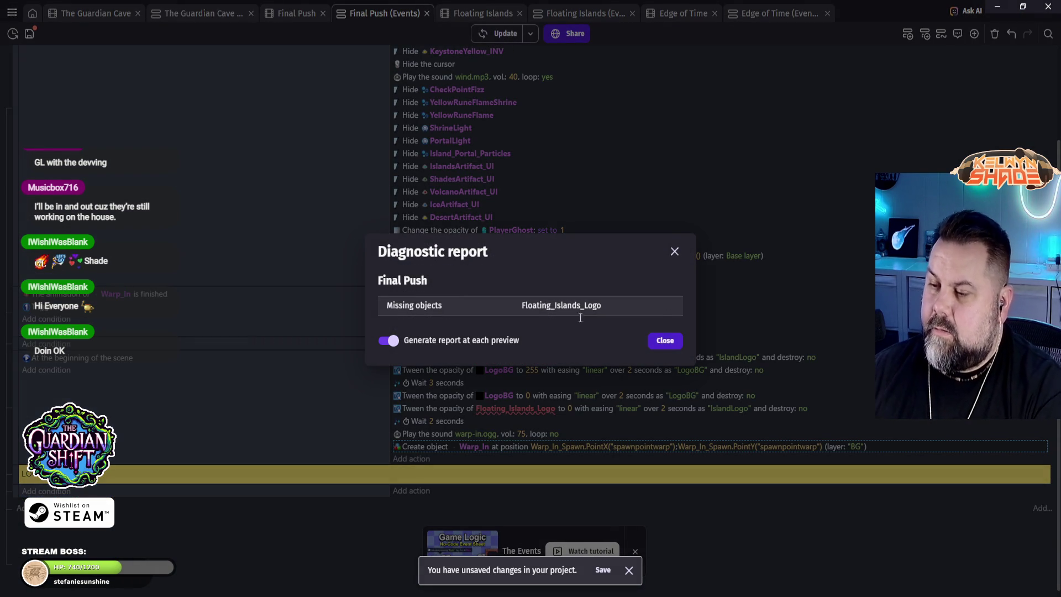
Step: Preview the Final Push scene twice to check the player ghost appears on the floor
left_click(669, 342)
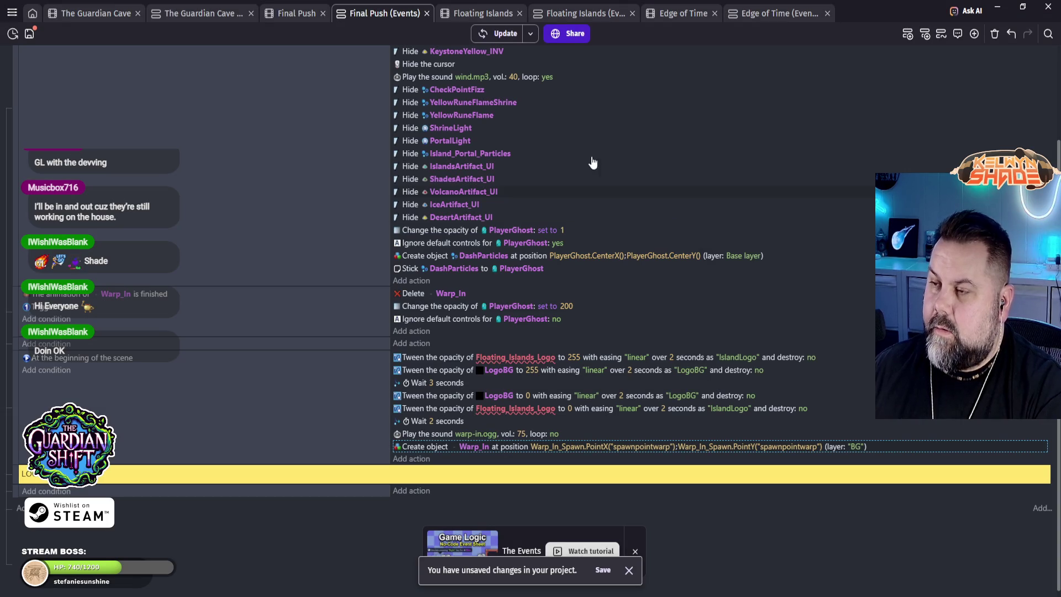
left_click(503, 33)
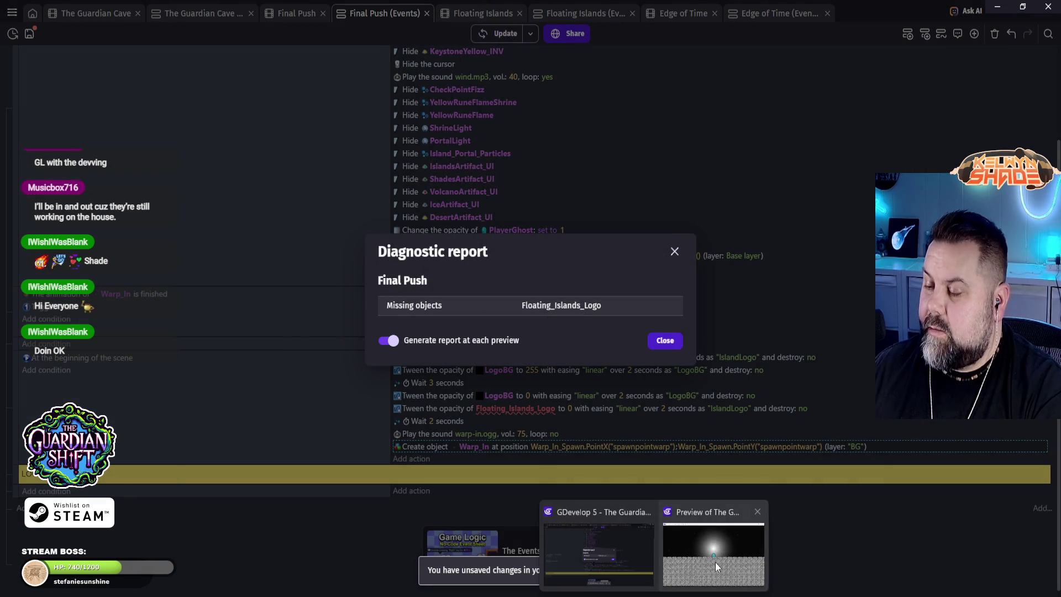
left_click(715, 562)
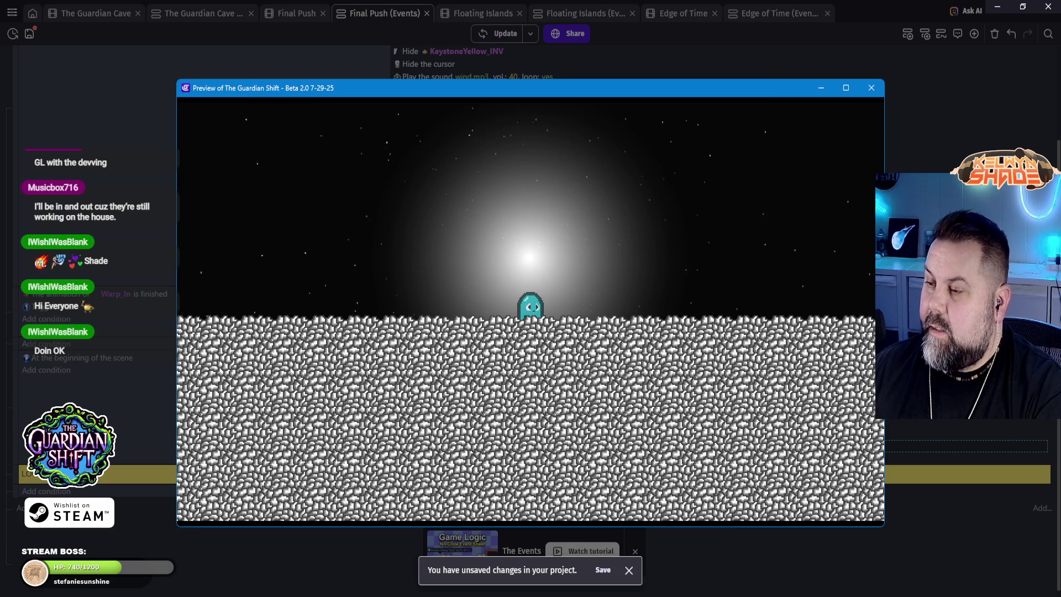
left_click(872, 87)
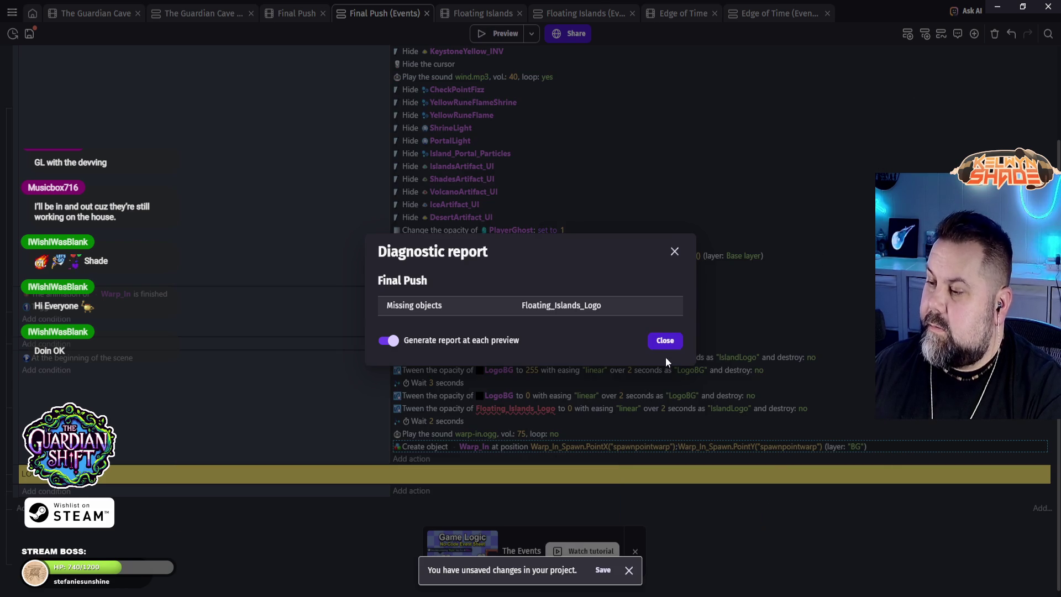
left_click(664, 339)
left_click(513, 34)
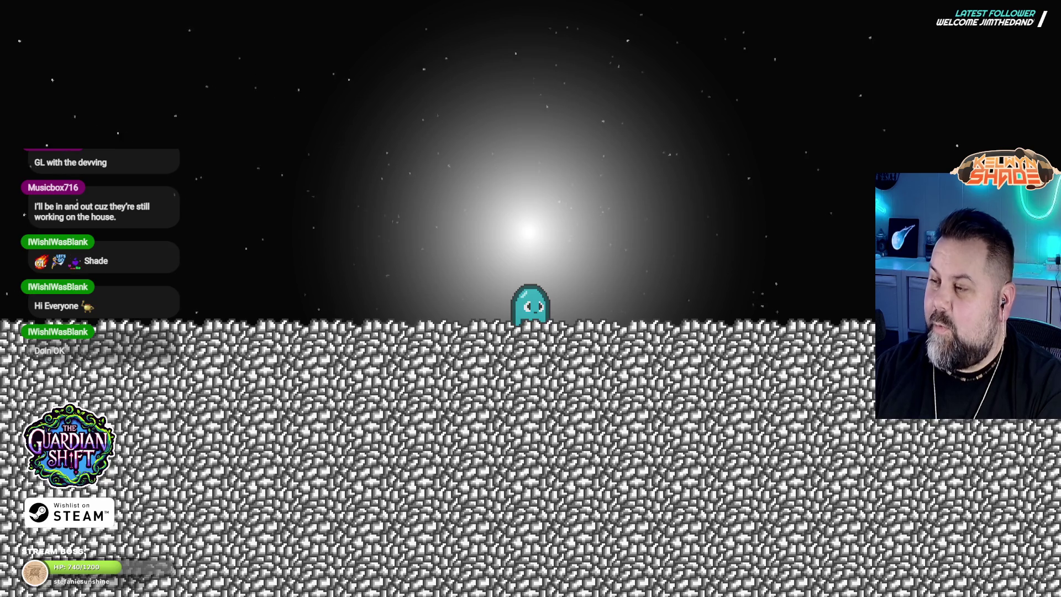
key("Escape")
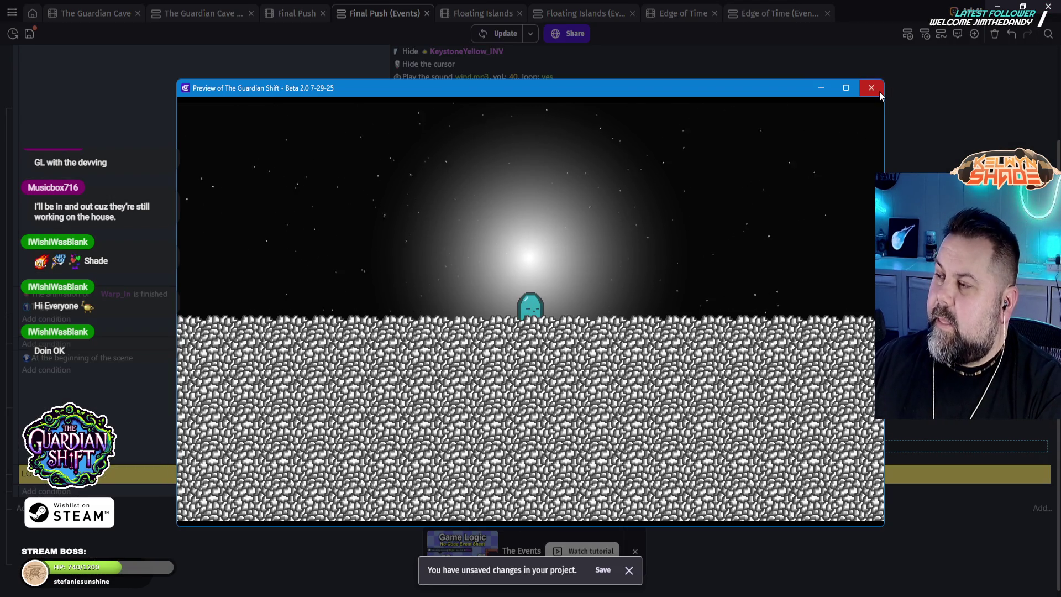
left_click(879, 90)
left_click(665, 341)
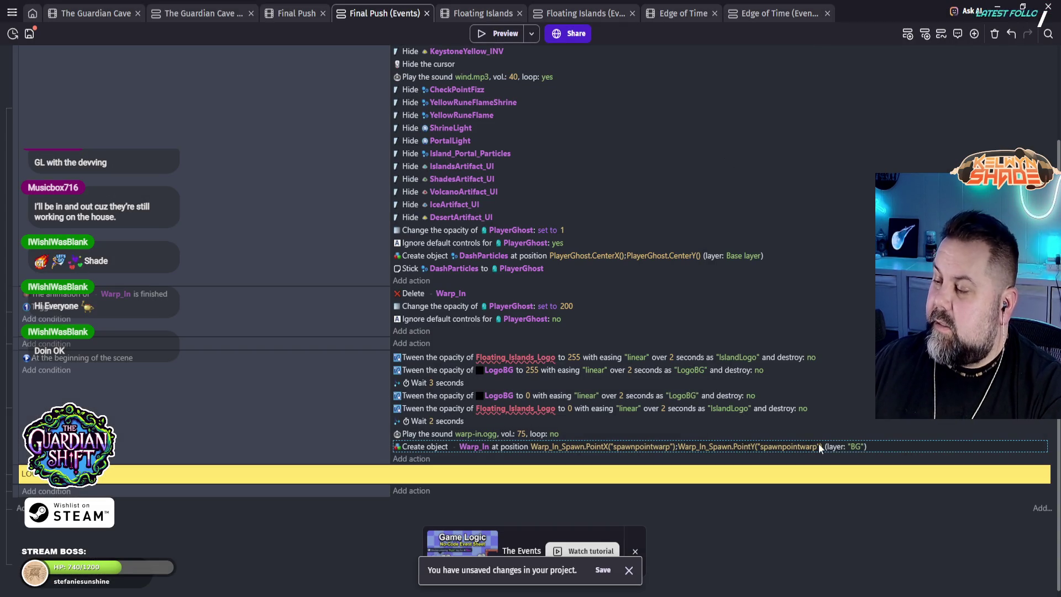
Step: Switch the Warp_In creation action's layer back to Base layer and open the action
left_click(850, 447)
left_click(873, 473)
left_click(873, 499)
double_click(900, 446)
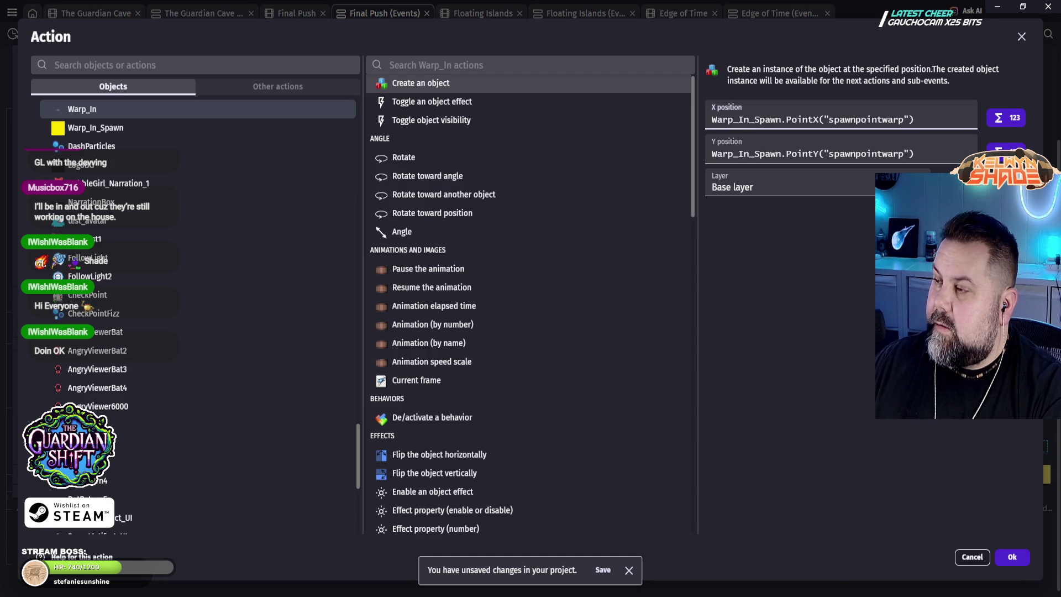
Step: Insert Warp_In.ZOrder() into the X position expression using the expression picker
left_click(965, 119)
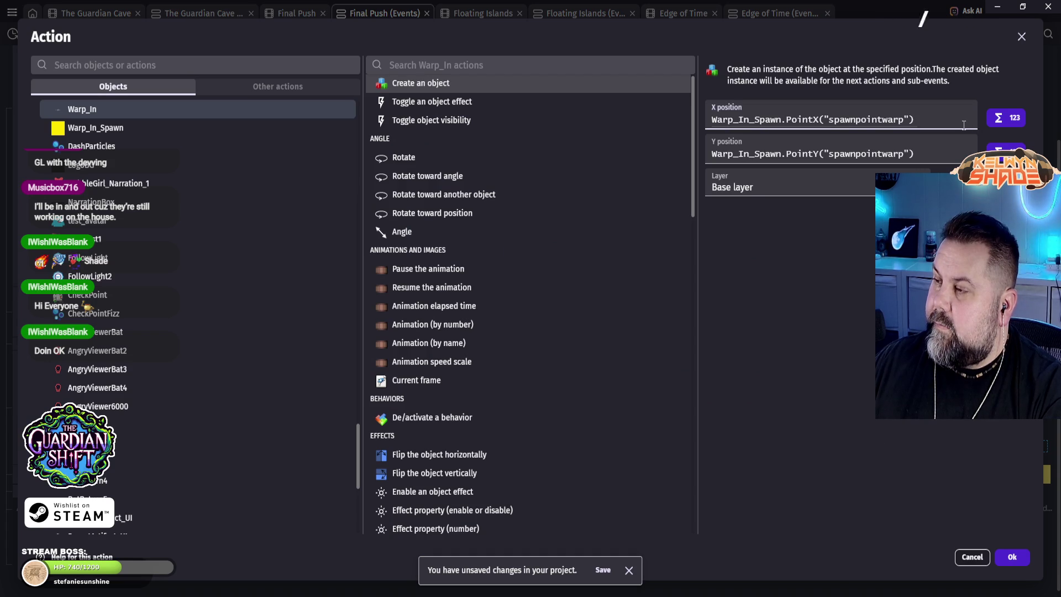
left_click(1015, 120)
type("z")
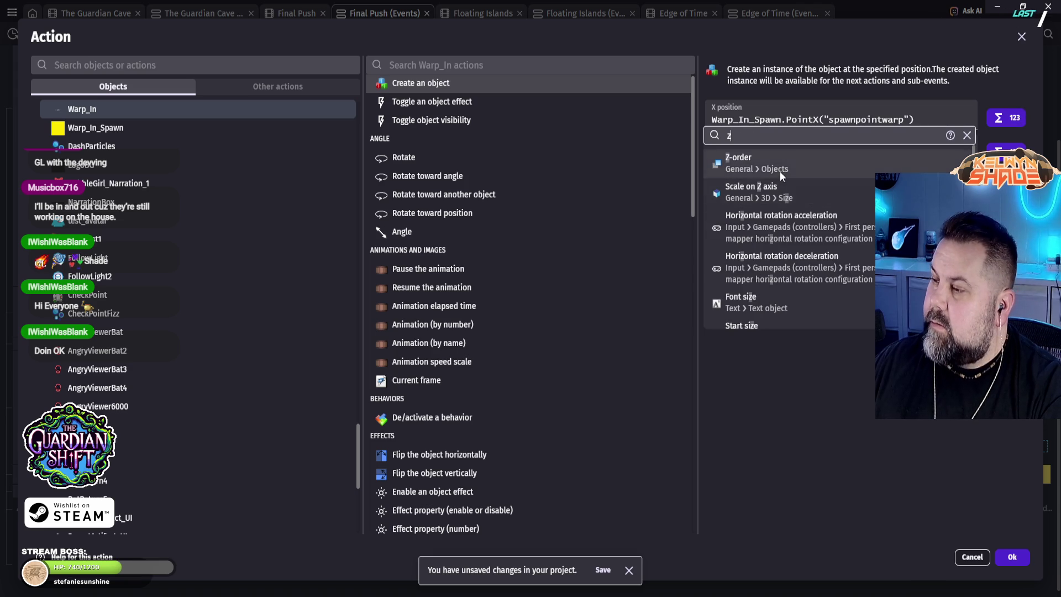
left_click(781, 172)
left_click(243, 239)
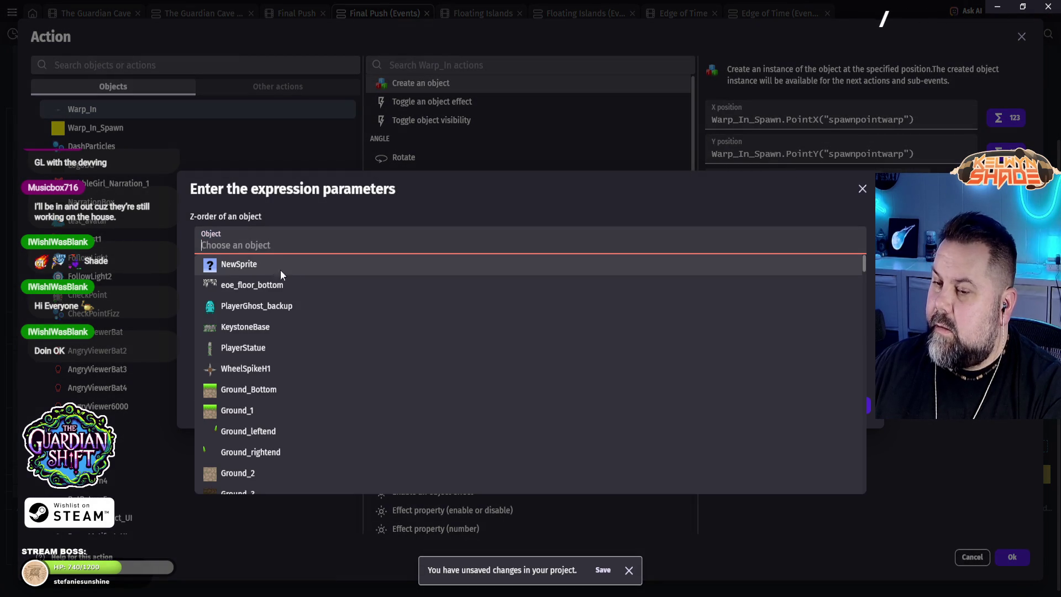
scroll(303, 274, "down", 10)
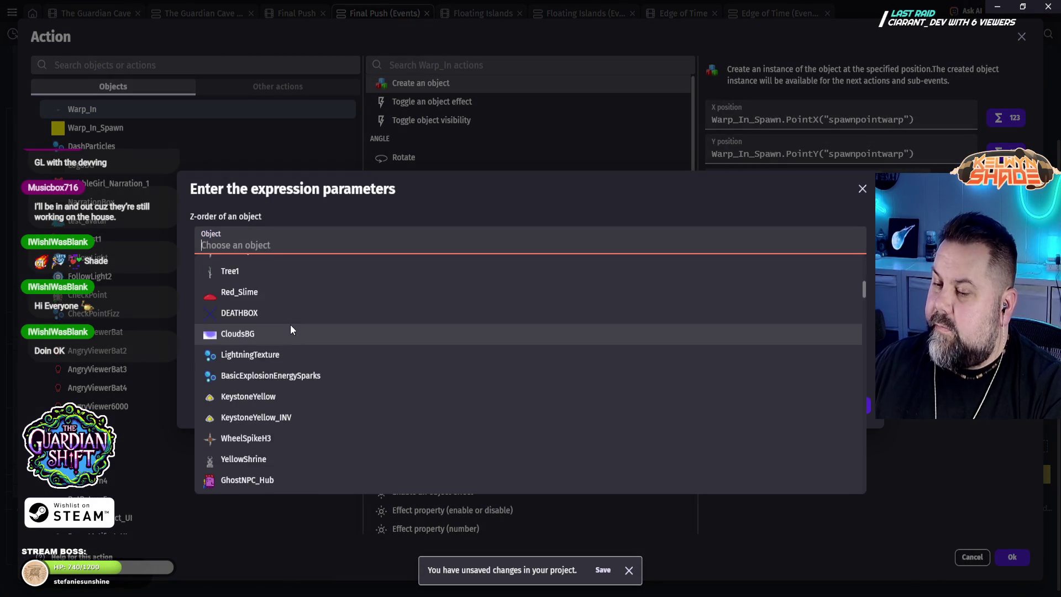
scroll(311, 321, "down", 5)
left_click(269, 251)
type("warp")
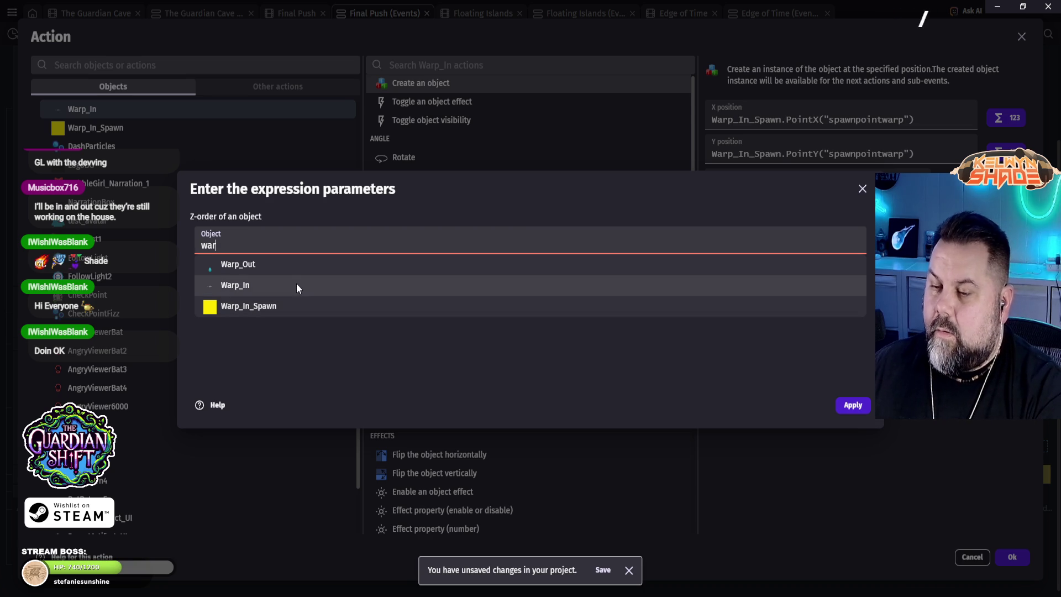
left_click(293, 284)
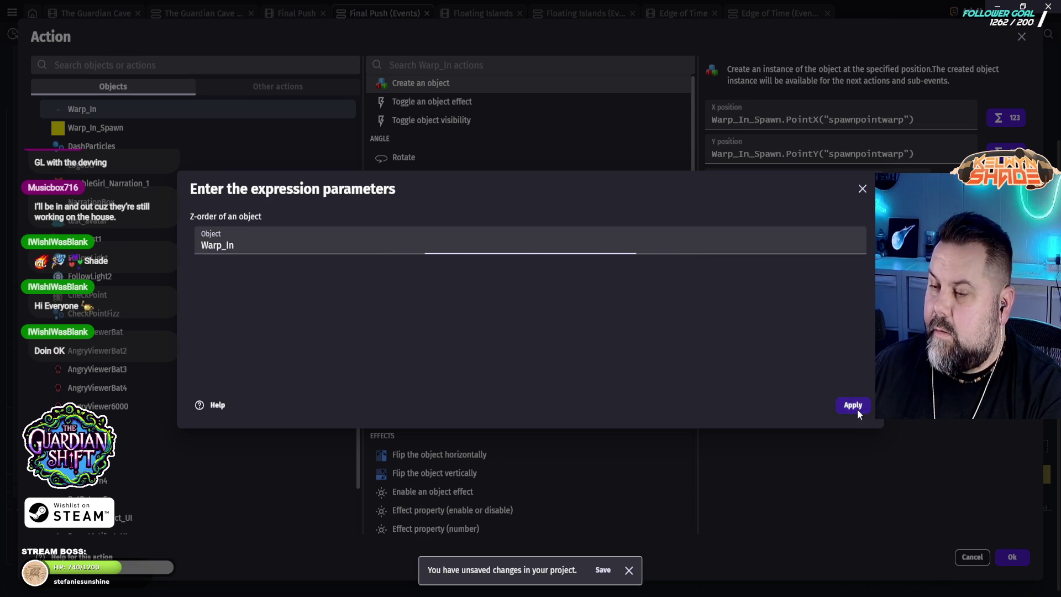
left_click(854, 406)
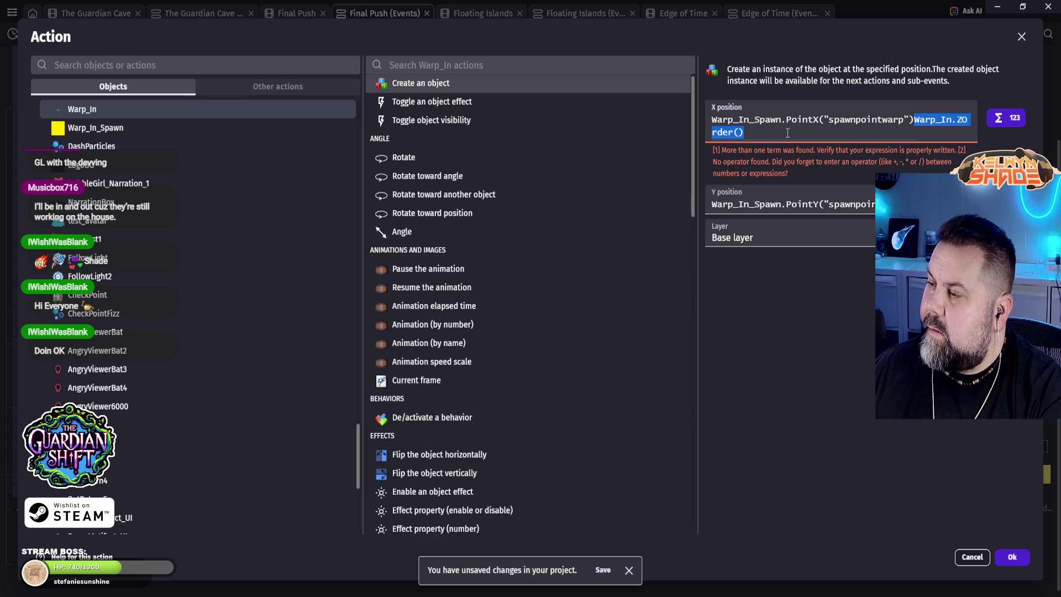
Step: Try adding +2, then clear the X expression and cancel the action changes
left_click(788, 134)
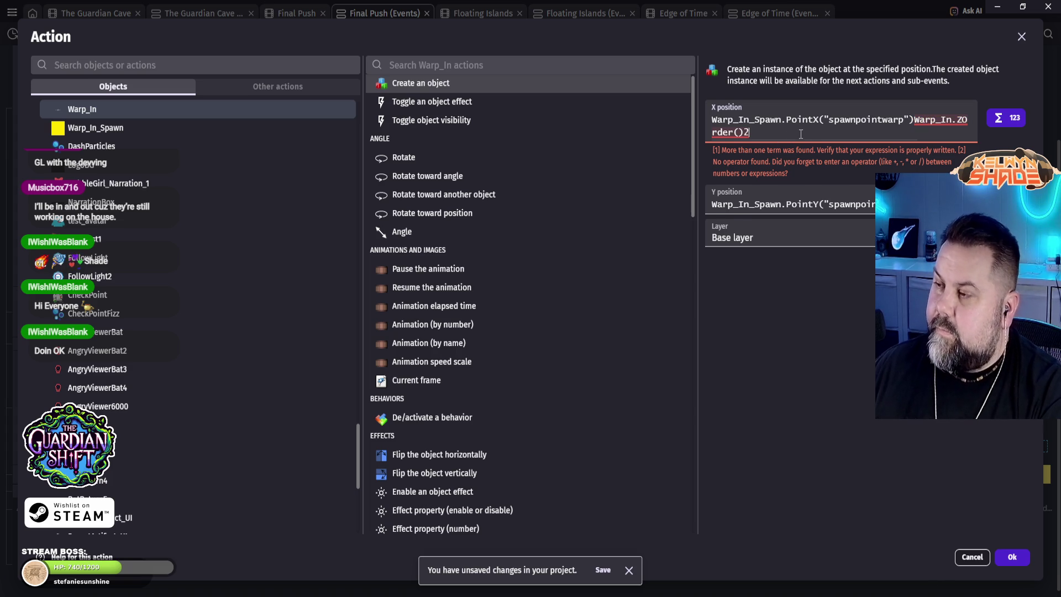
key("BackSpace")
type("+2")
key("BackSpace")
key("BackSpace")
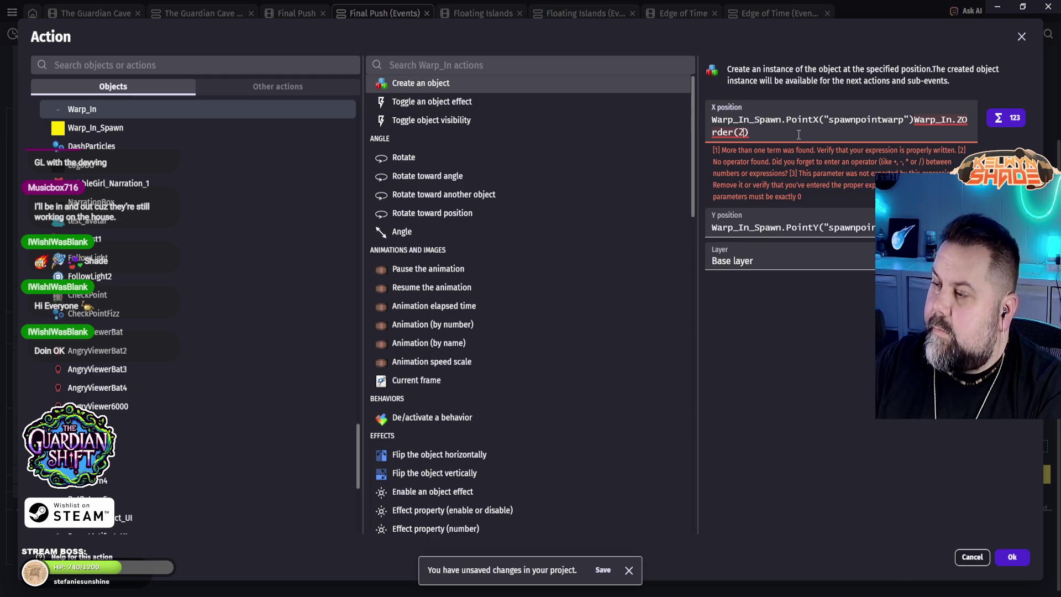
key("Left")
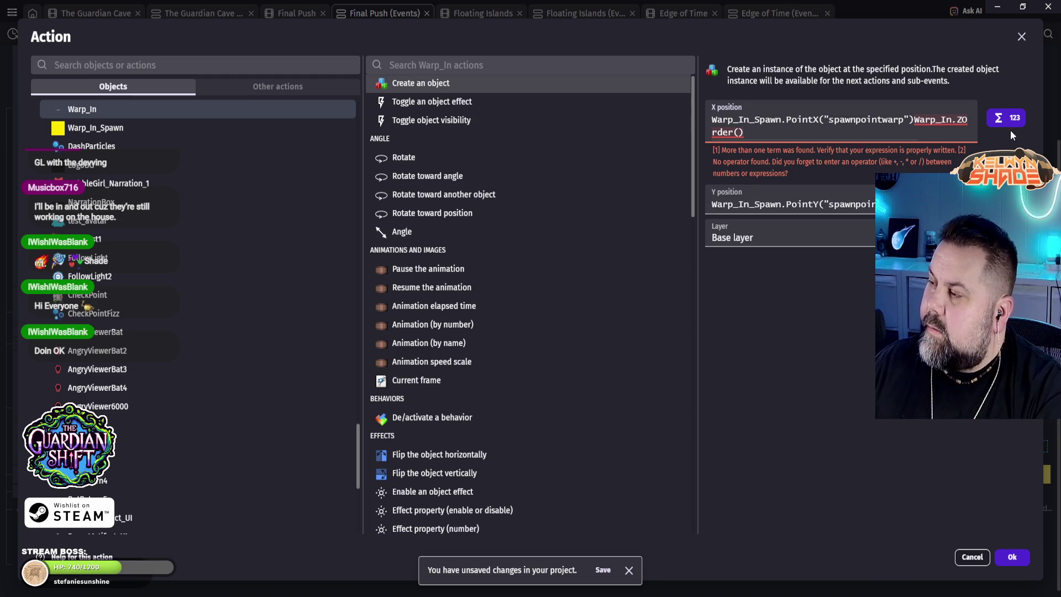
left_click(763, 129)
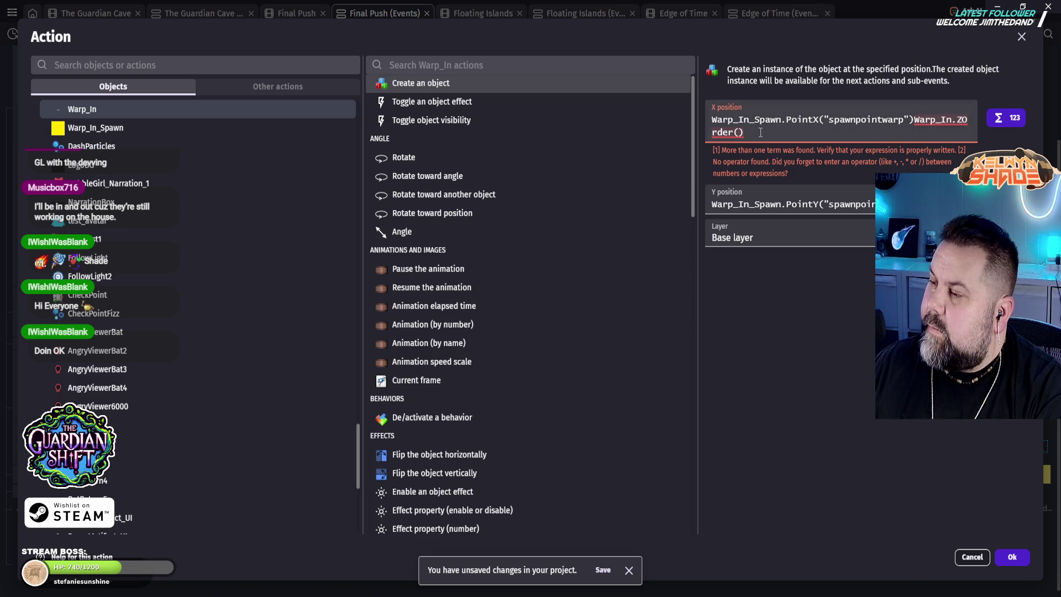
left_click_drag(759, 132, 688, 124)
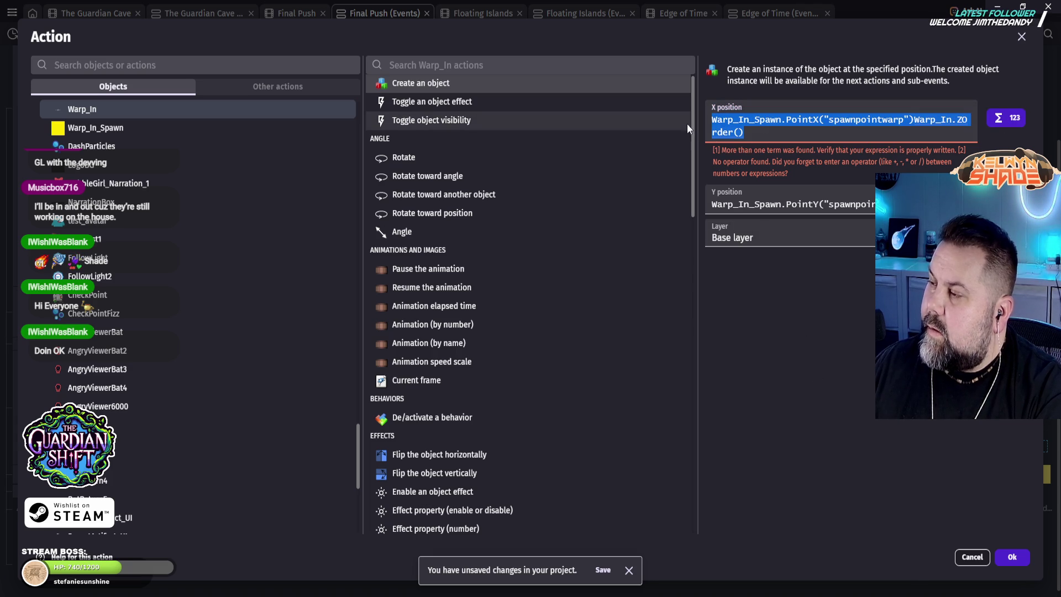
key("BackSpace")
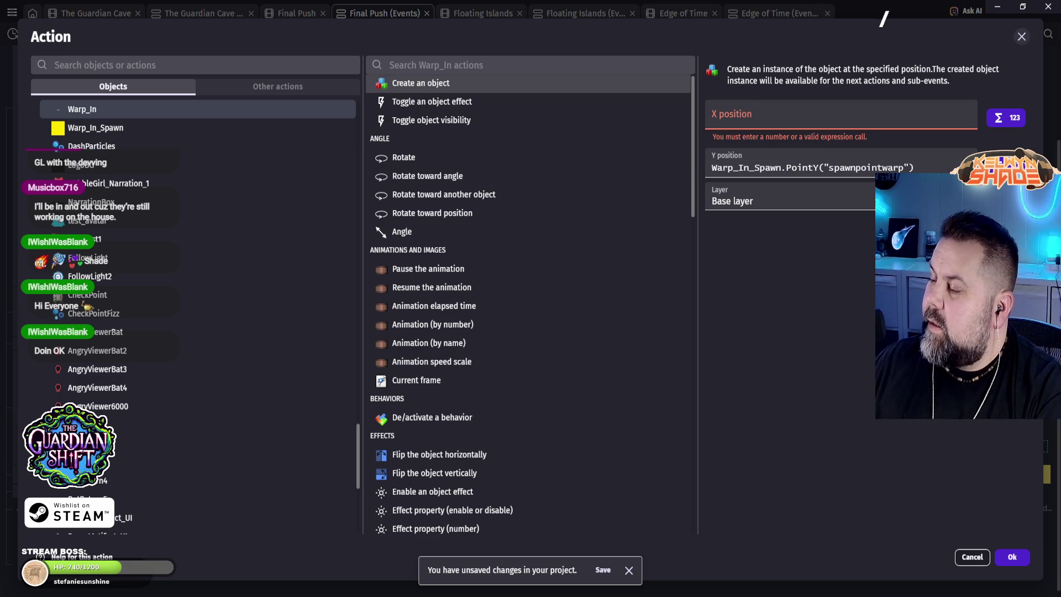
left_click(972, 558)
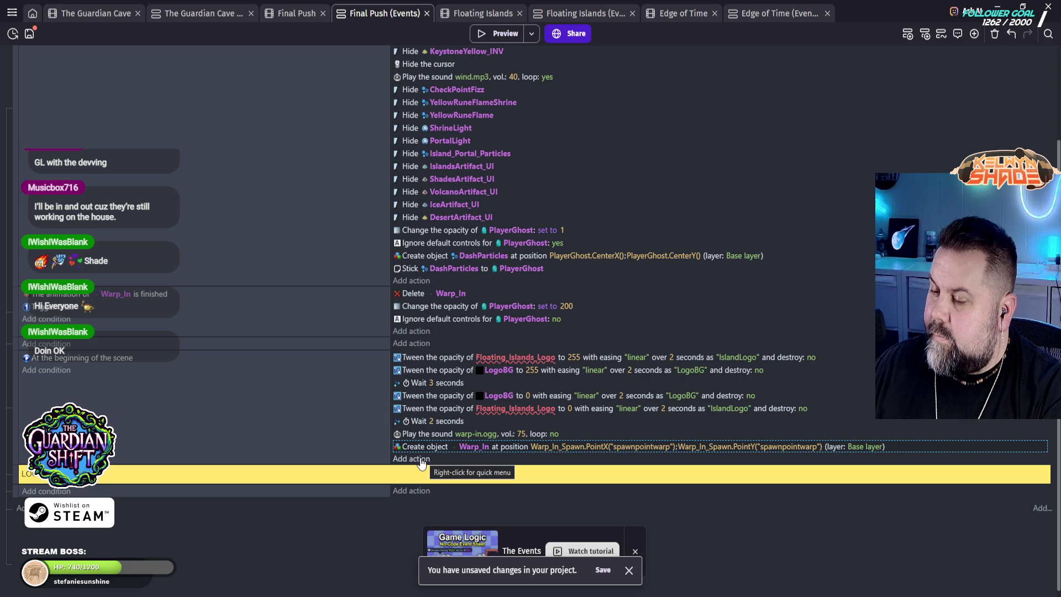
Step: Add an action after Warp_In's creation setting its Z order to 2, then preview
left_click(422, 463)
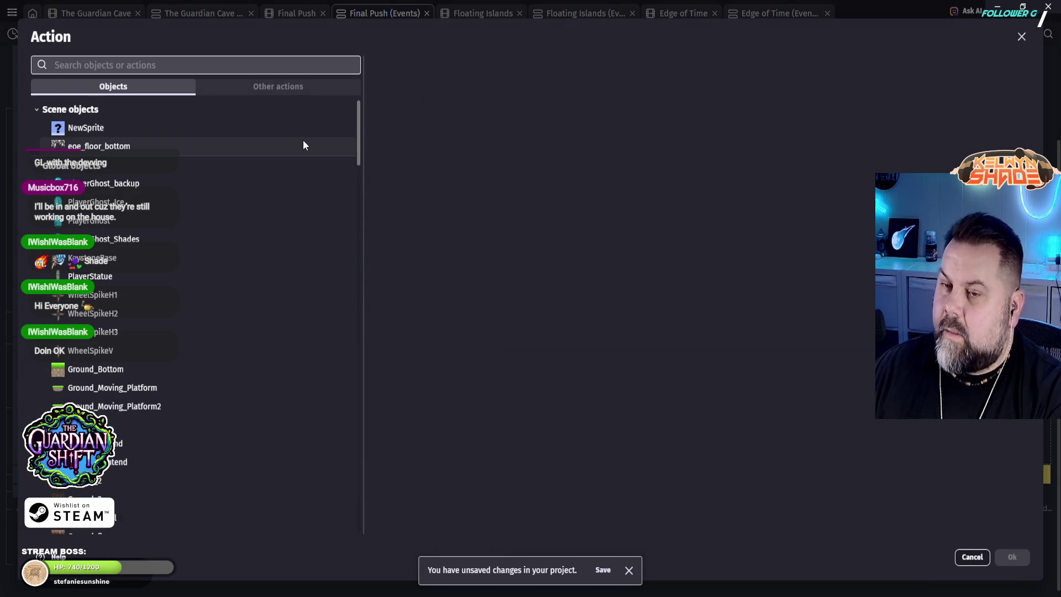
type("warp")
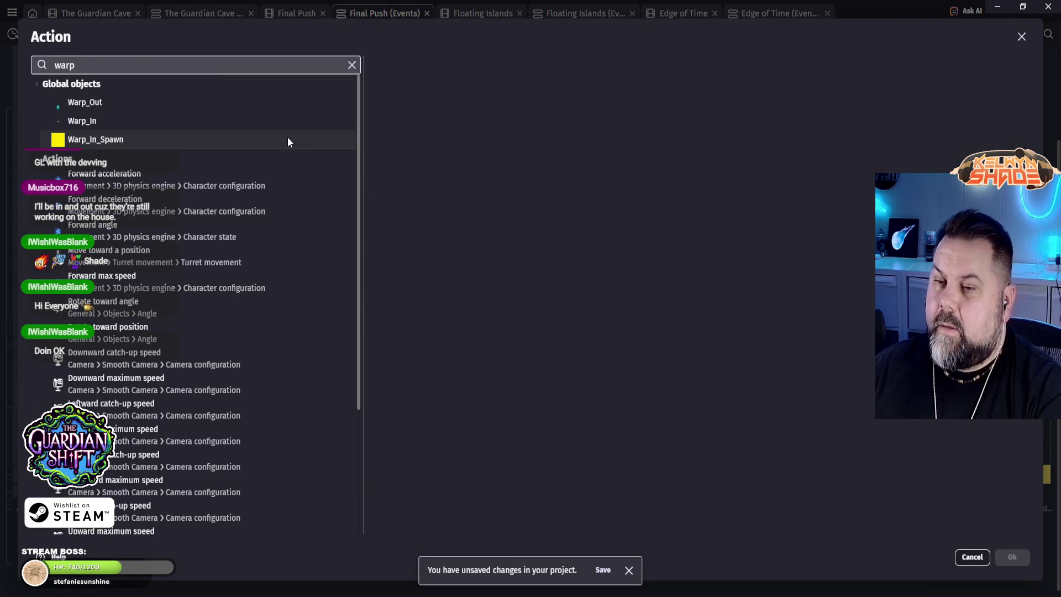
left_click(123, 122)
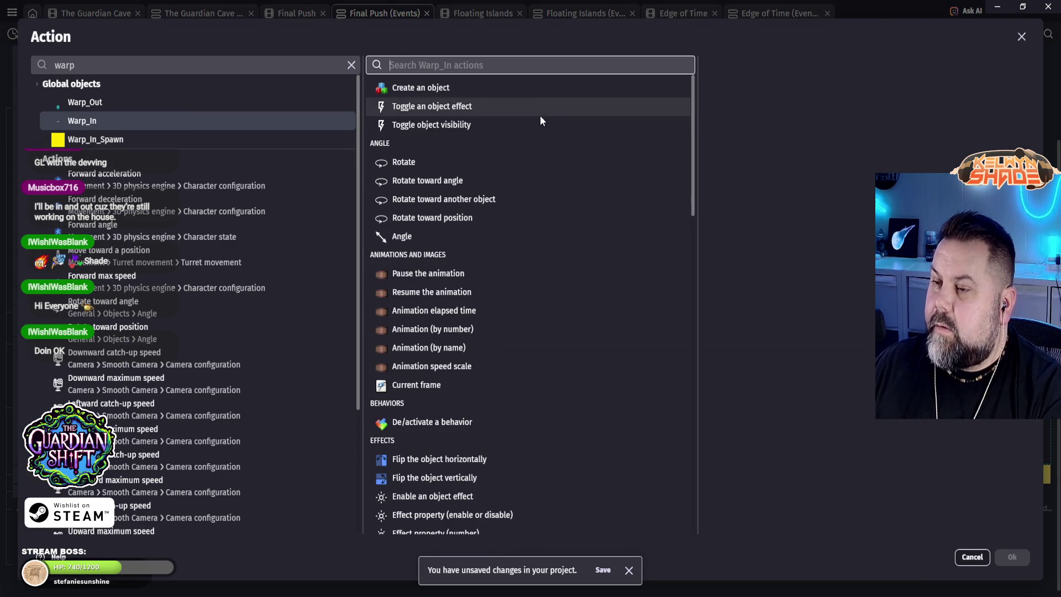
type("z")
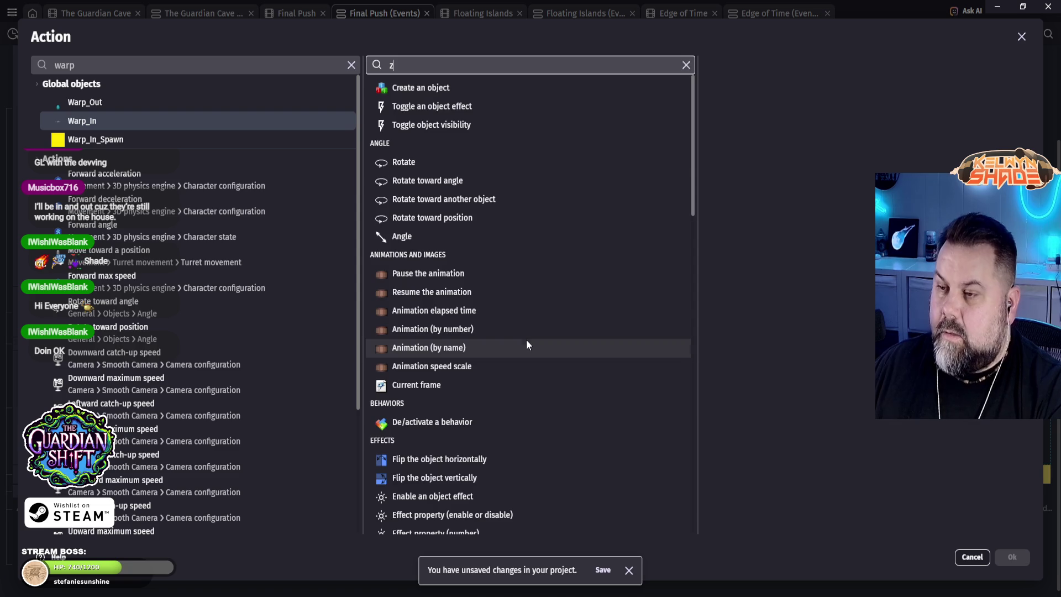
left_click(402, 119)
left_click(751, 135)
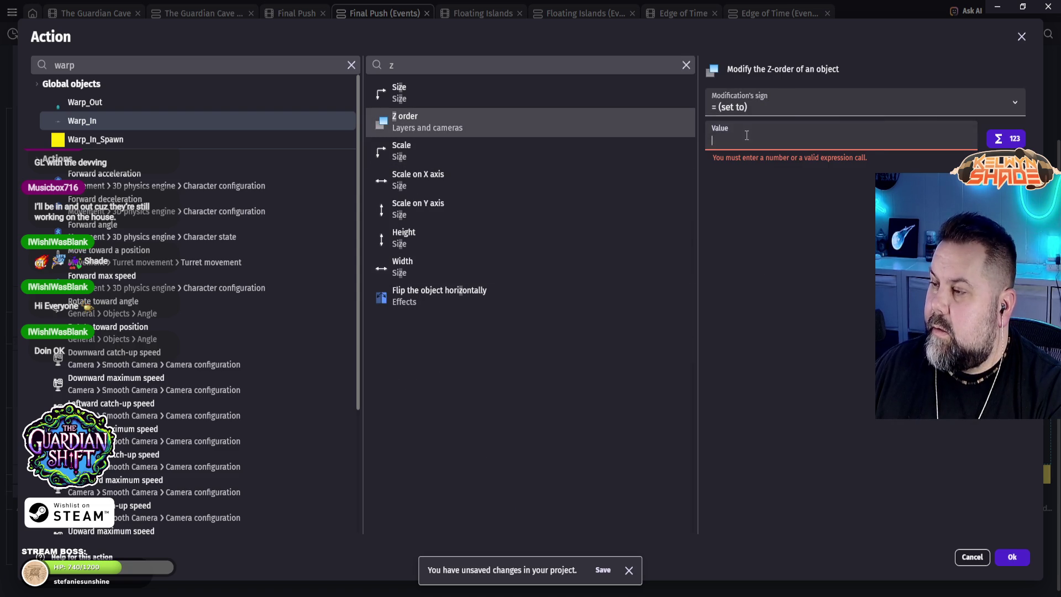
type("2")
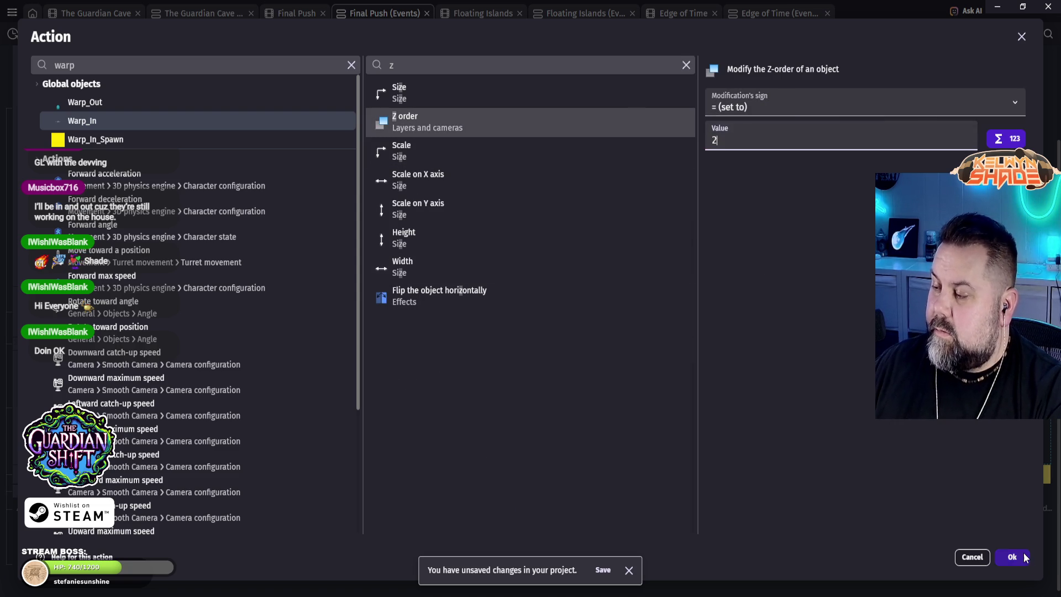
left_click(1020, 558)
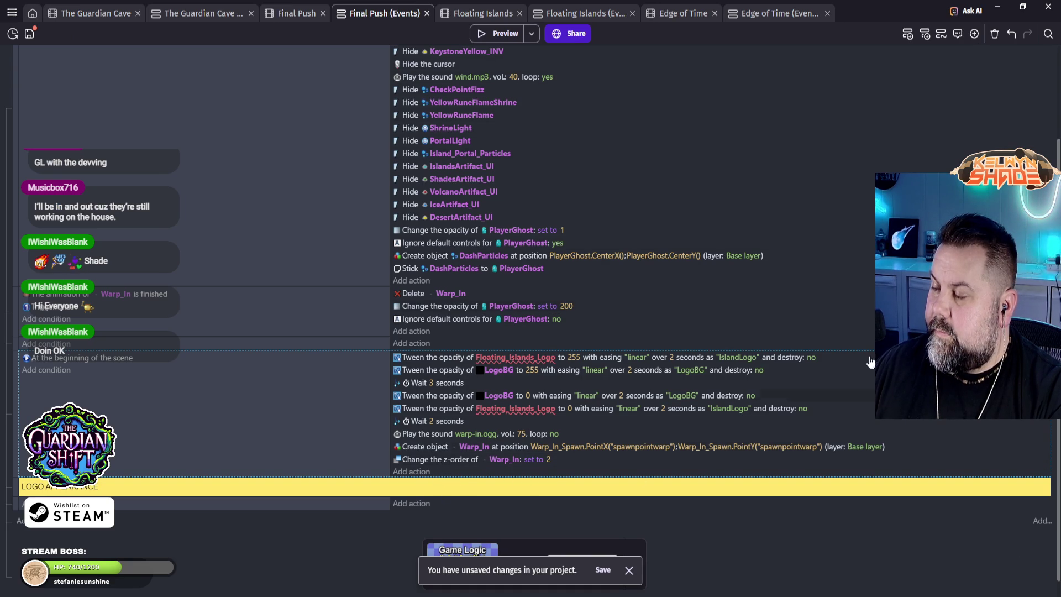
left_click(497, 33)
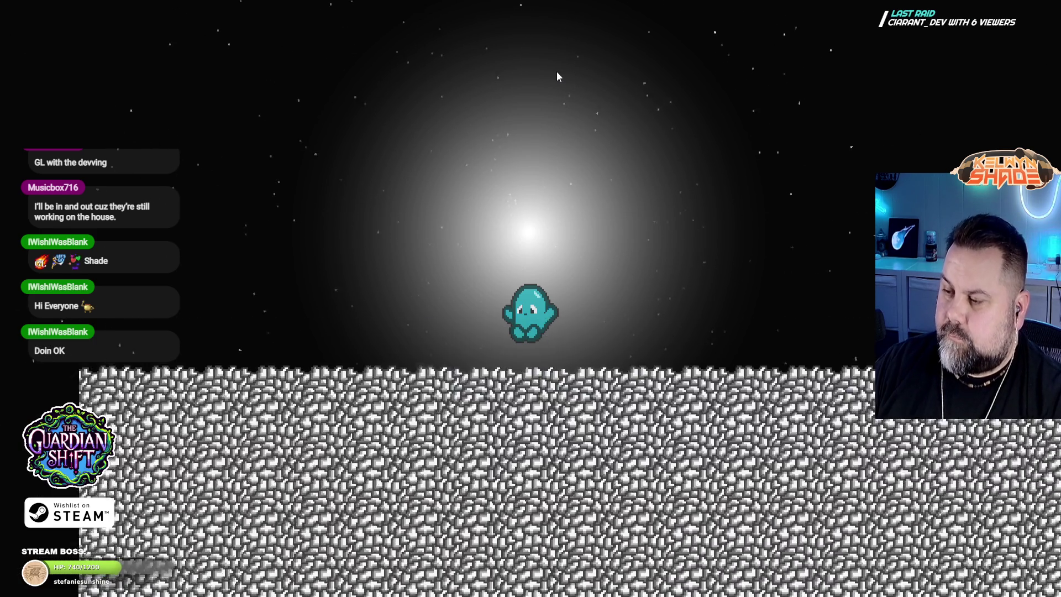
key("Escape")
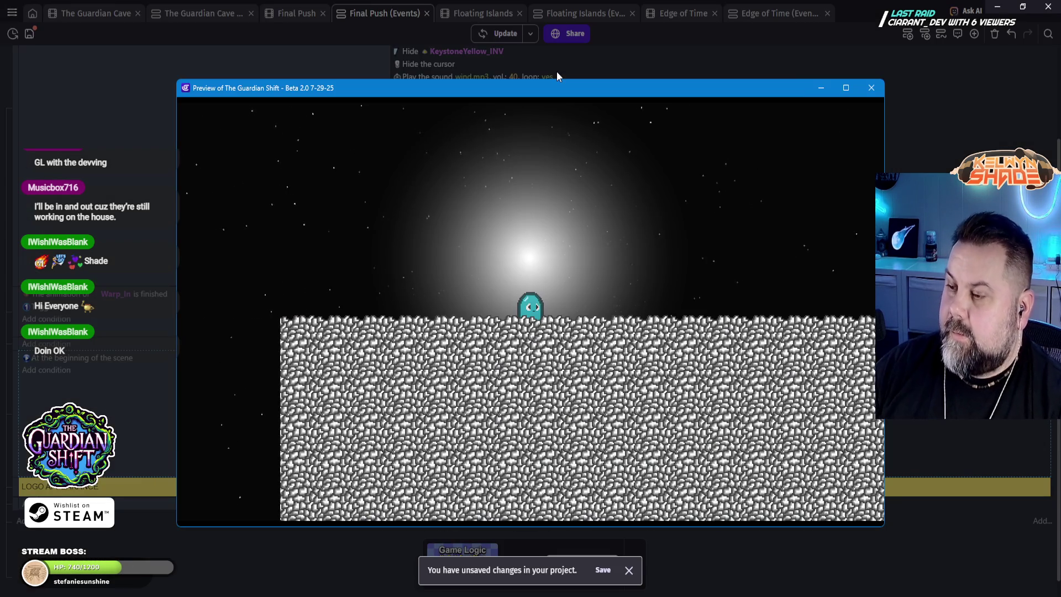
left_click(871, 88)
left_click(675, 252)
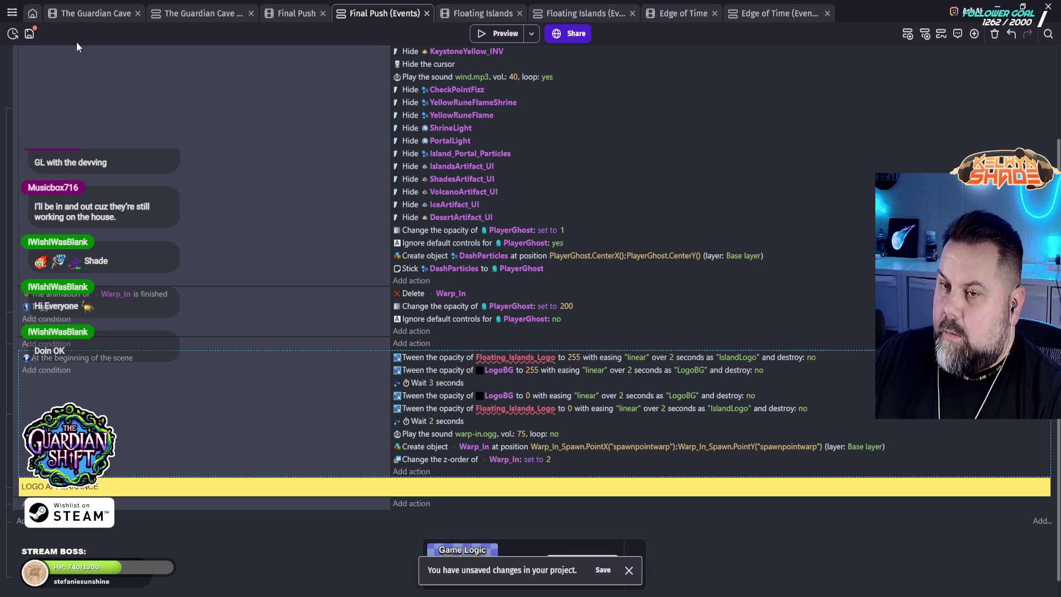
Step: Copy the Warp_In z-order action to the clipboard
left_click(576, 462)
right_click(576, 462)
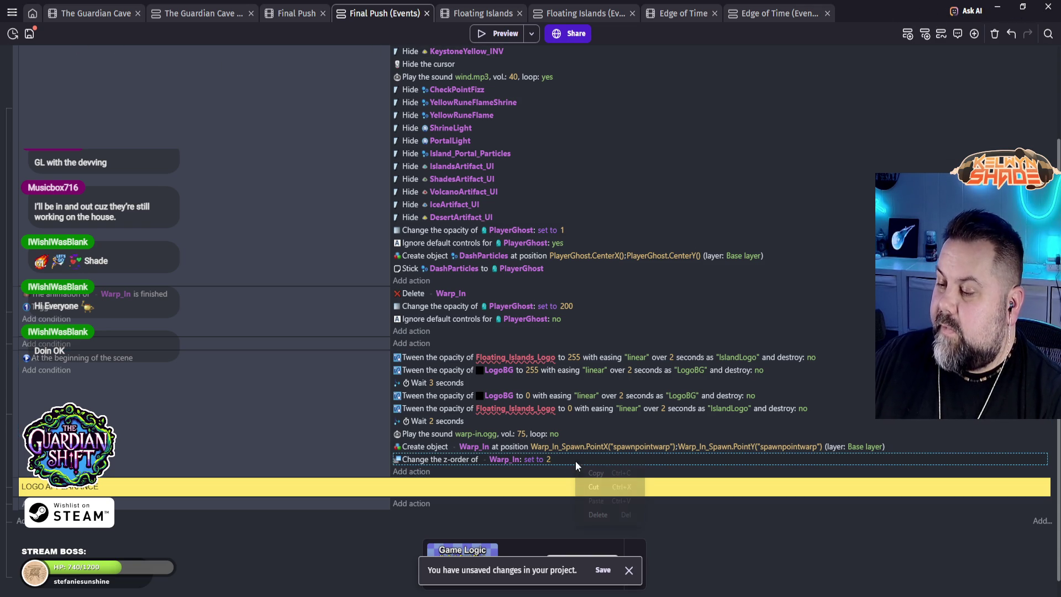
left_click(601, 474)
Step: Open the Ice Caverns scene from the project manager and go to its events
left_click(9, 15)
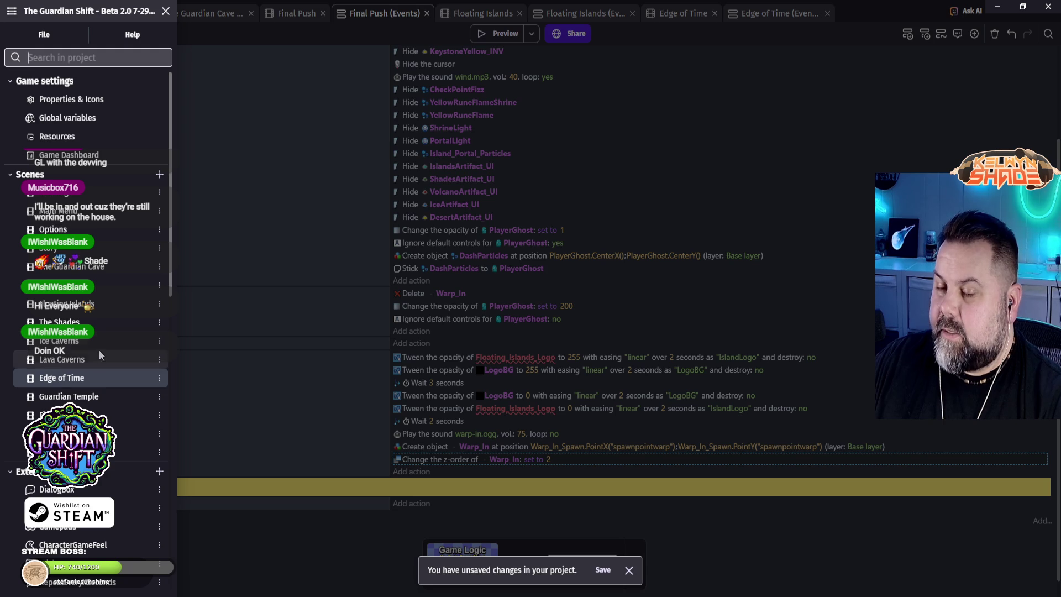
left_click(75, 343)
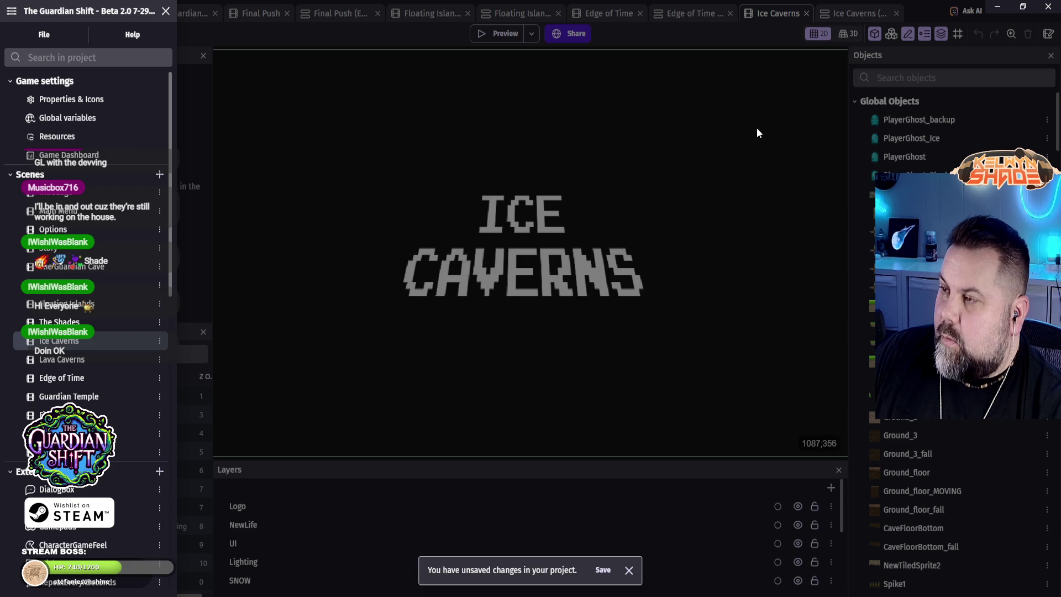
left_click(816, 92)
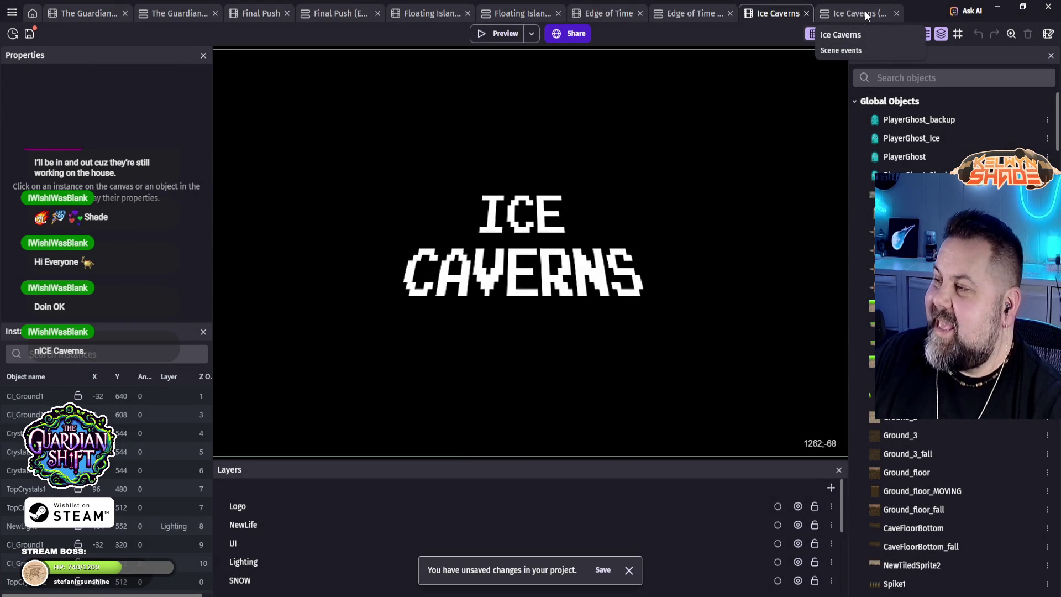
left_click(860, 15)
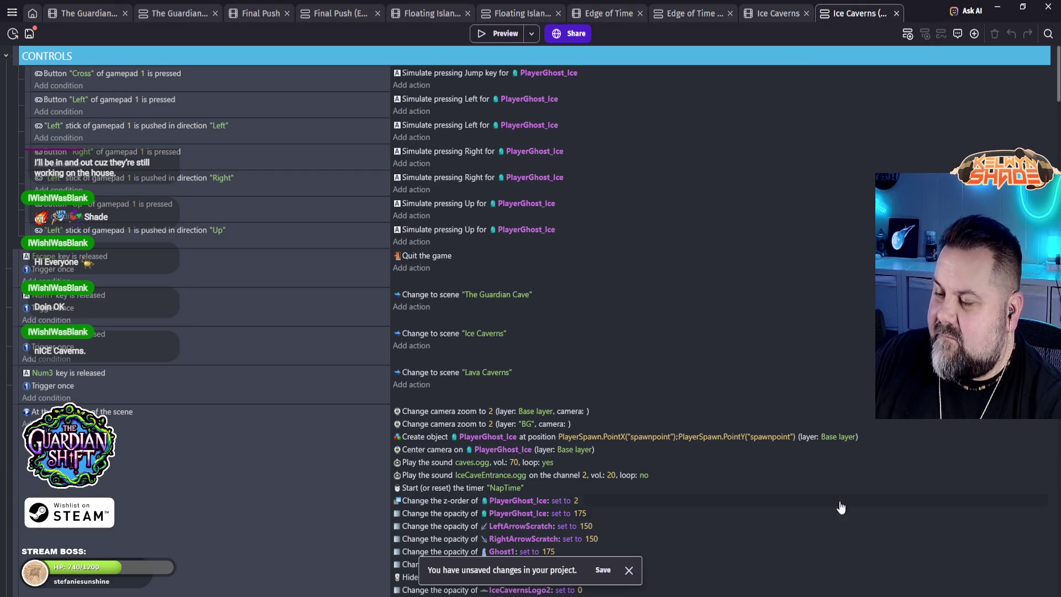
Step: Abandon adding an action in the lighting event and save the project
scroll(774, 497, "down", 15)
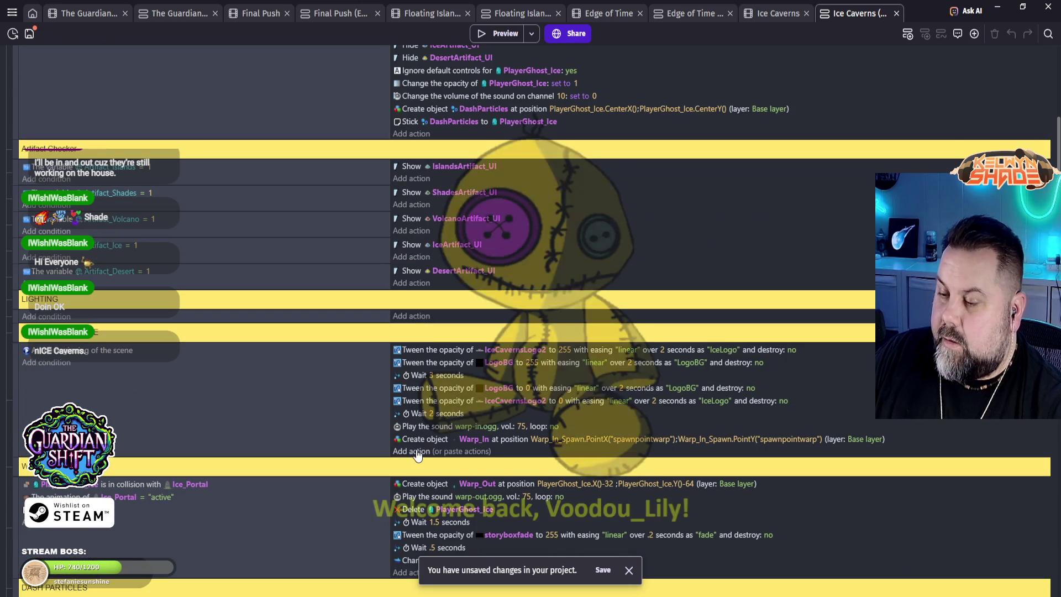
left_click(411, 315)
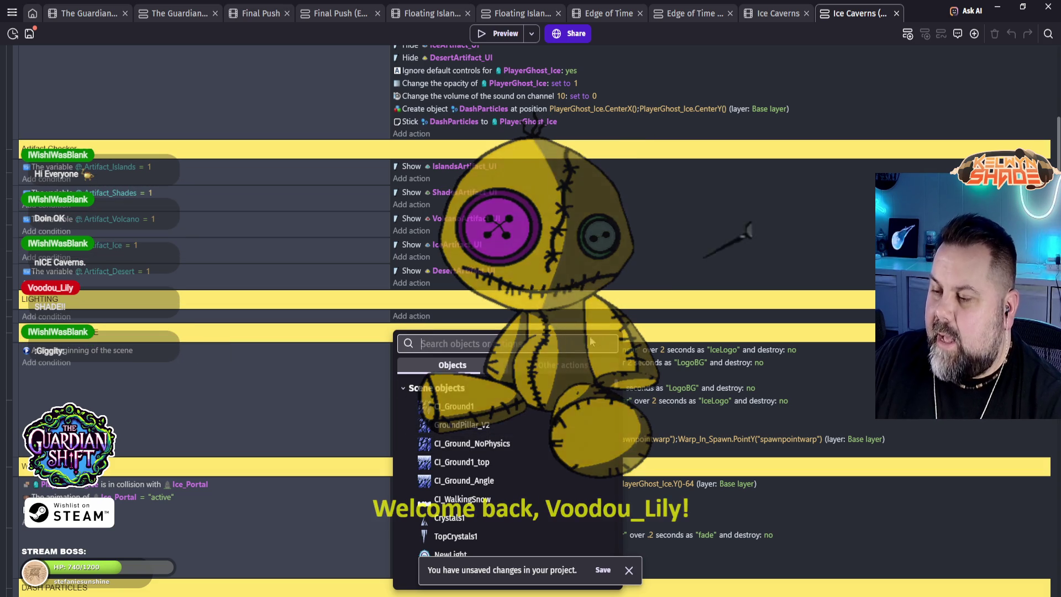
left_click(288, 387)
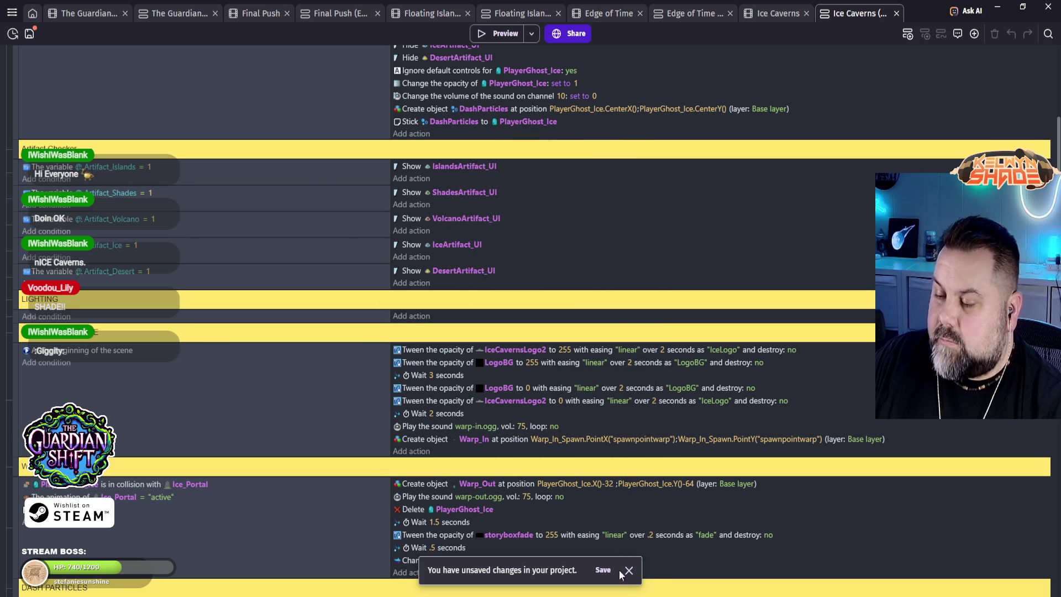
scroll(354, 519, "down", 2)
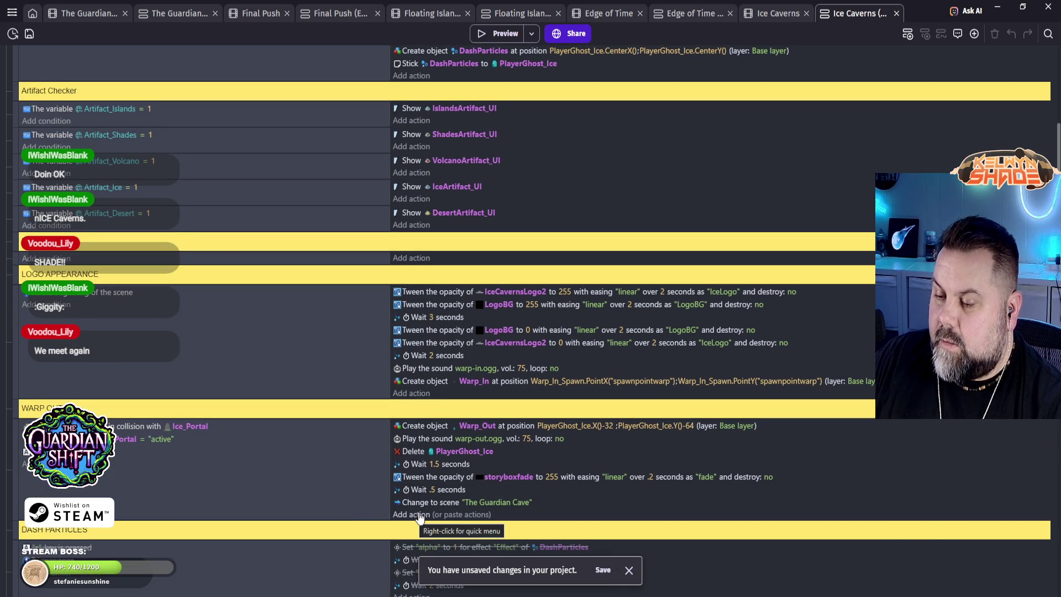
key("ctrl+s")
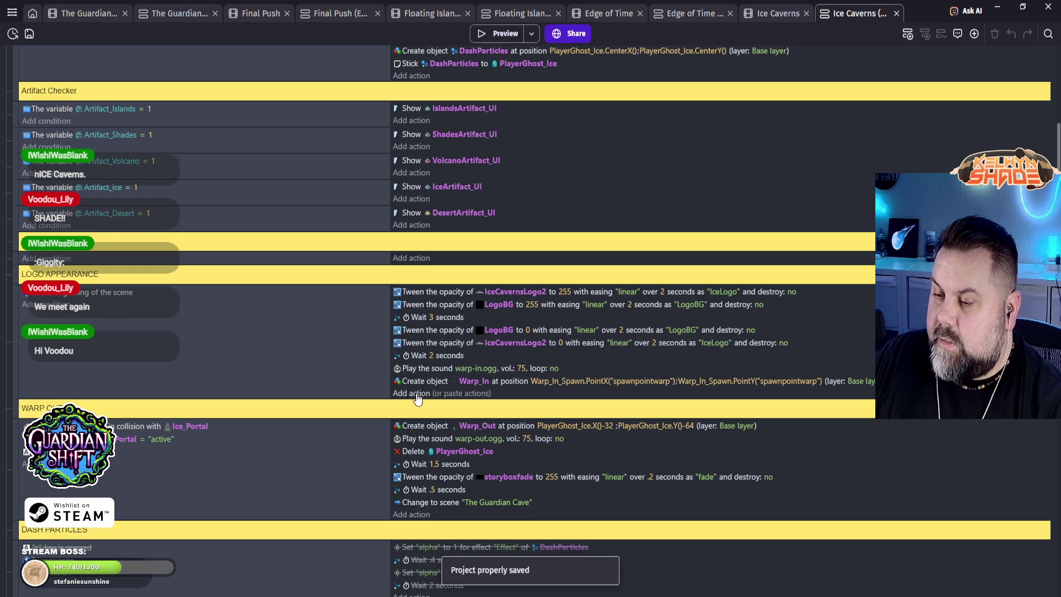
Step: Paste the 'set Warp_In z-order to 2' action into LOGO APPEARANCE and preview
left_click(416, 394)
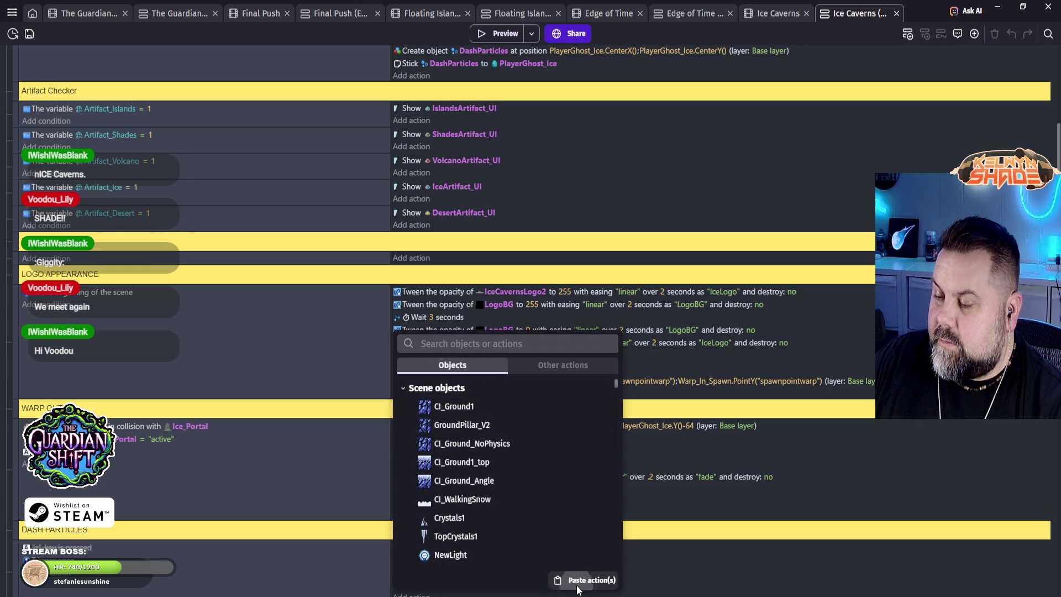
left_click(317, 574)
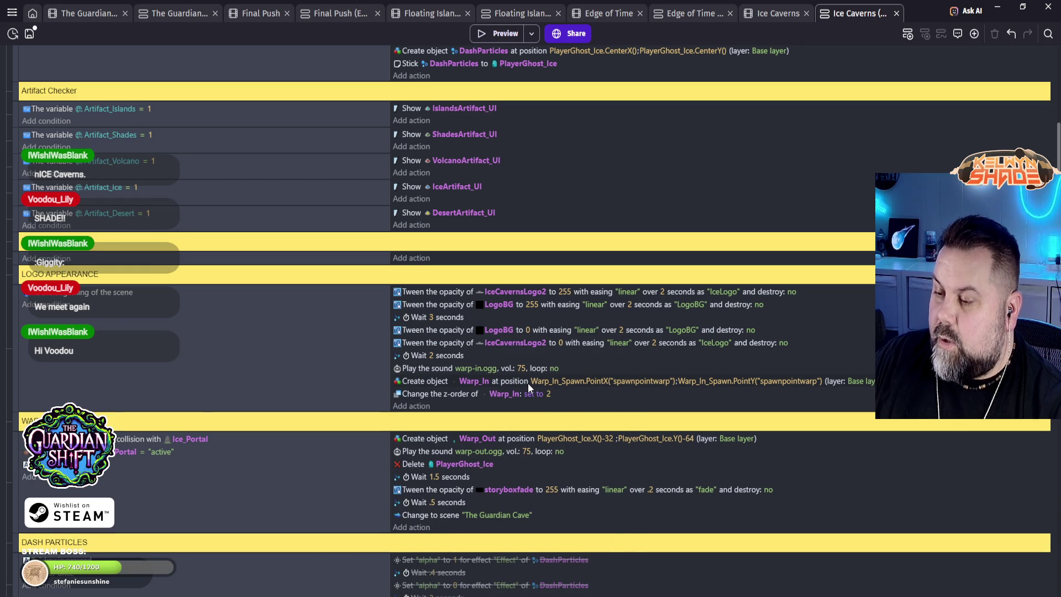
left_click(518, 32)
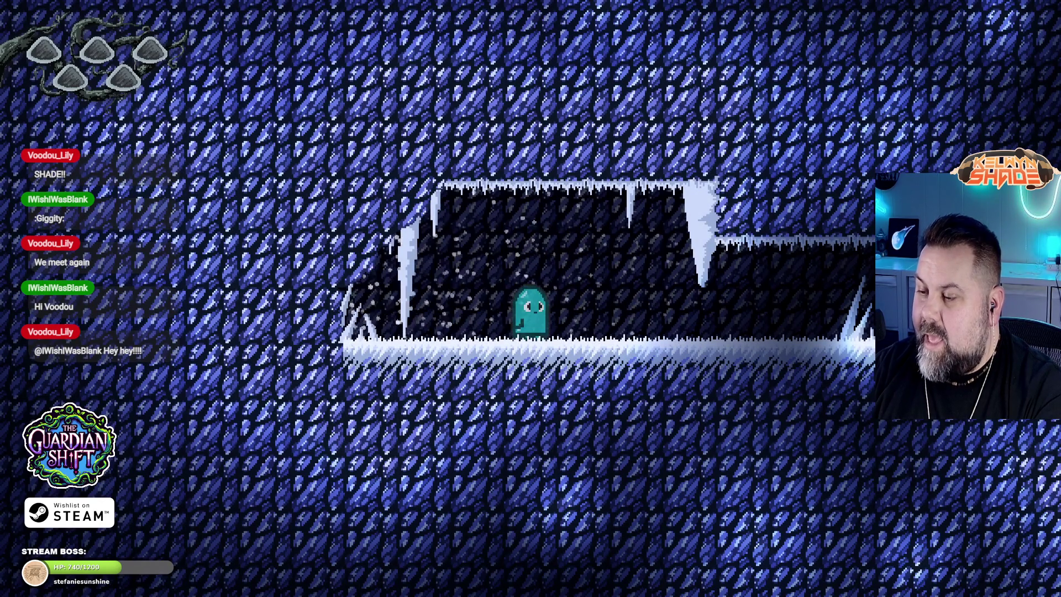
Step: Walk the ghost left and right through the cave past the ice spikes, then close the preview
key("Right")
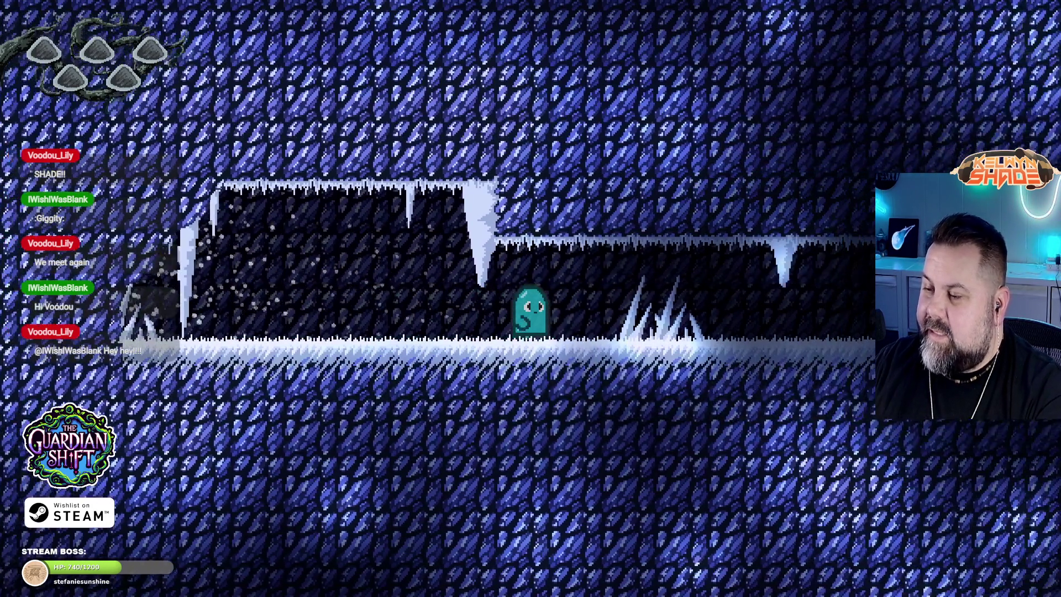
key("Left")
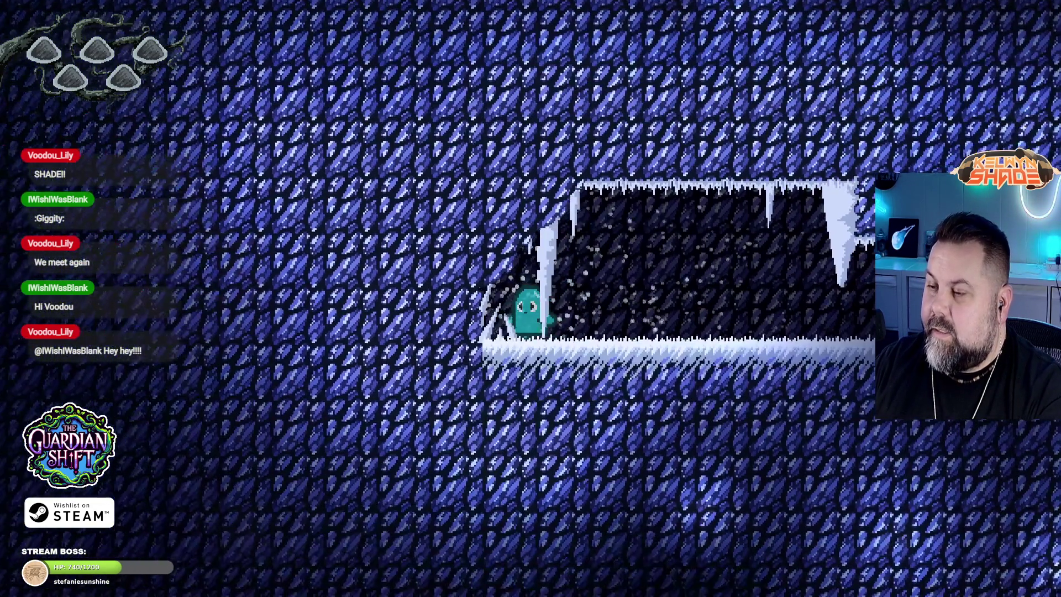
key("Right")
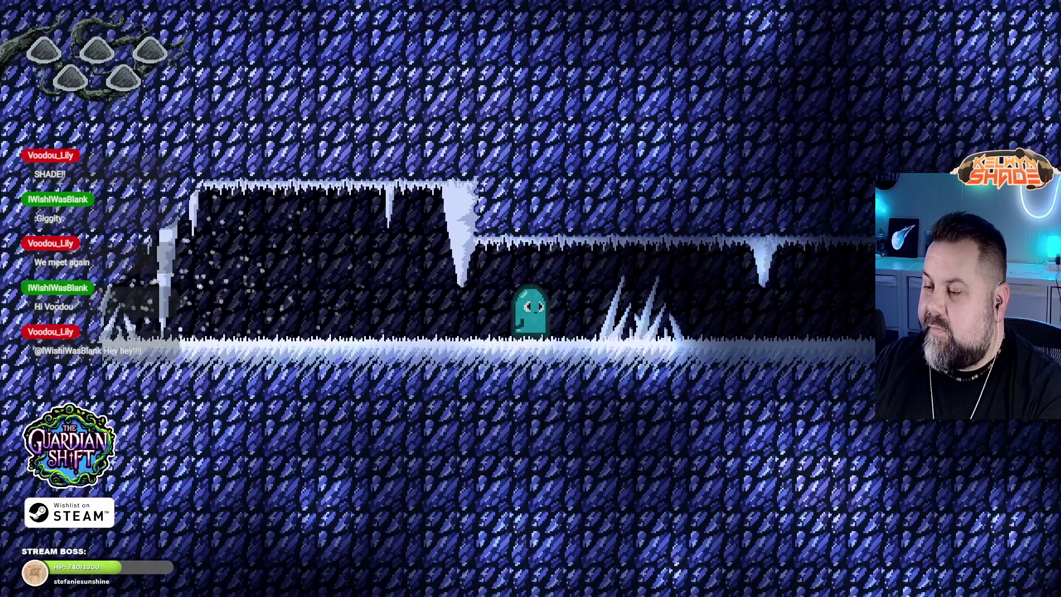
key("Left")
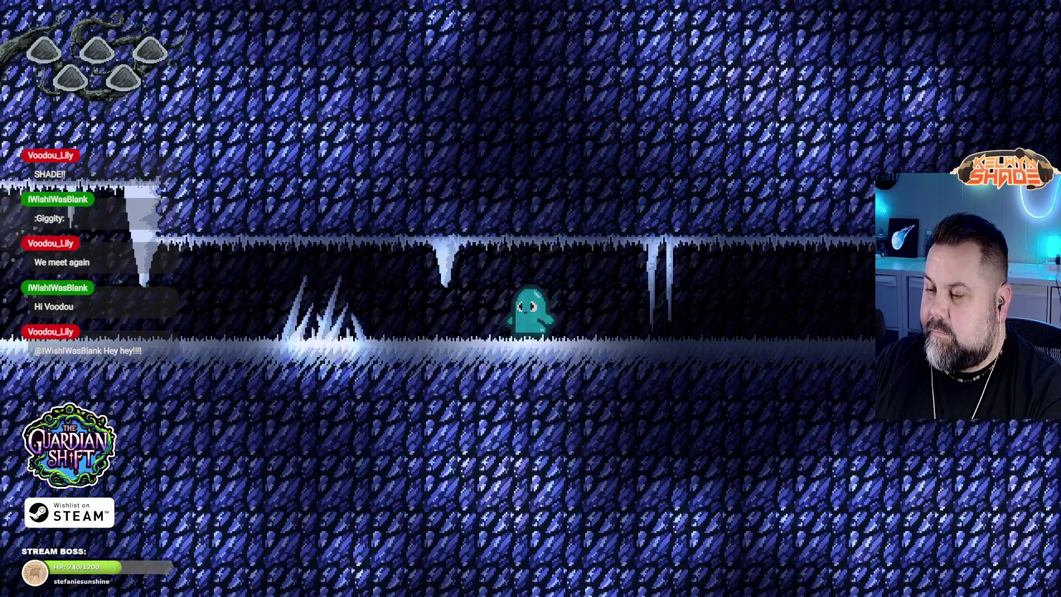
key("Left")
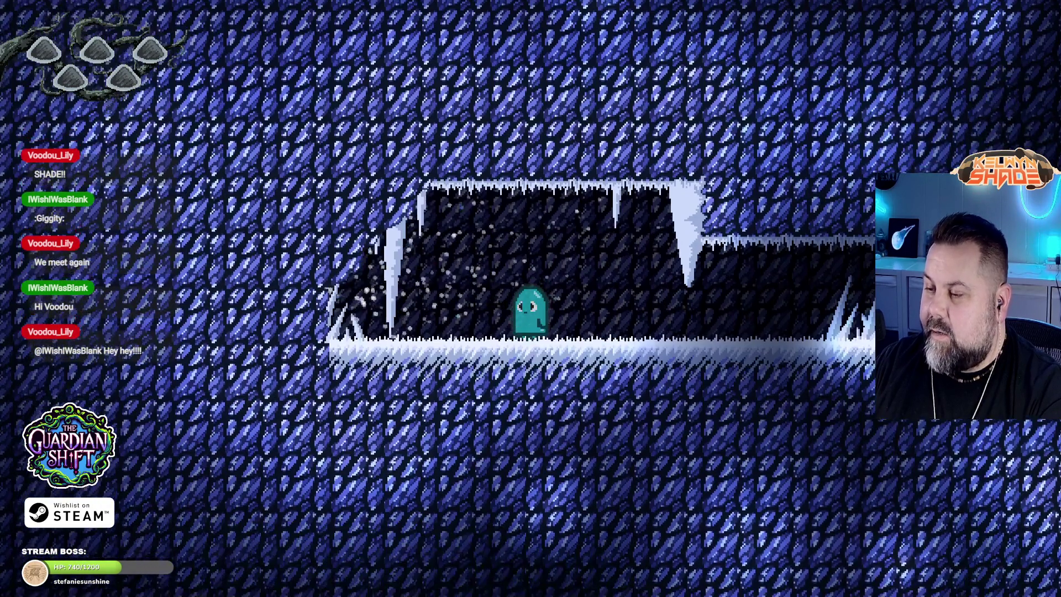
key("Right")
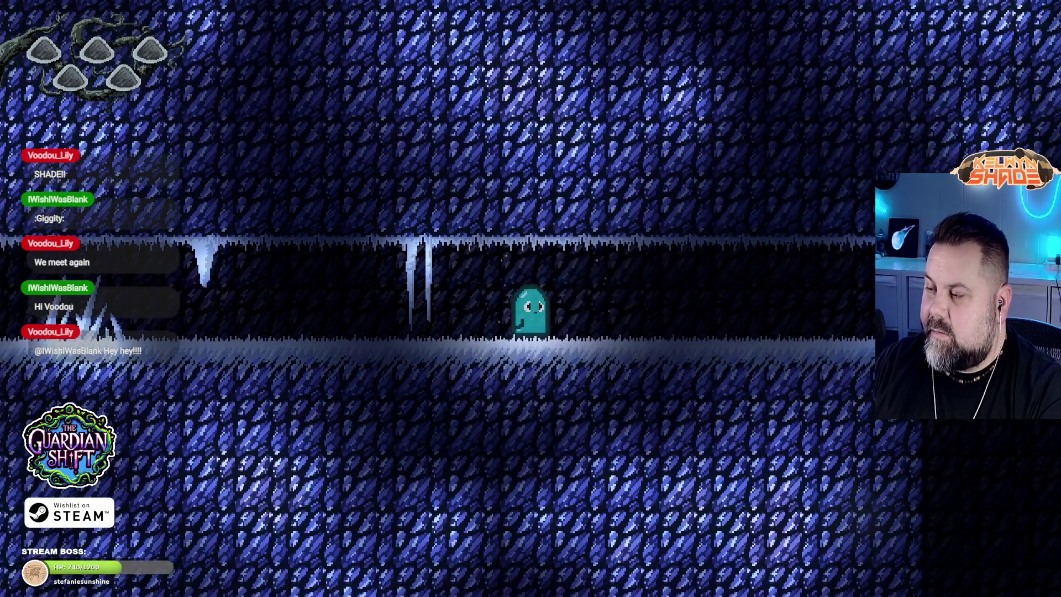
key("Left")
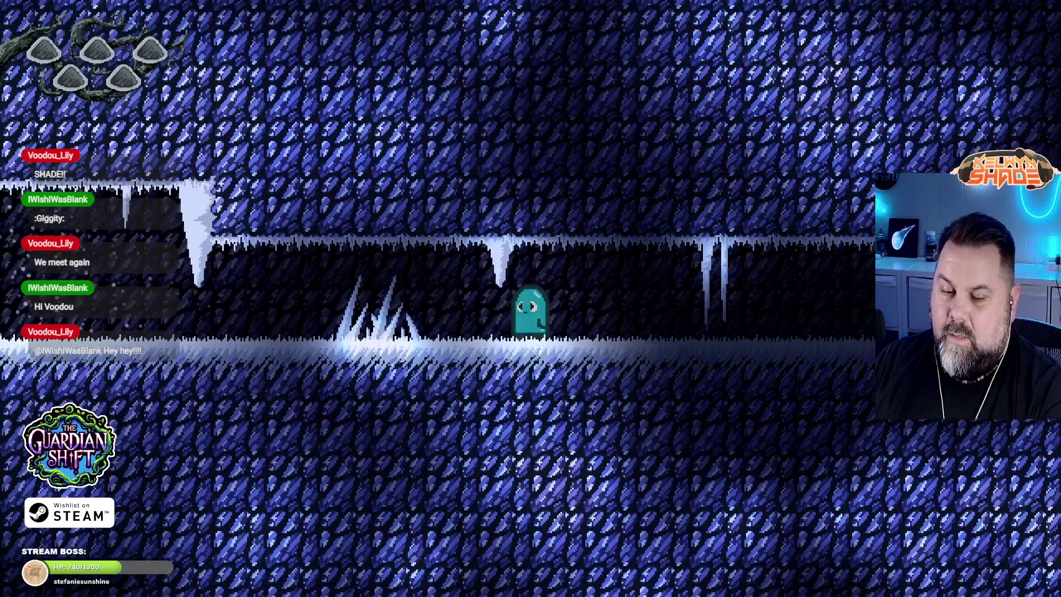
key("Left")
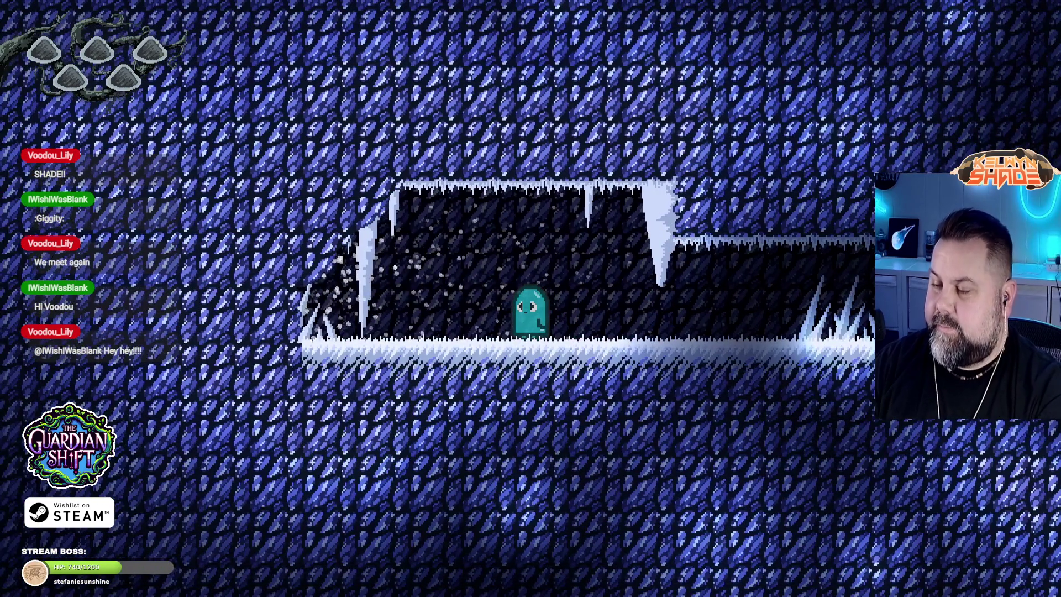
key("F11")
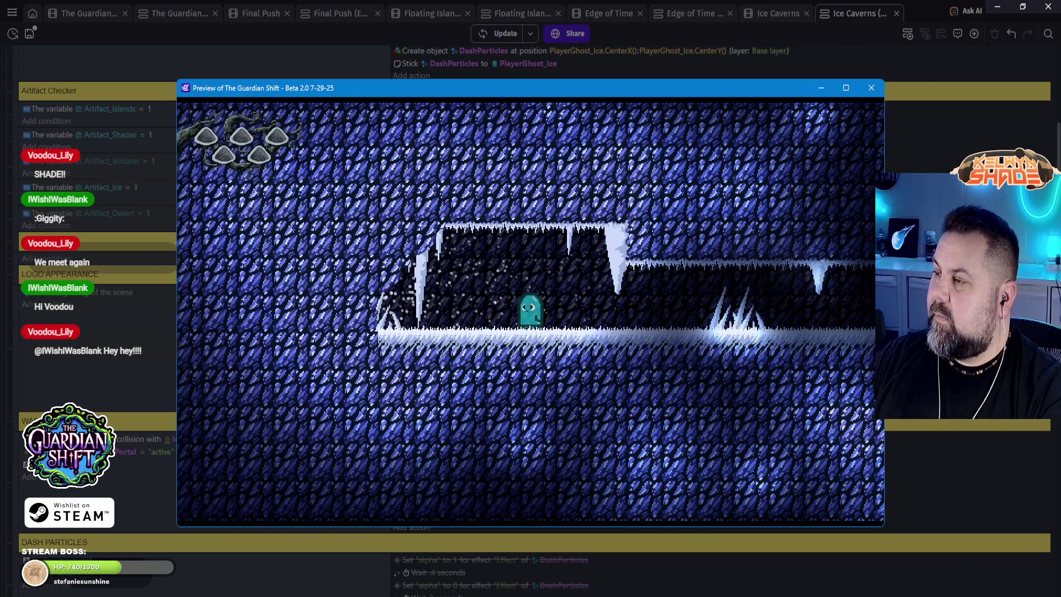
left_click(872, 88)
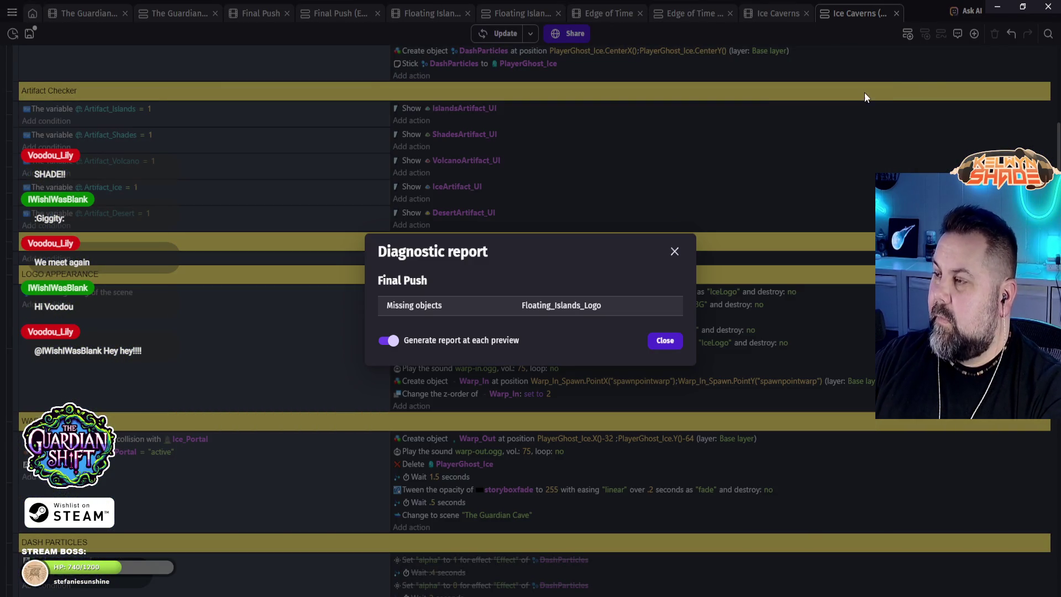
Step: Go to the Floating Islands events, find LOGO APPEARANCE, and start adding an action there
left_click(663, 342)
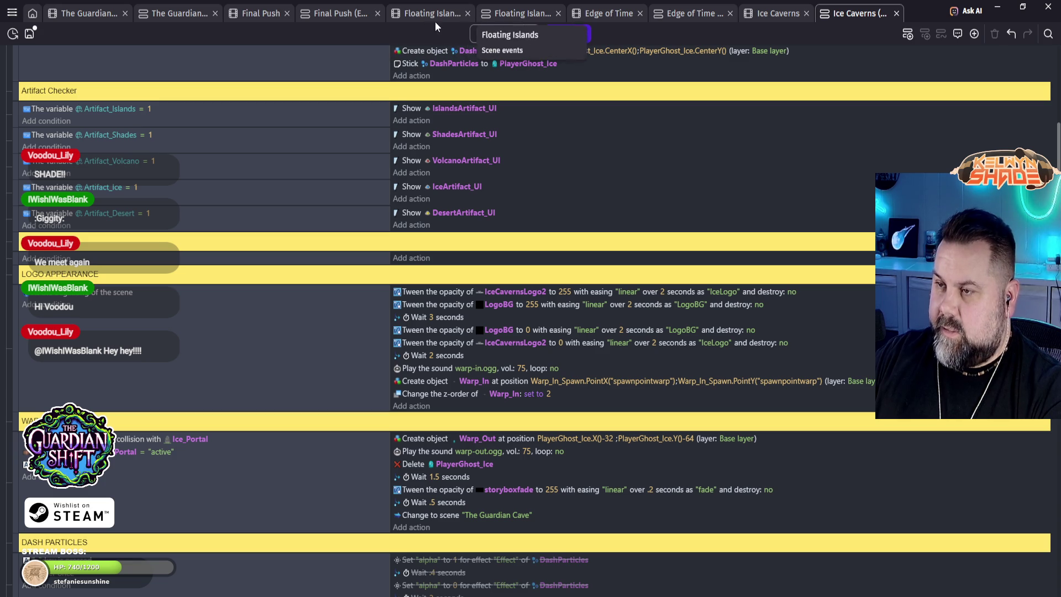
left_click(525, 13)
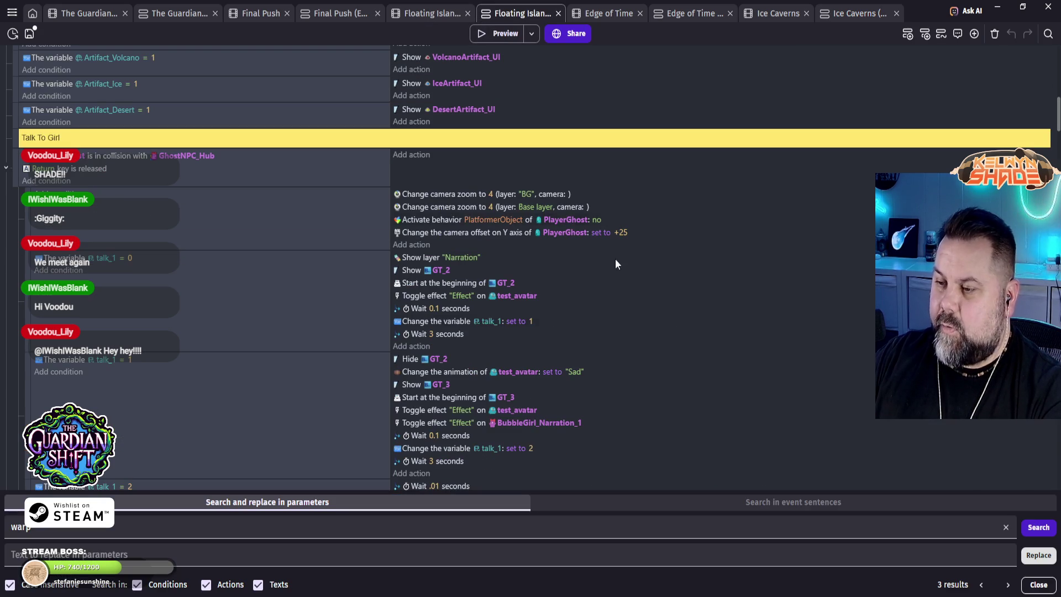
scroll(606, 435, "up", 10)
scroll(748, 366, "down", 5)
scroll(537, 283, "down", 5)
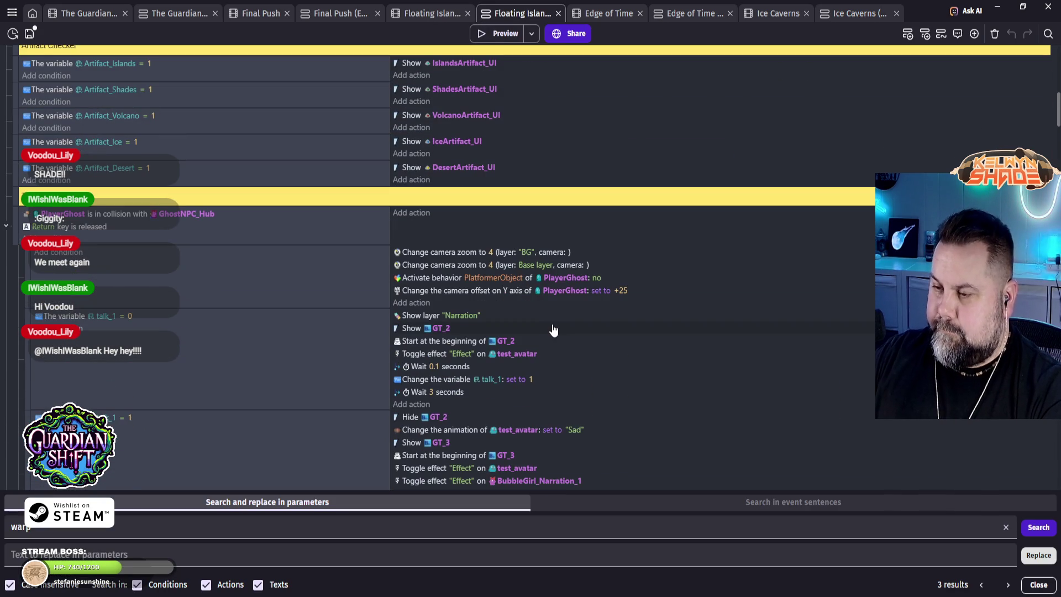
scroll(479, 291, "up", 5)
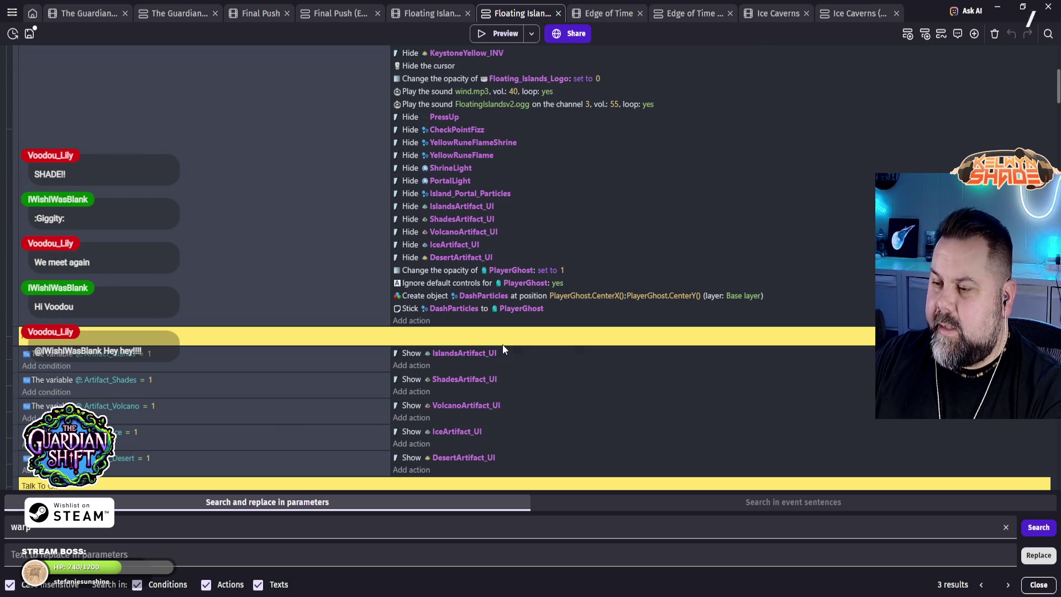
scroll(457, 276, "up", 2)
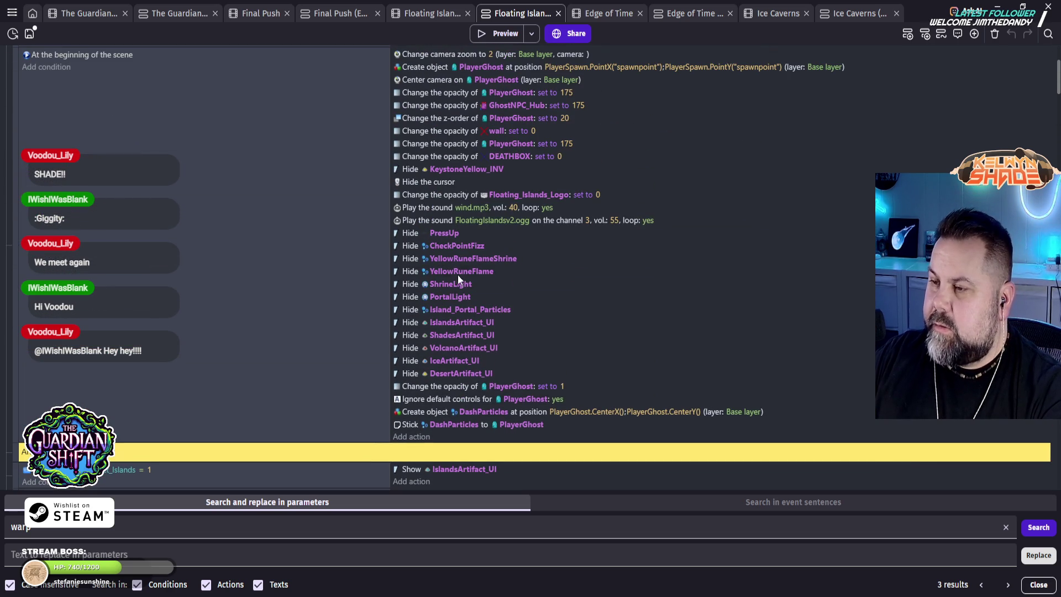
scroll(458, 267, "up", 1)
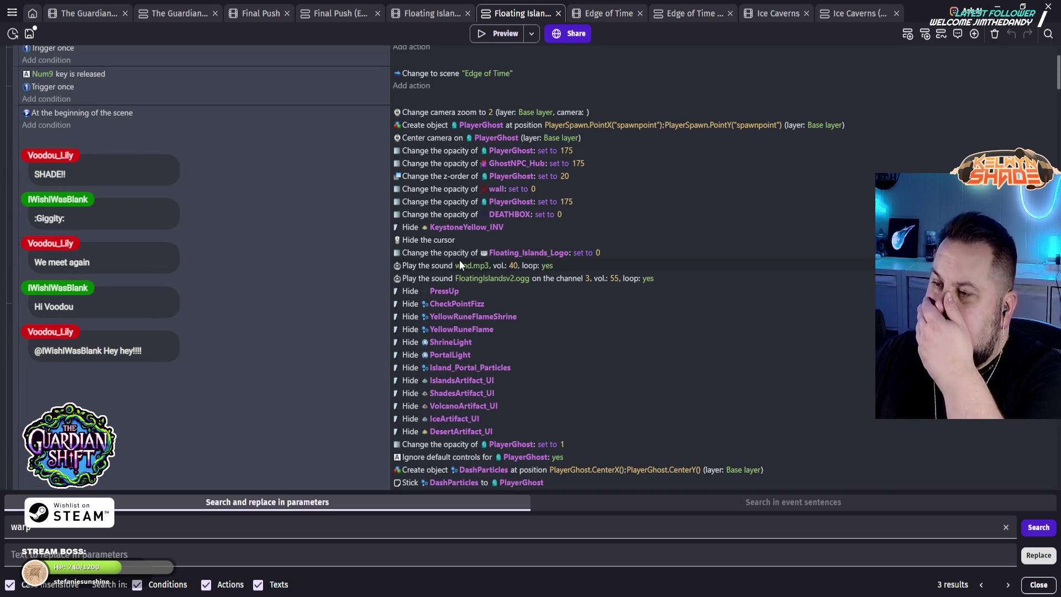
scroll(459, 260, "up", 1)
scroll(464, 257, "up", 1)
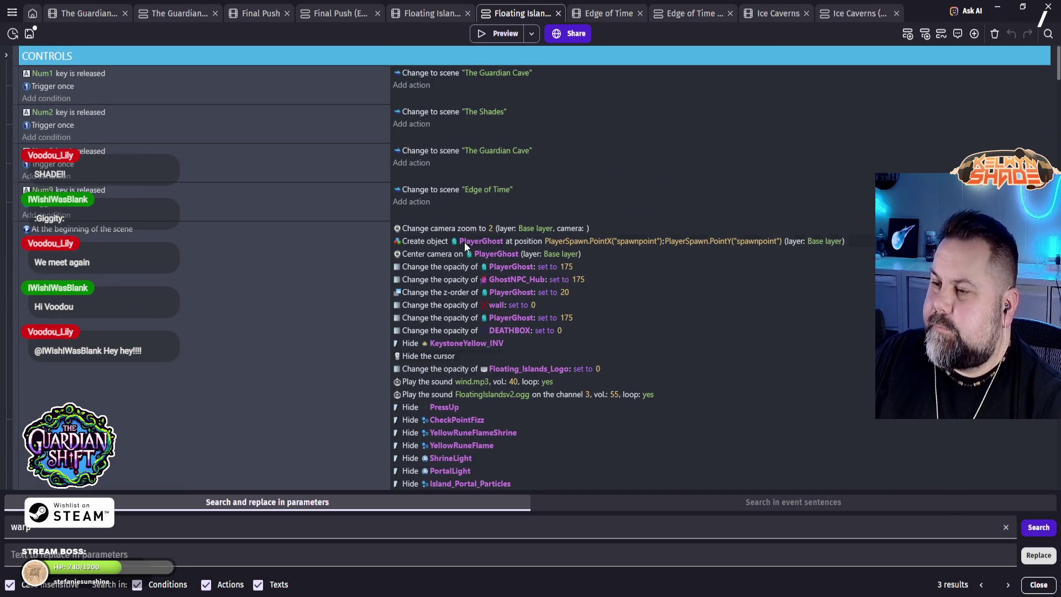
scroll(475, 255, "down", 3)
scroll(476, 256, "down", 9)
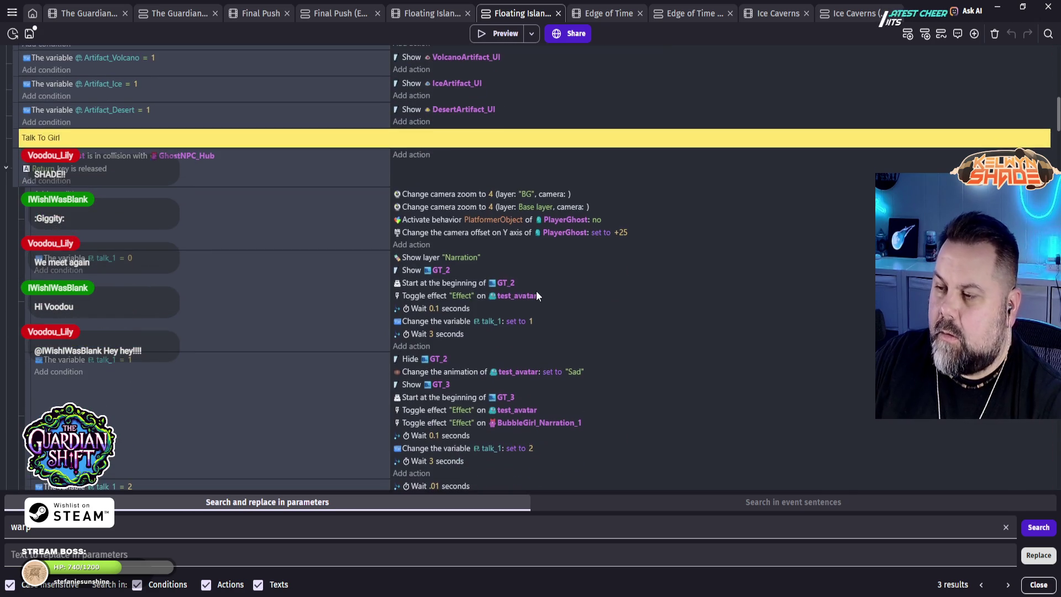
scroll(537, 291, "down", 5)
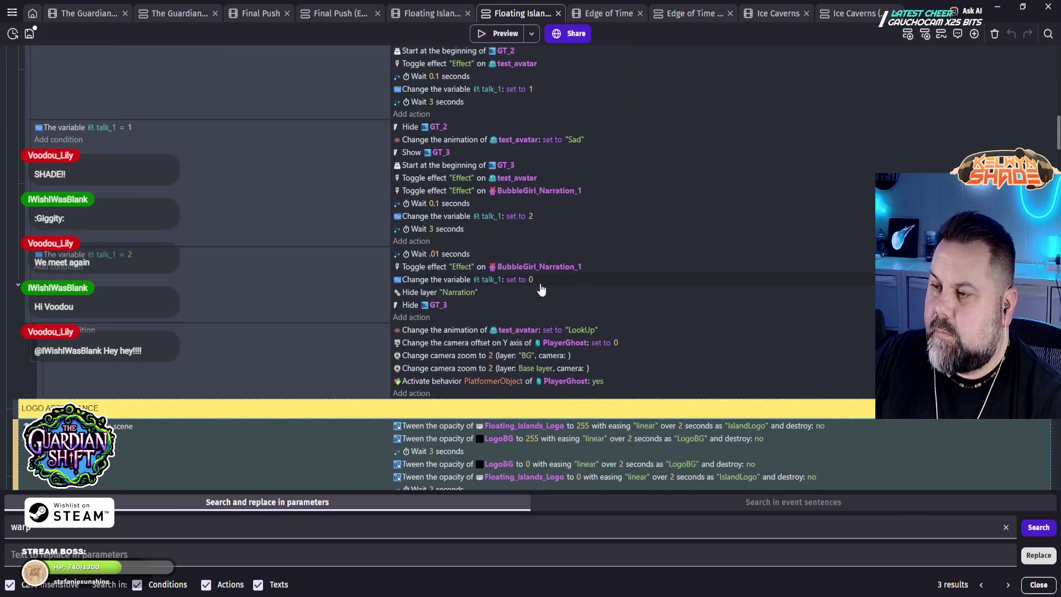
scroll(539, 284, "down", 2)
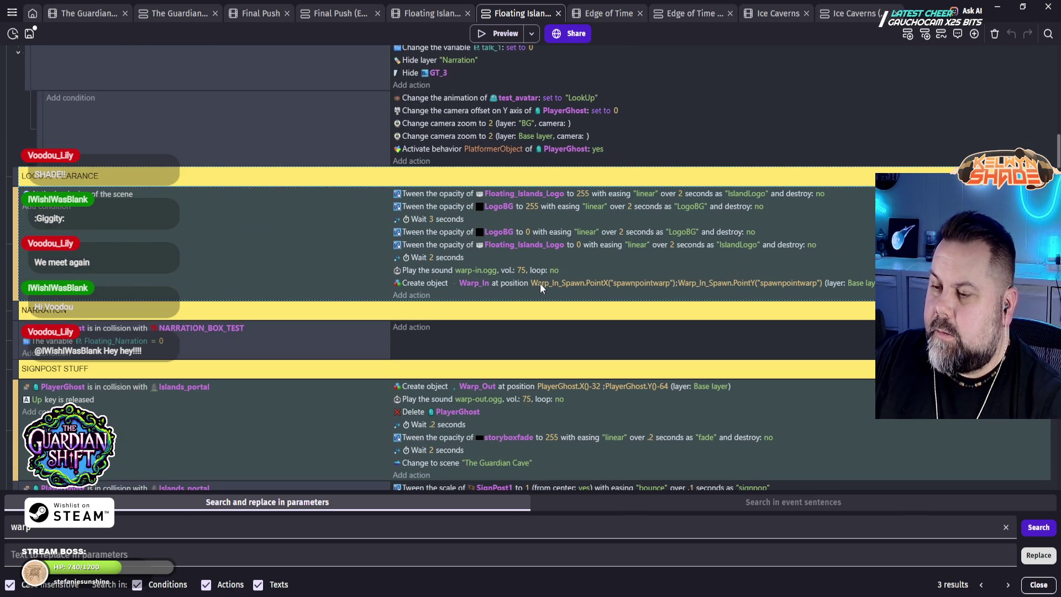
left_click(415, 297)
Step: Paste the 'set Warp_In z-order to 2' action into the creation event, save the project, and bring up the scene list
left_click(586, 551)
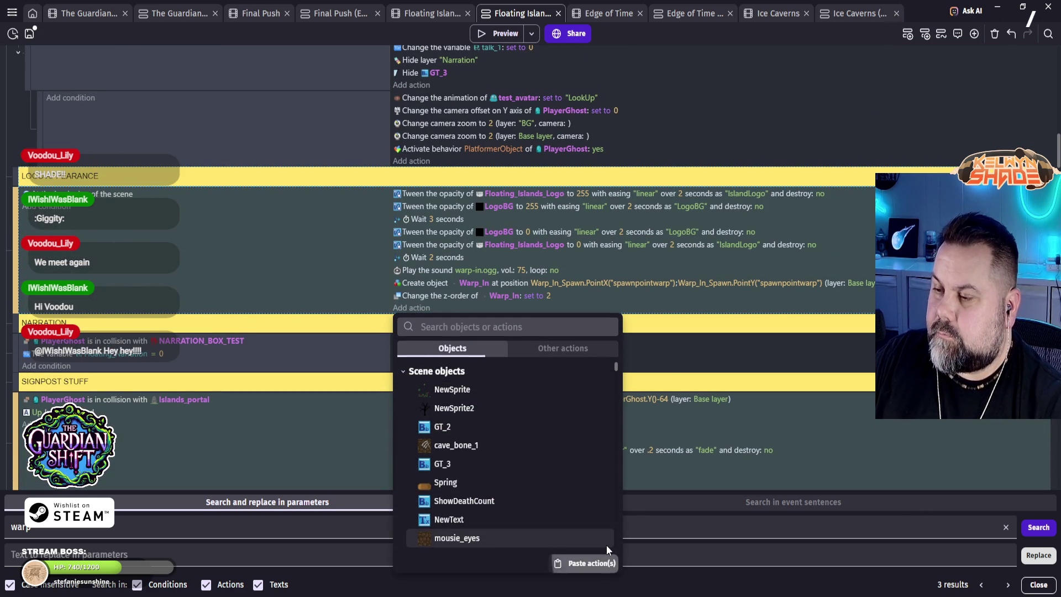
left_click(30, 35)
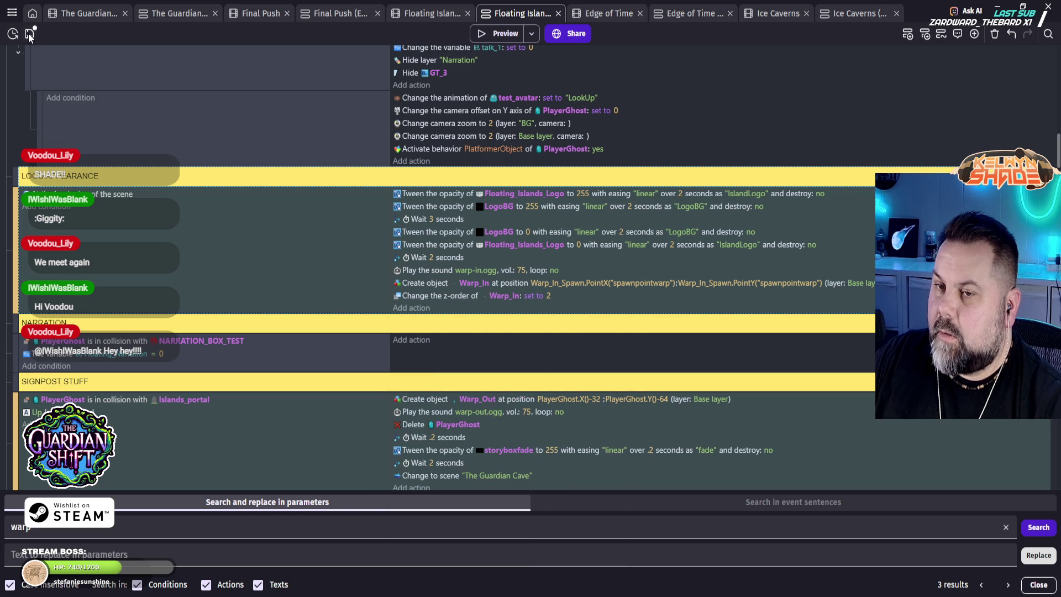
left_click(31, 34)
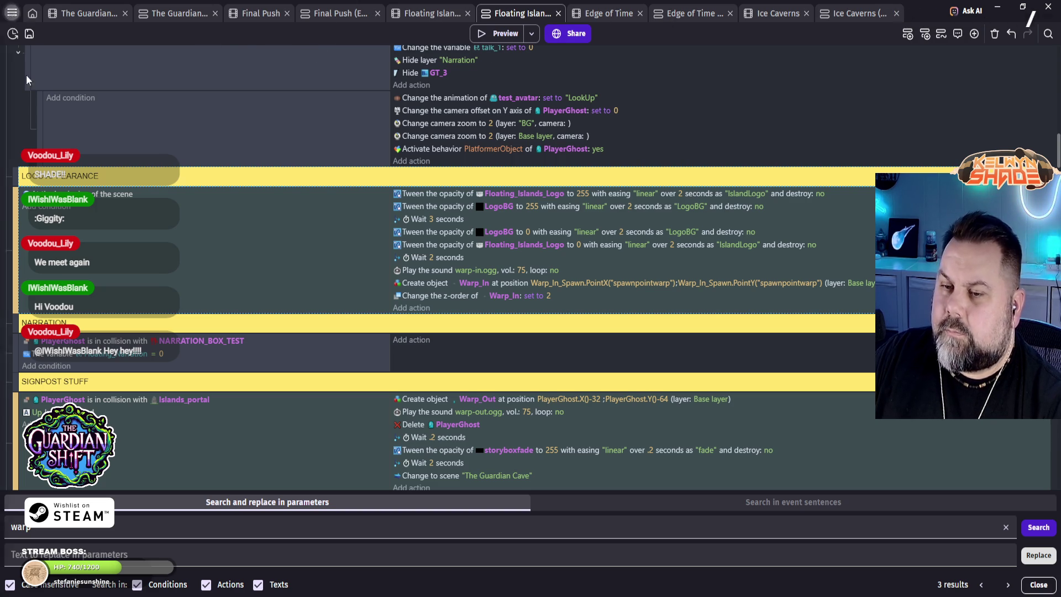
left_click(12, 12)
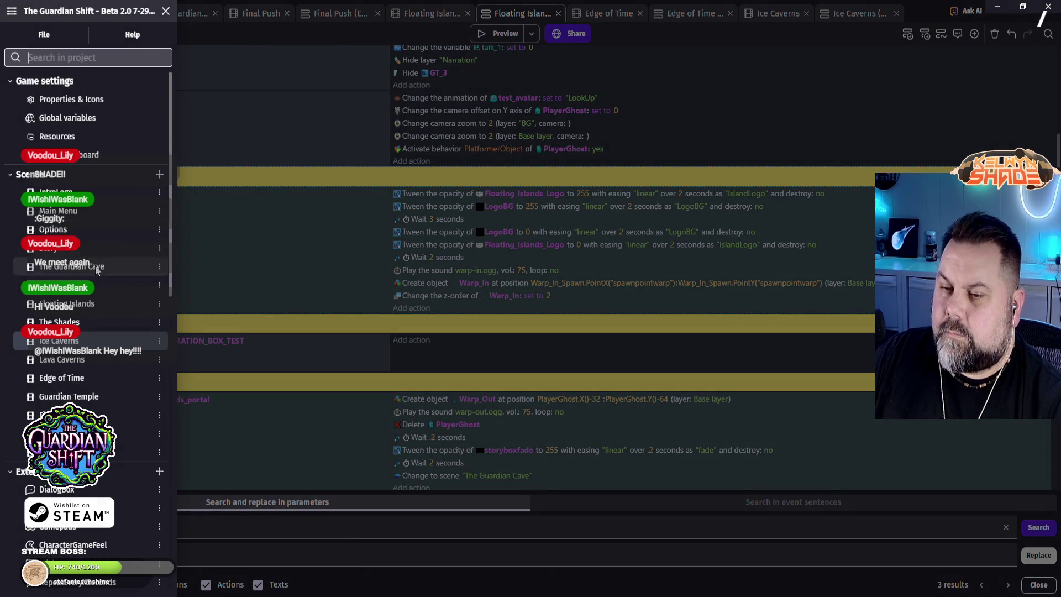
Step: Open Lava Caverns, hide its NewLife and Logo layers, and zoom onto Warp_In_Spawn
left_click(77, 360)
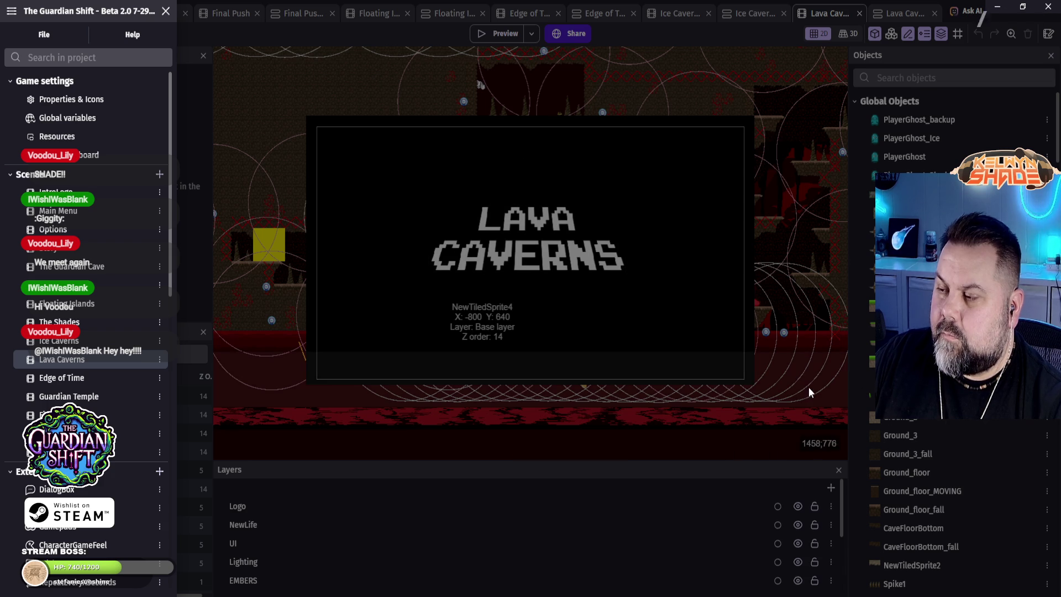
left_click(813, 397)
left_click(798, 525)
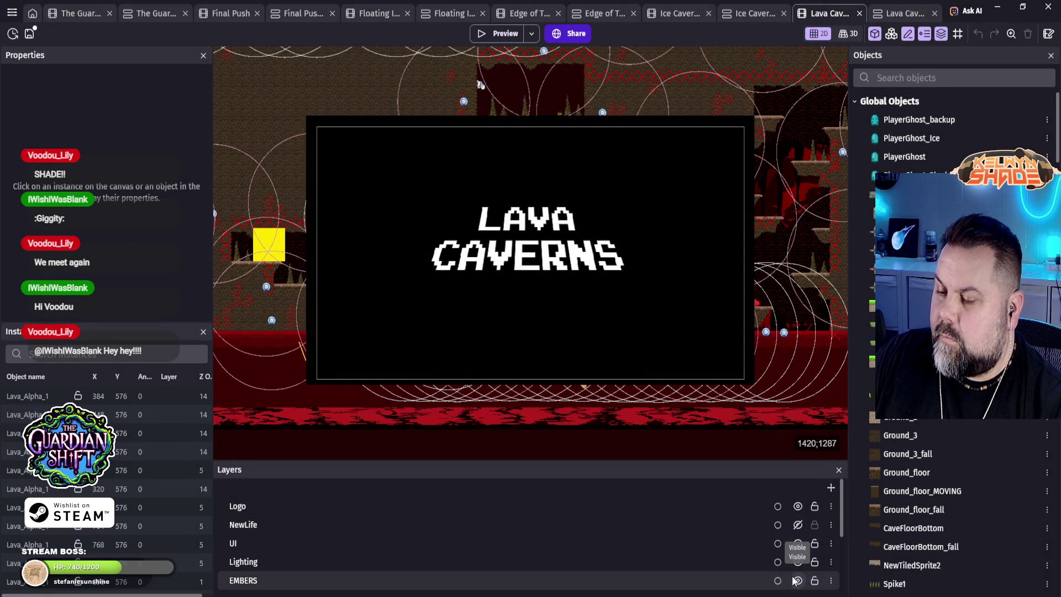
left_click(798, 507)
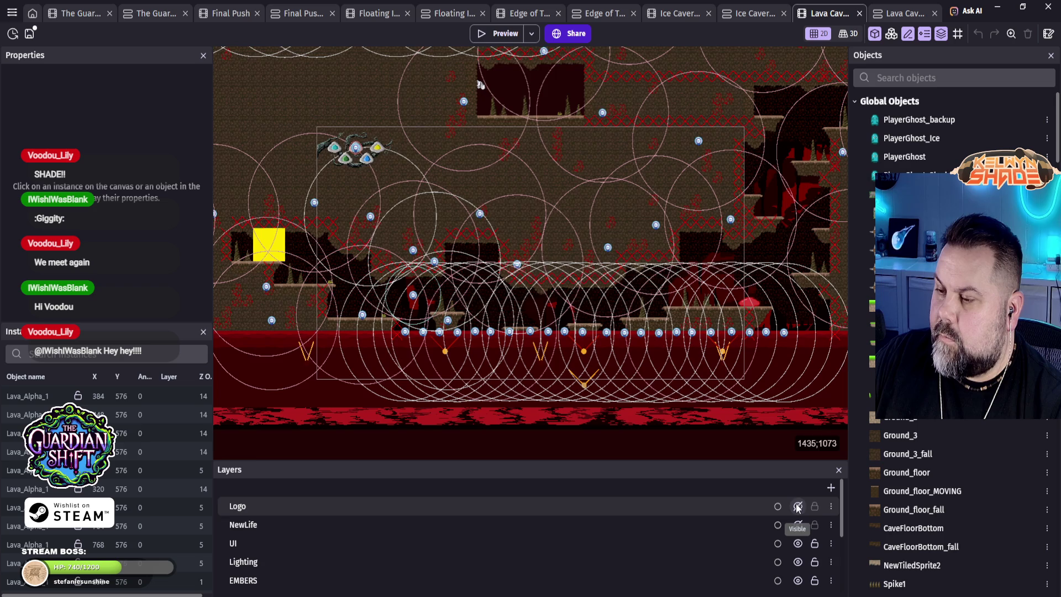
scroll(377, 230, "up", 5)
scroll(298, 271, "up", 5)
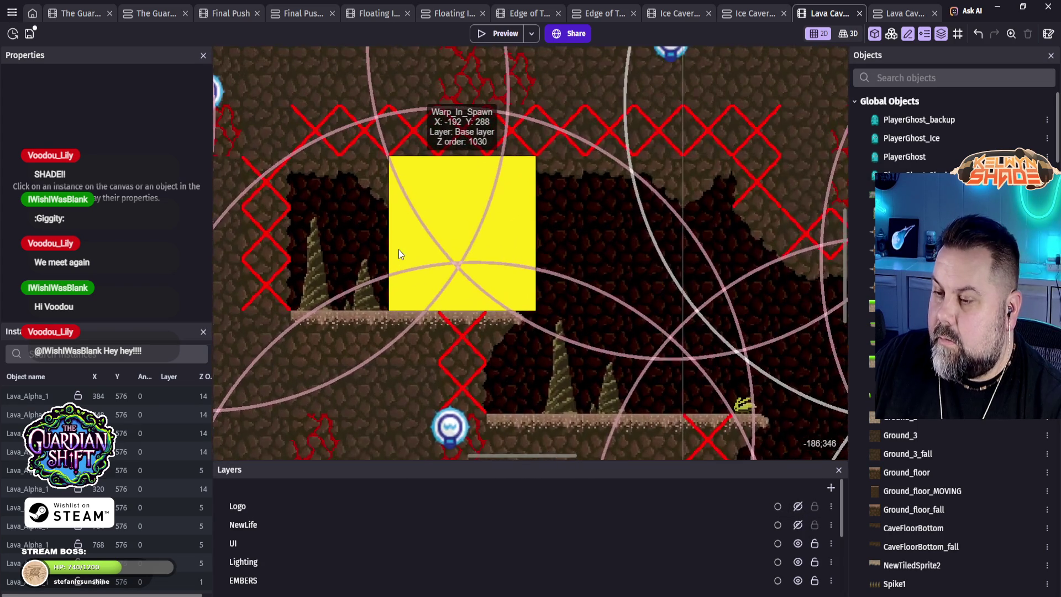
scroll(399, 250, "up", 2)
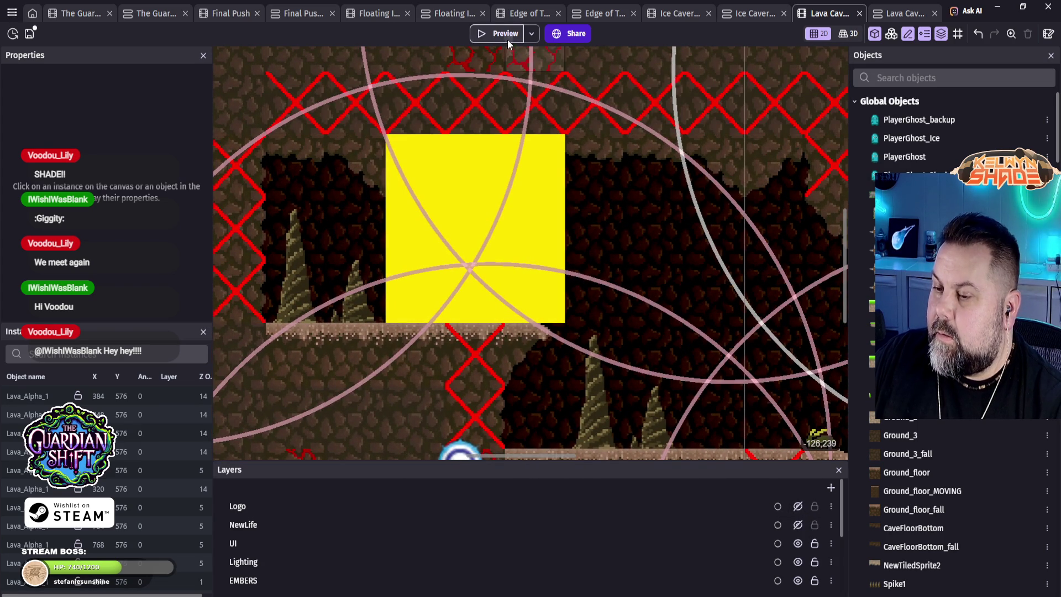
left_click(508, 38)
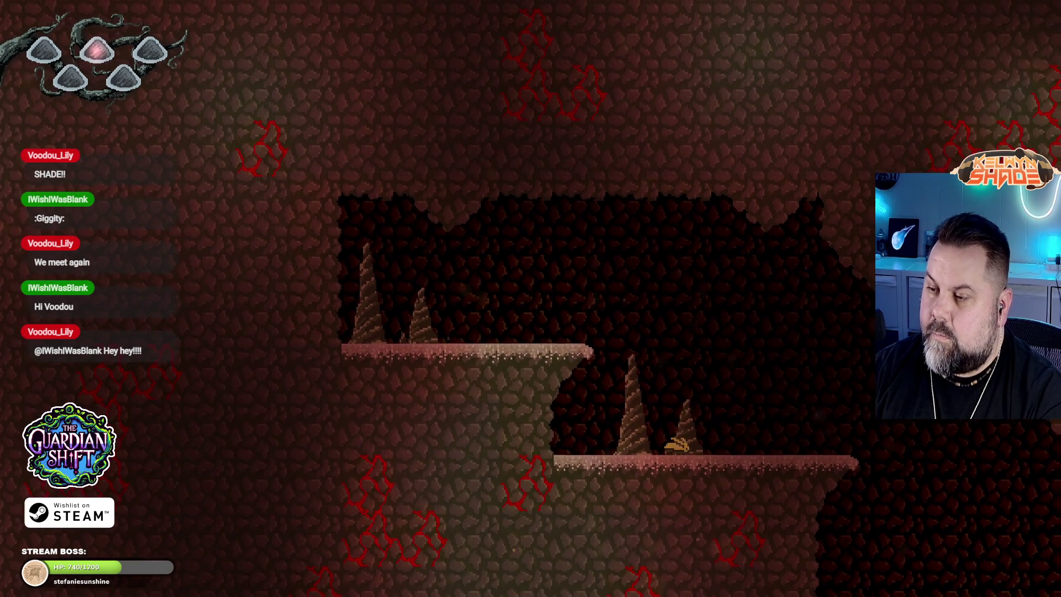
key("Left")
key("Right")
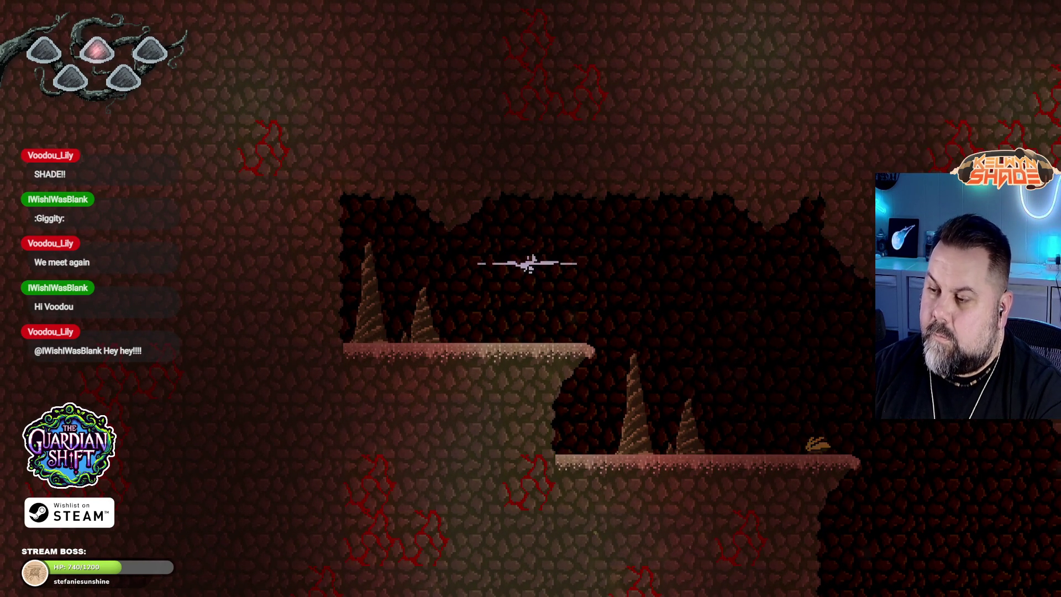
key("Escape")
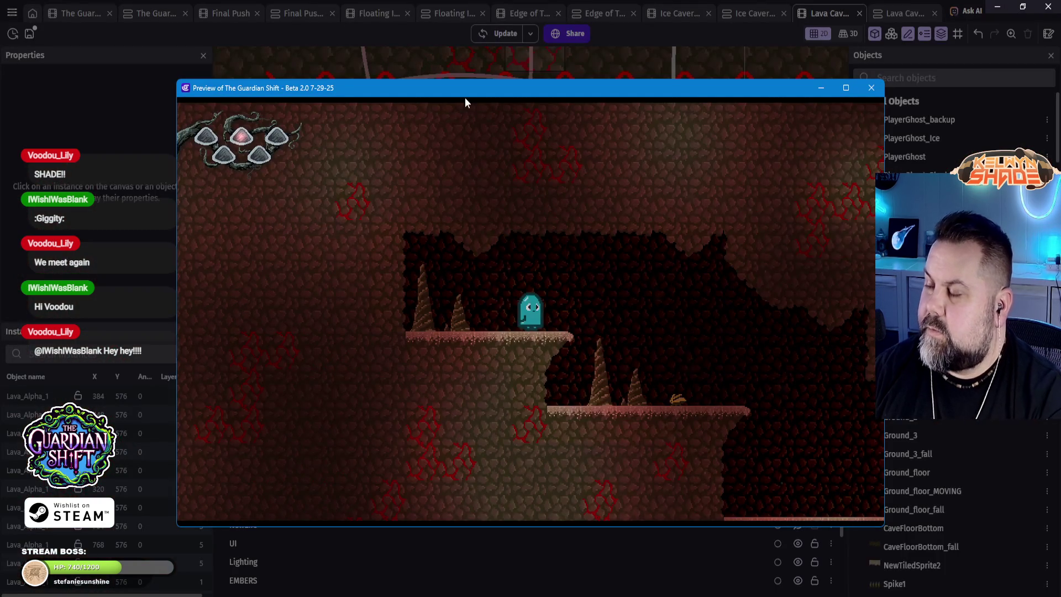
left_click(872, 88)
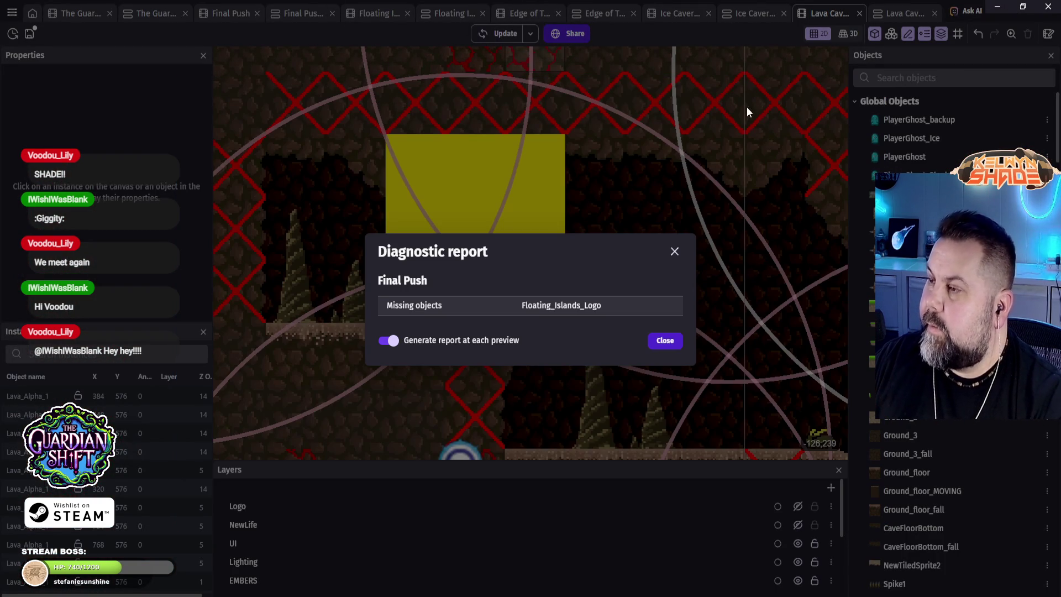
left_click(670, 341)
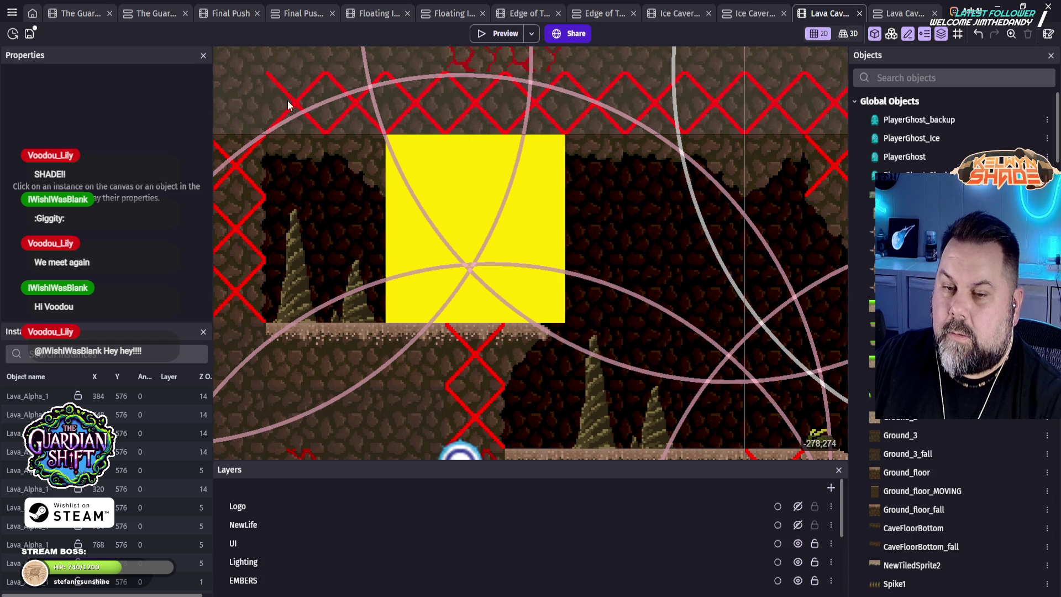
left_click(860, 15)
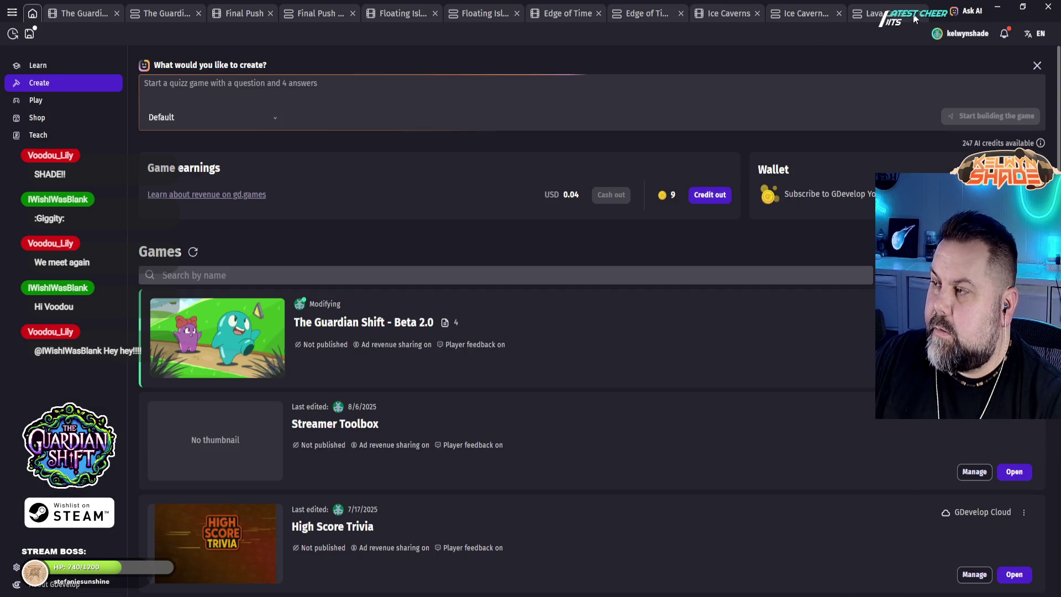
Step: Close the remaining Lava Caverns tab and open The Shades scene from the project list
left_click(921, 14)
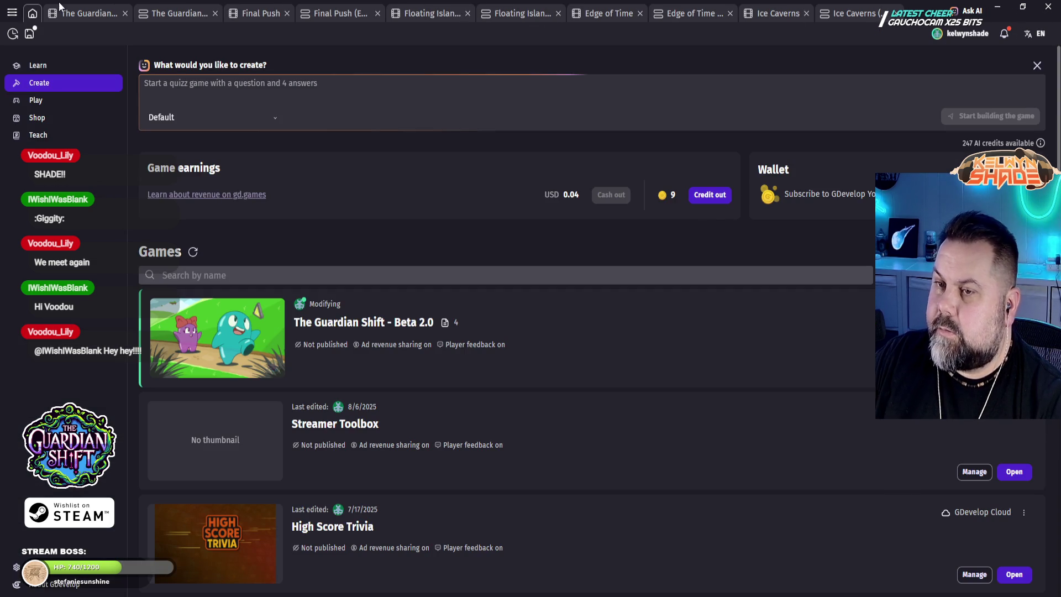
left_click(12, 14)
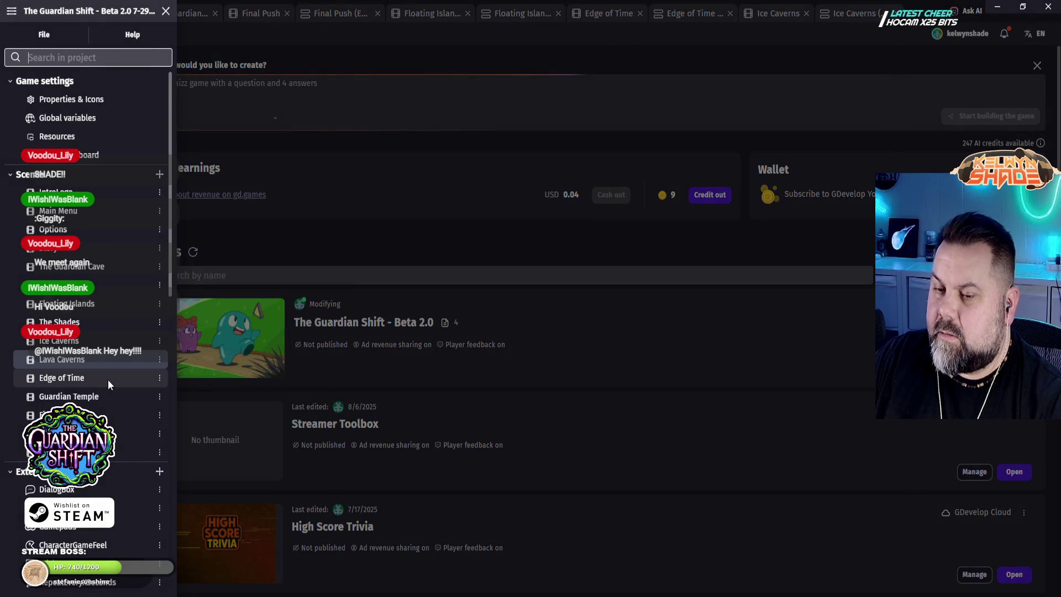
left_click(87, 324)
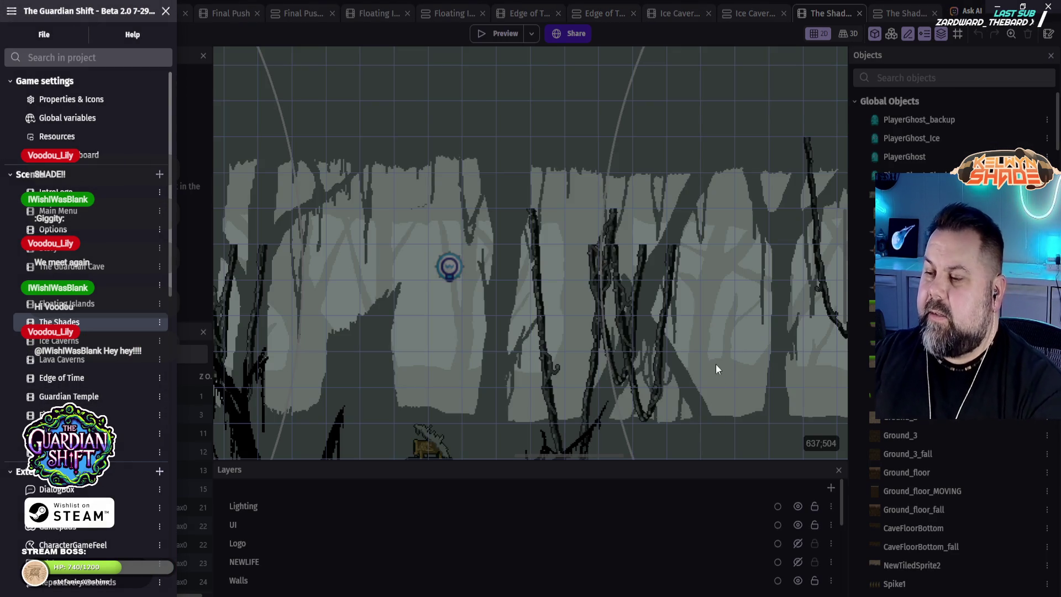
left_click_drag(715, 363, 481, 396)
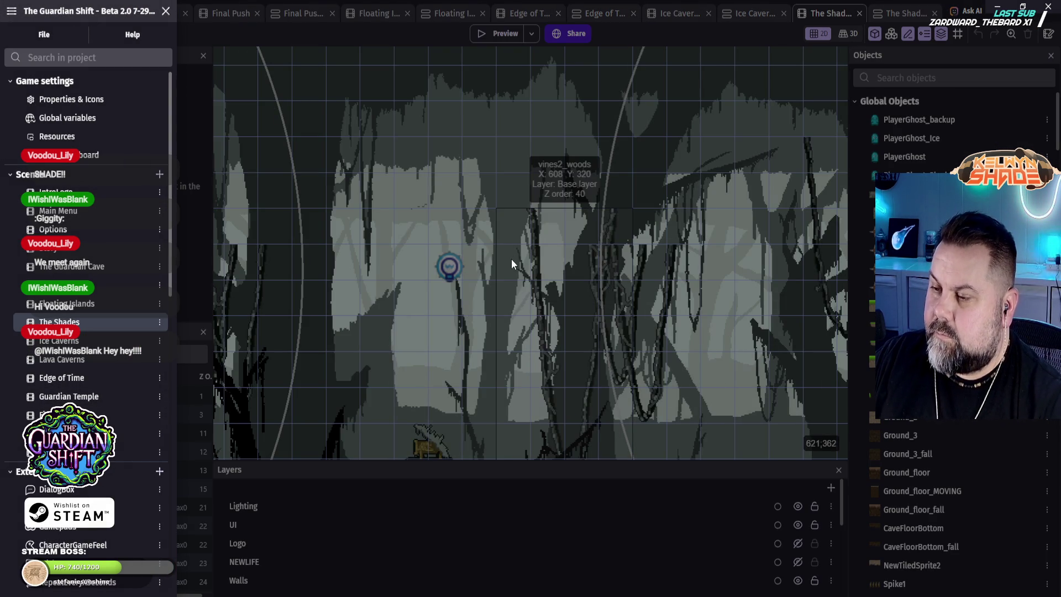
left_click(380, 380)
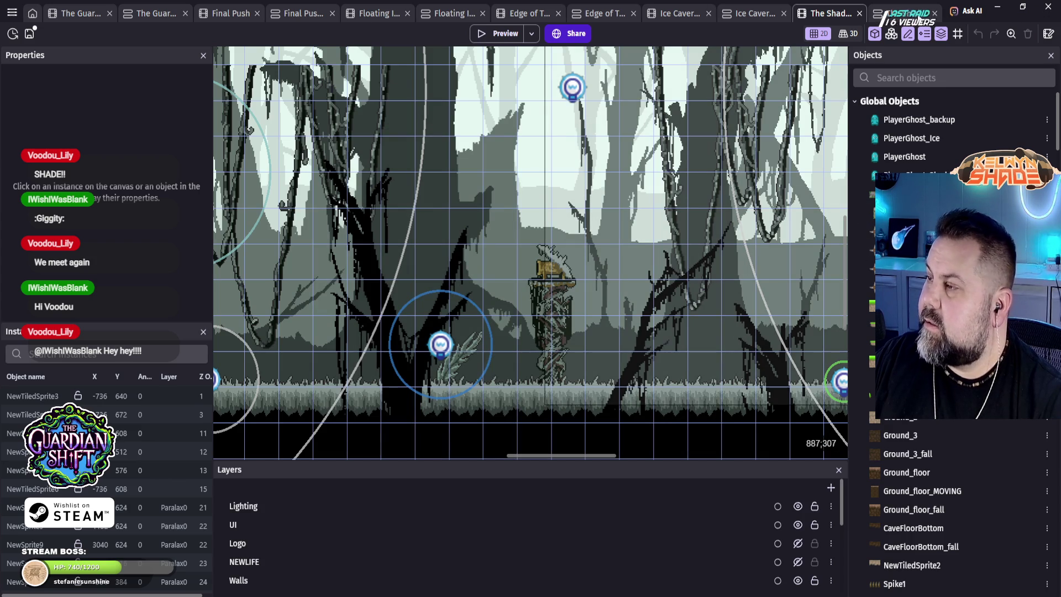
key("ctrl+Tab")
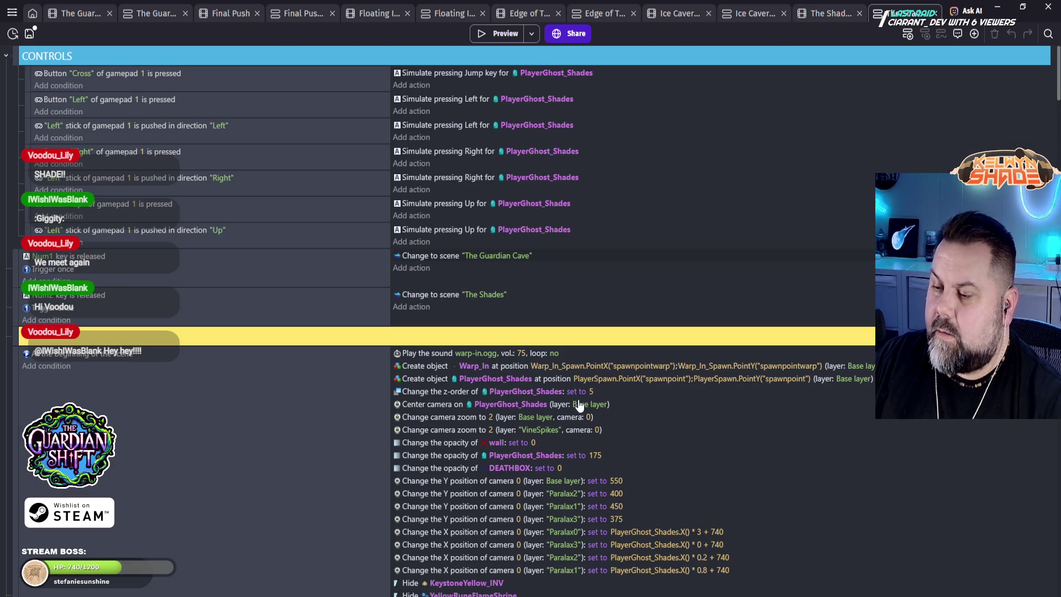
scroll(593, 394, "down", 10)
scroll(498, 335, "down", 7)
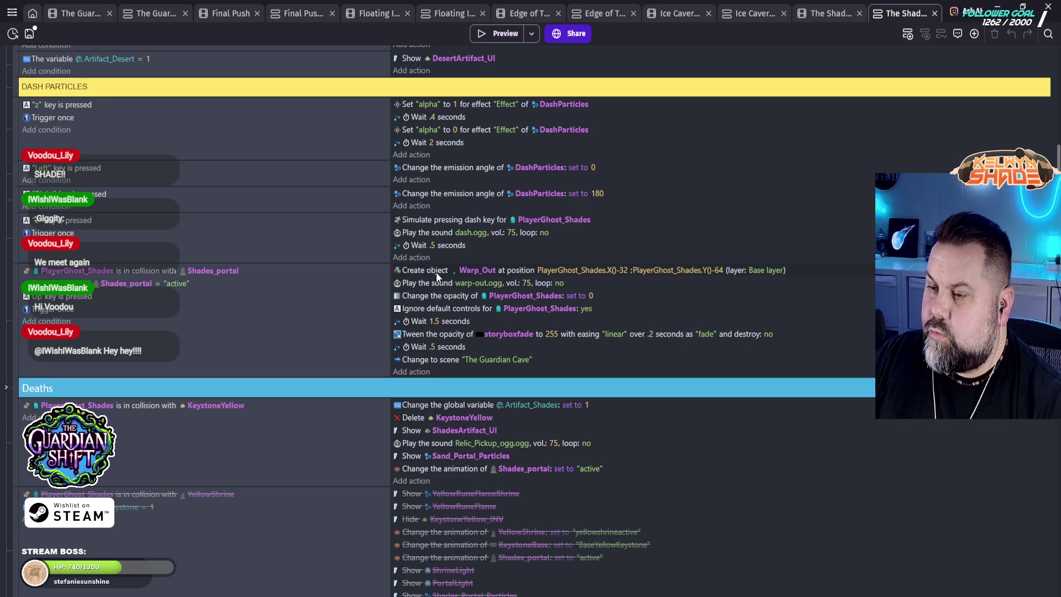
scroll(442, 262, "up", 2)
scroll(443, 269, "down", 20)
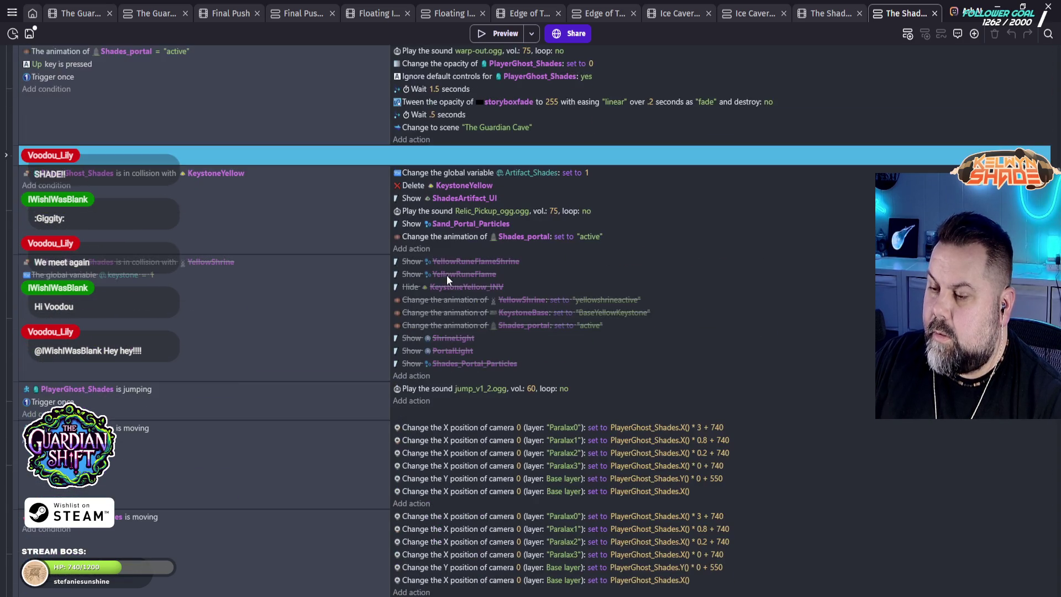
scroll(466, 311, "down", 15)
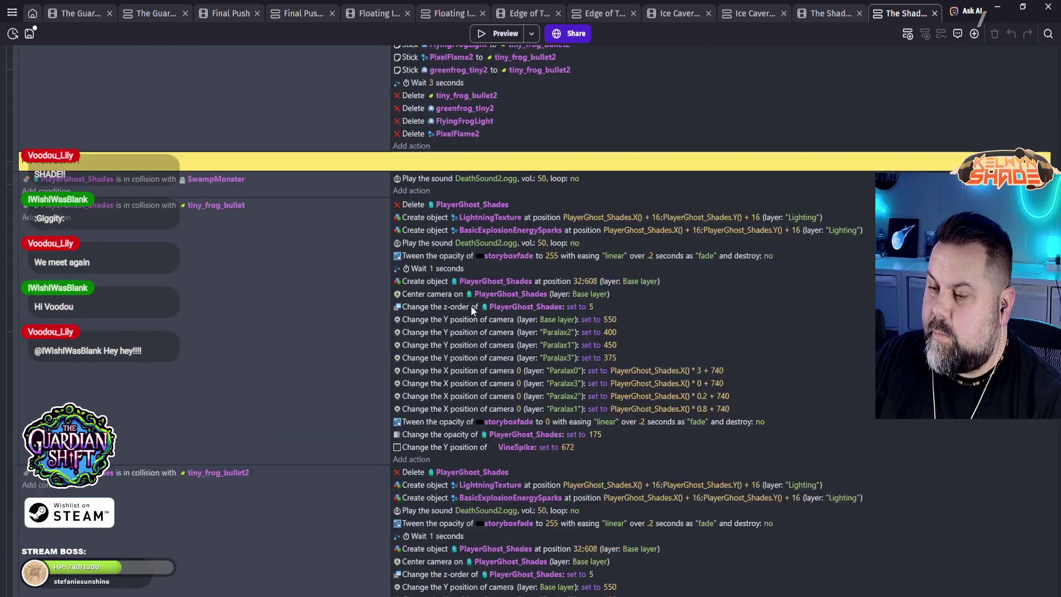
scroll(491, 369, "down", 10)
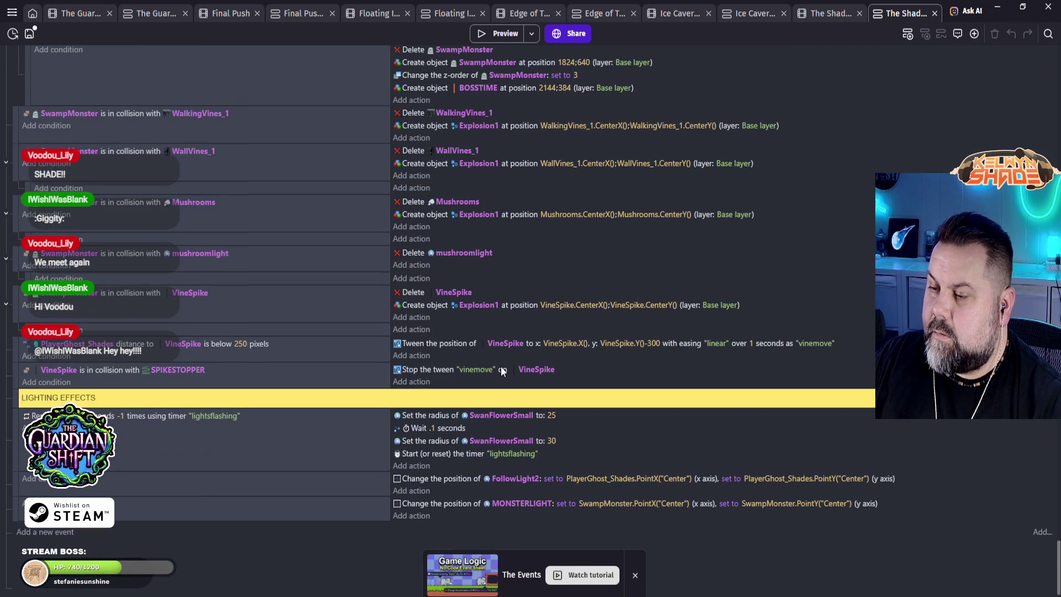
scroll(485, 396, "down", 2)
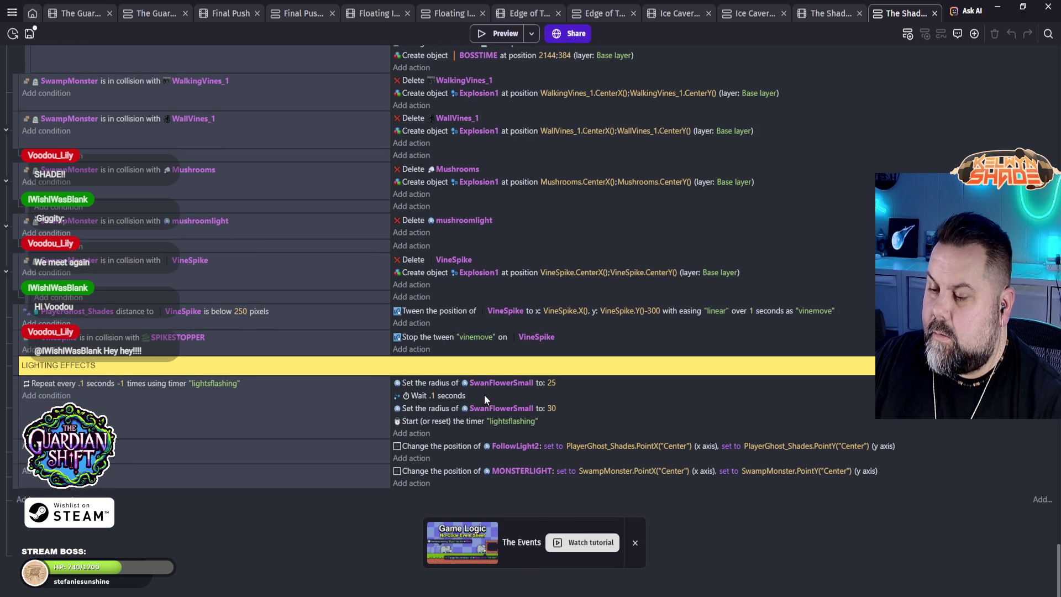
scroll(461, 393, "up", 15)
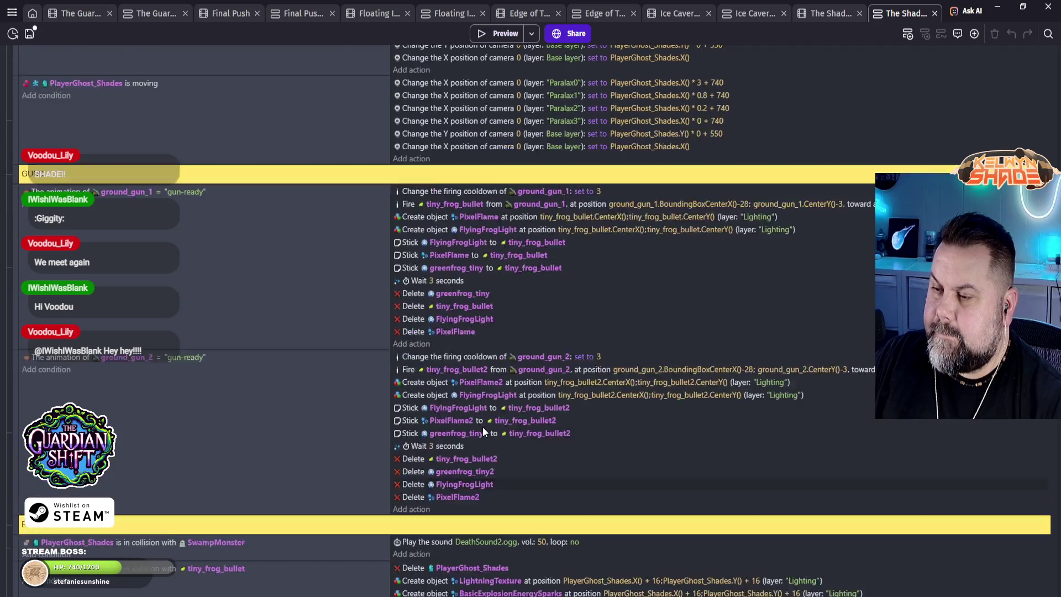
scroll(483, 429, "up", 2)
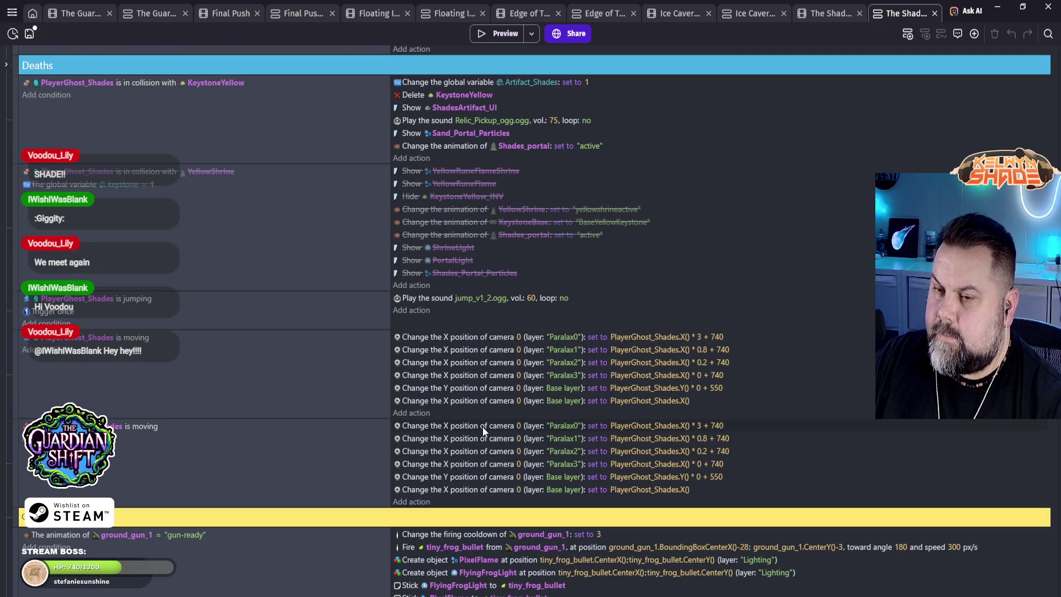
scroll(483, 427, "up", 5)
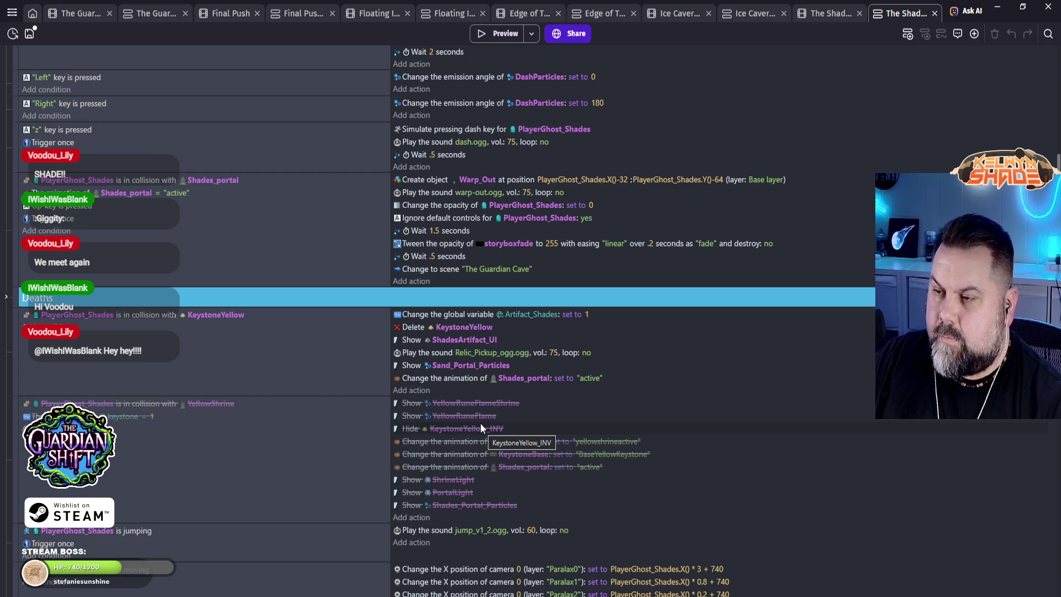
scroll(480, 425, "up", 2)
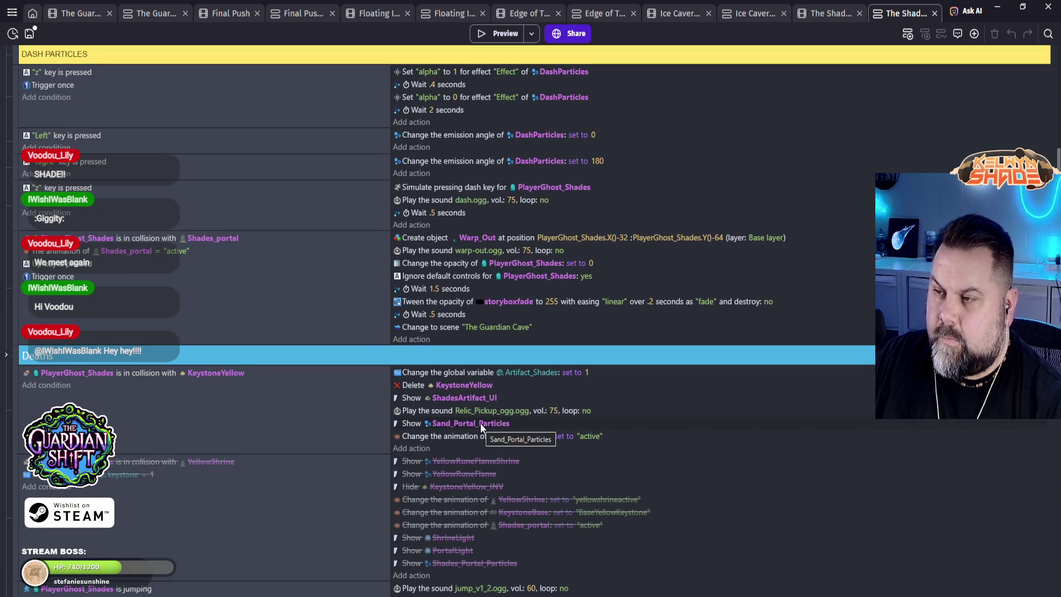
scroll(479, 423, "up", 4)
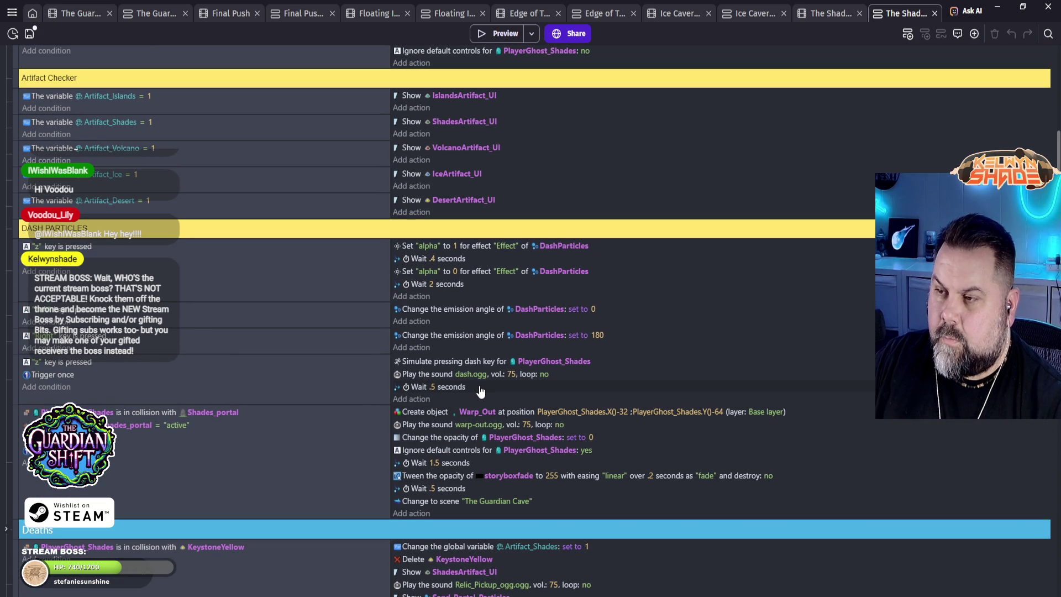
scroll(480, 389, "up", 5)
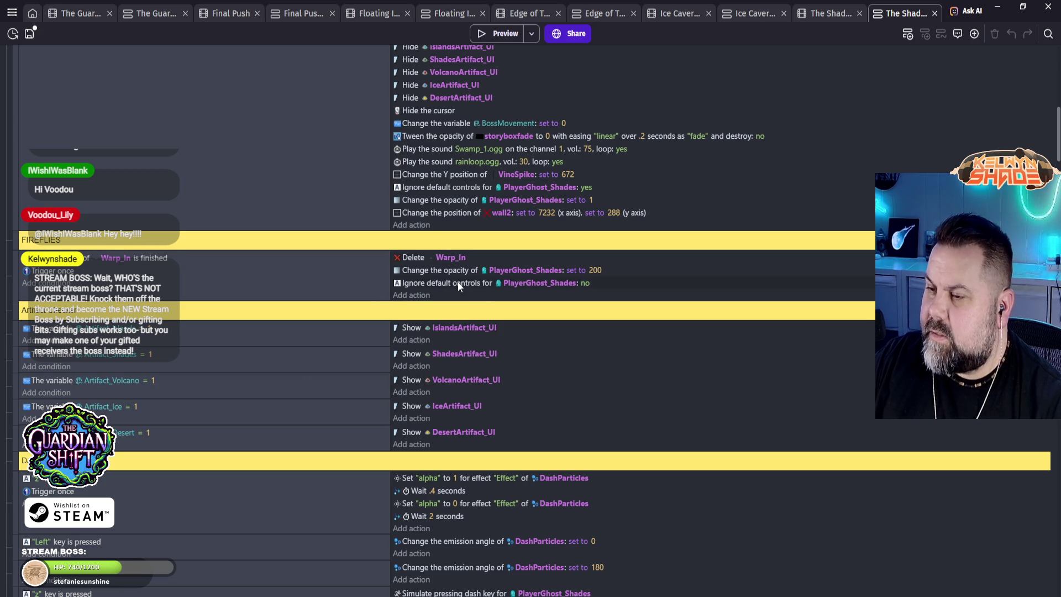
scroll(458, 283, "up", 6)
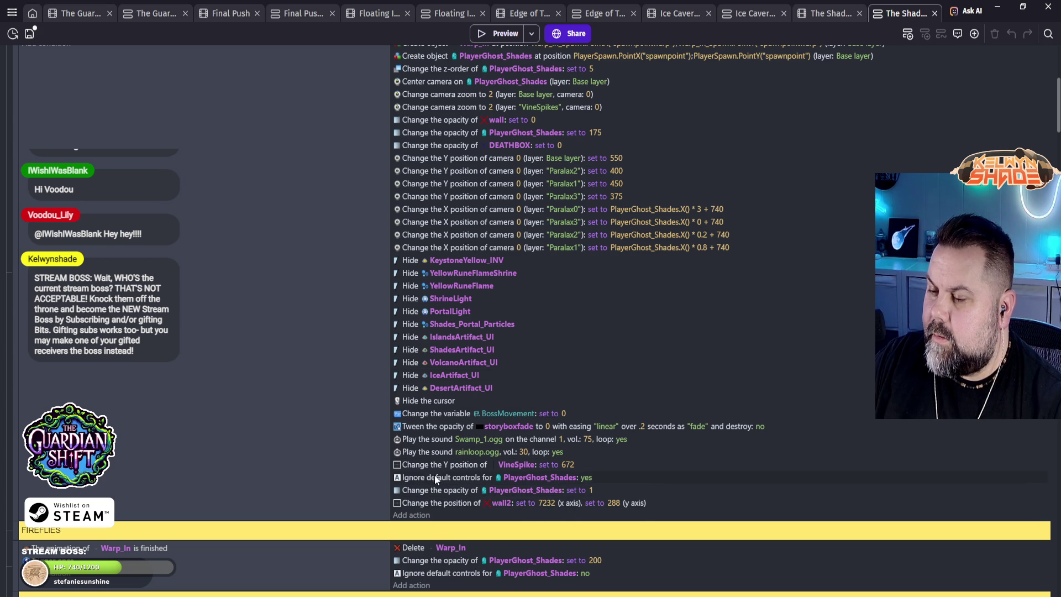
scroll(442, 426, "up", 5)
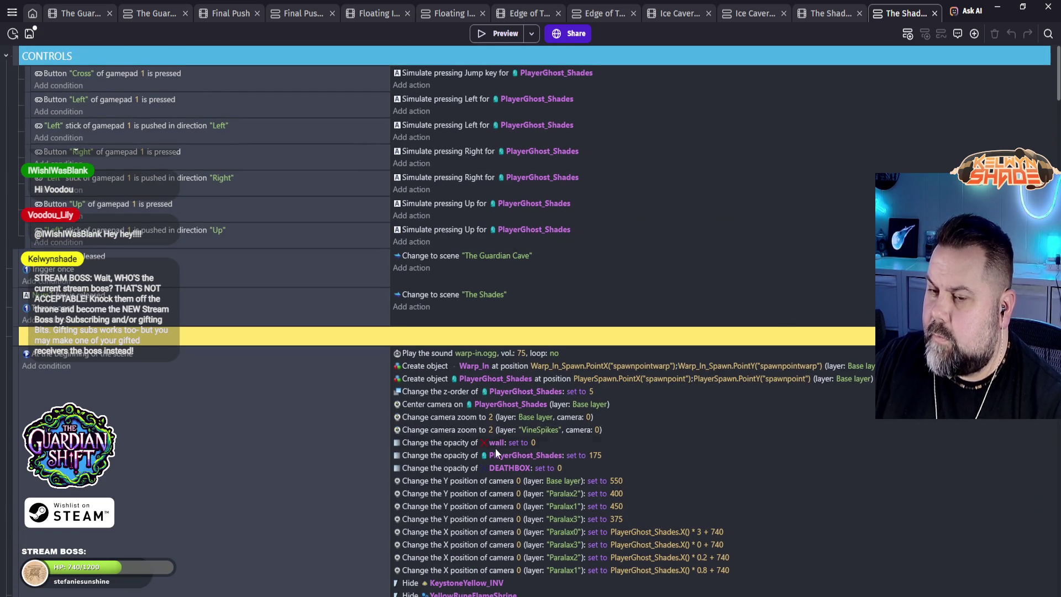
scroll(495, 448, "down", 9)
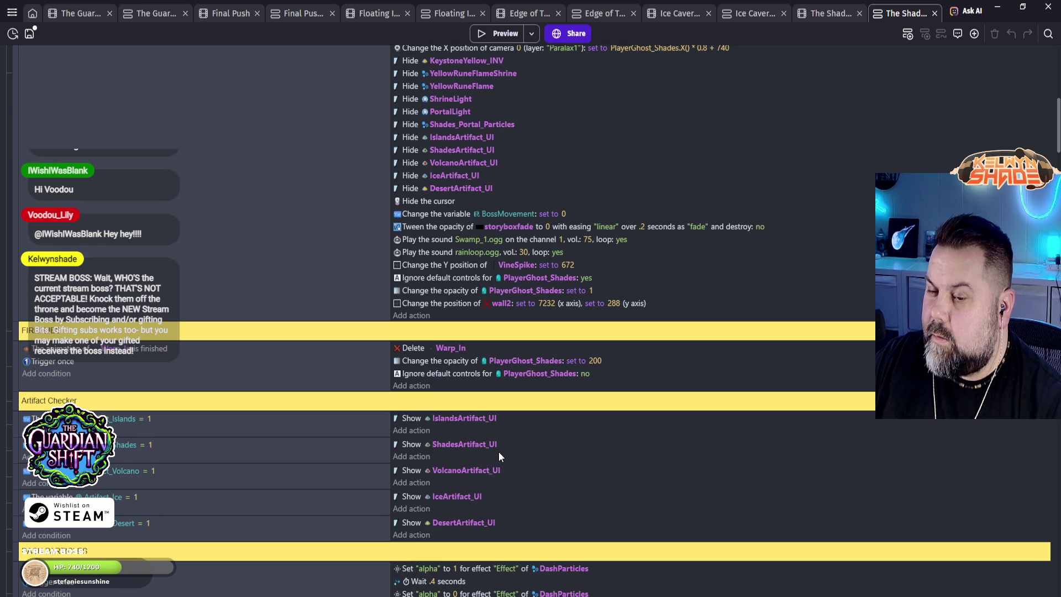
scroll(499, 452, "down", 4)
scroll(500, 458, "down", 3)
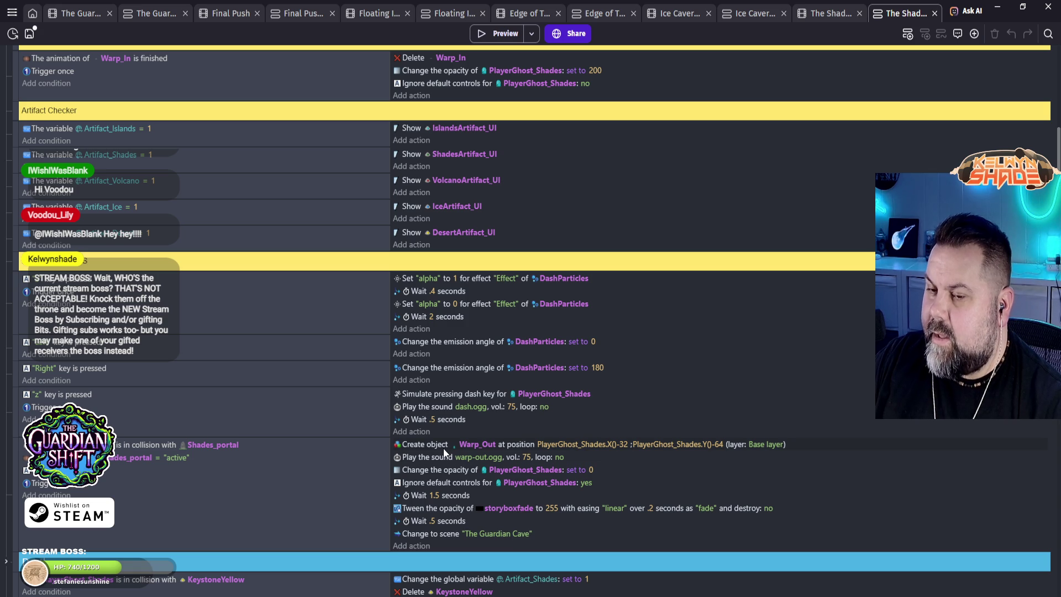
scroll(450, 438, "up", 6)
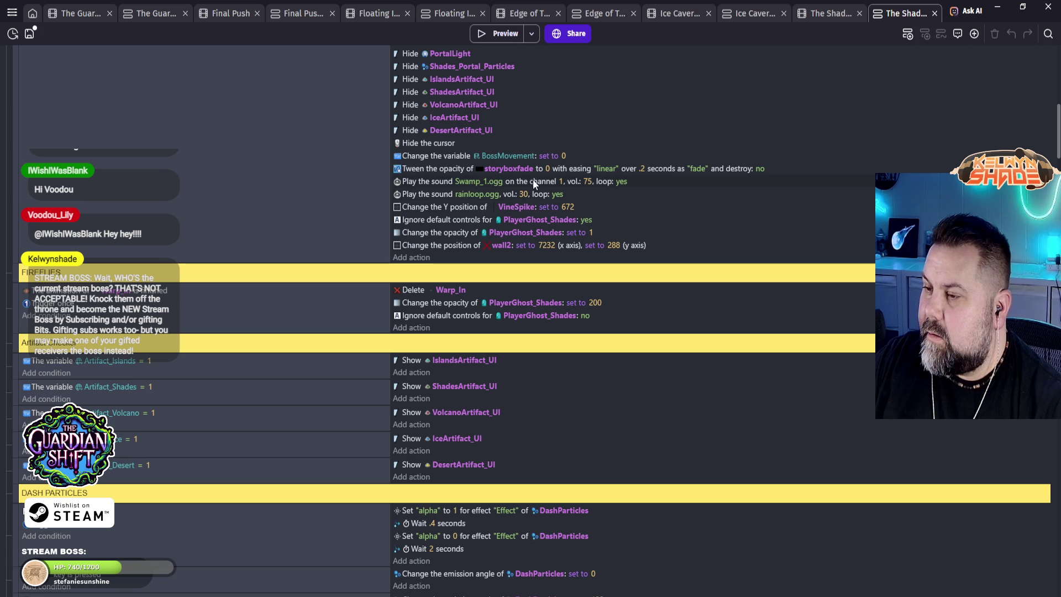
scroll(488, 188, "up", 5)
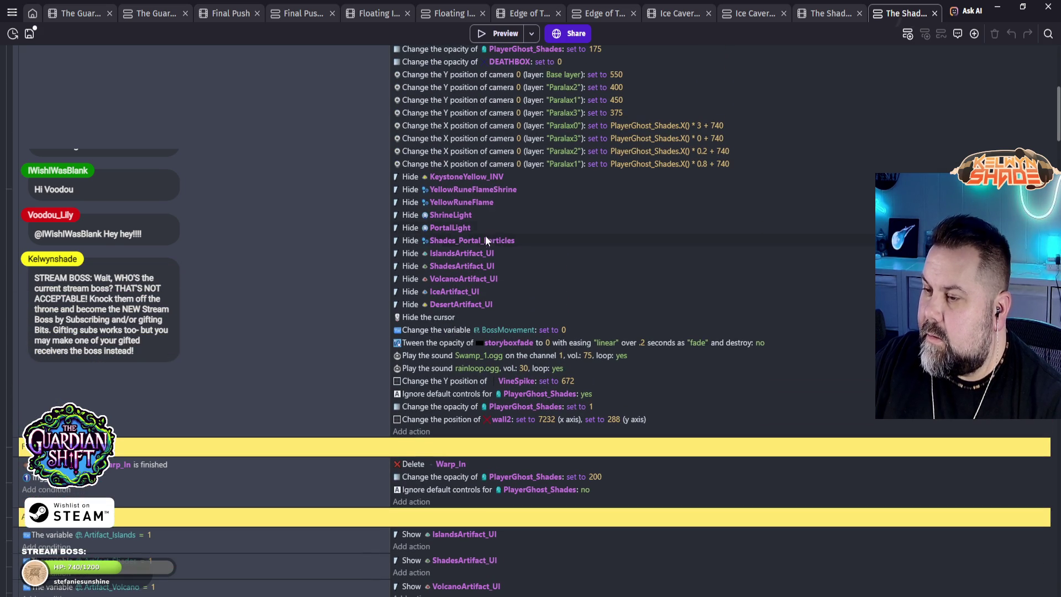
scroll(508, 291, "up", 3)
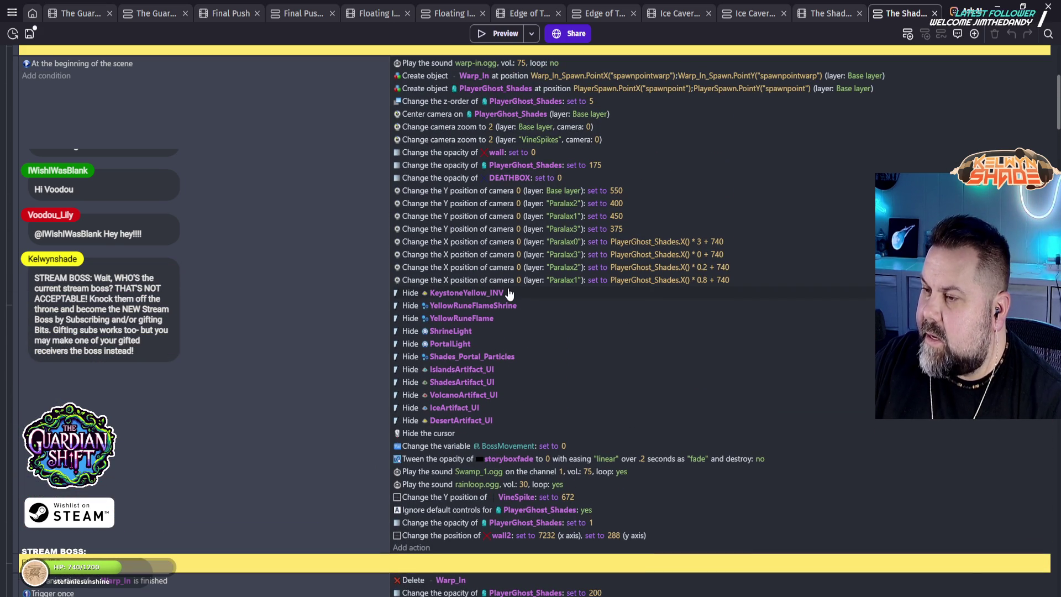
Step: Paste the Warp_In z-order 2 action just below Create object Warp_In, then preview the game
left_click(418, 75)
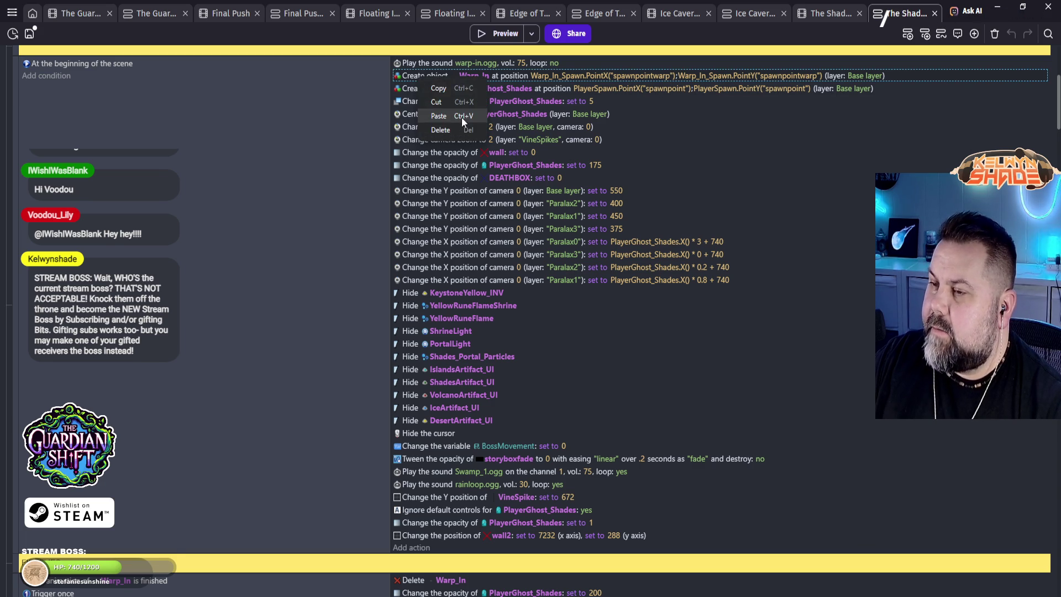
key("ctrl+v")
left_click_drag(446, 80, 432, 95)
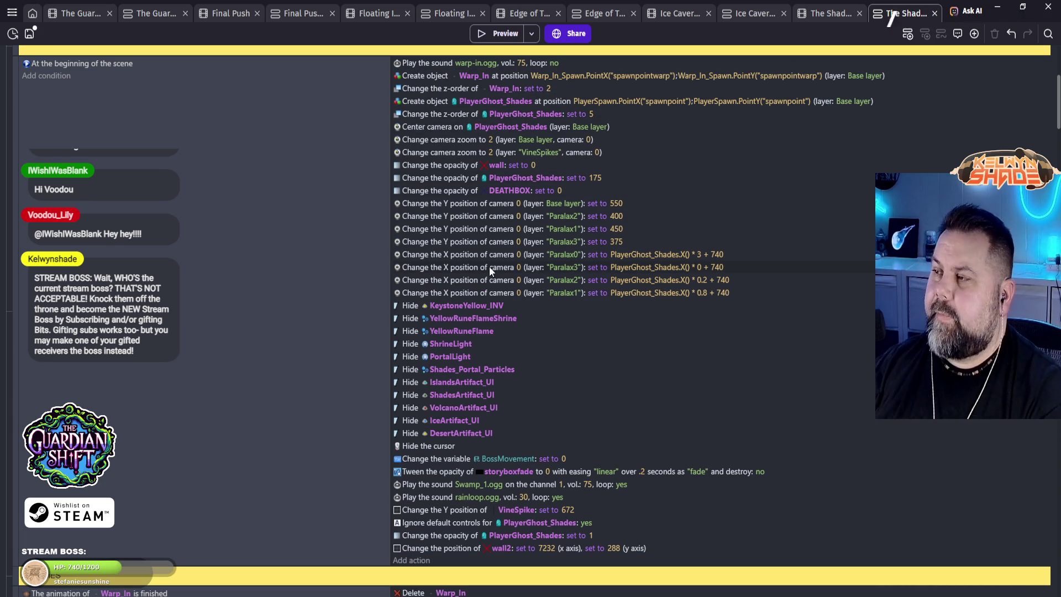
left_click(500, 36)
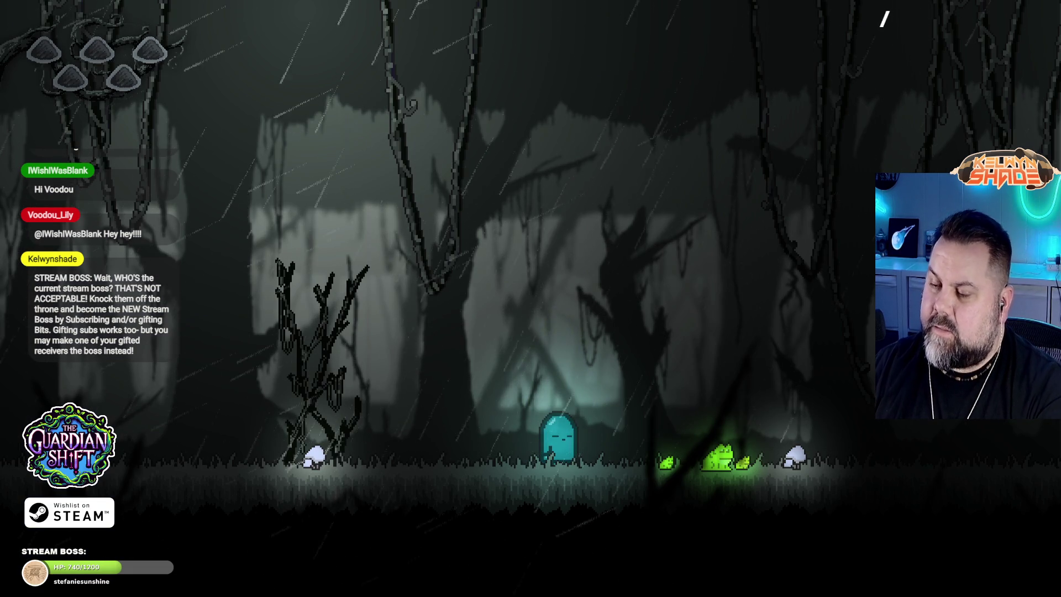
Step: Run and jump the ghost left and right through the rainy forest to check the warp-in
key("Left")
key("space")
key("Left")
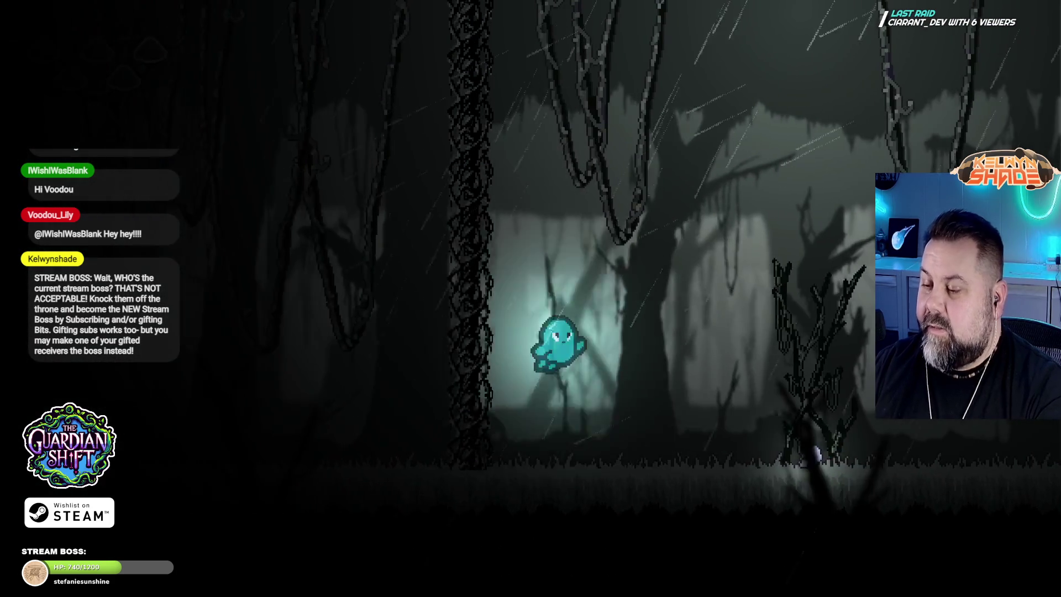
key("space")
key("Right")
key("Right")
key("Left")
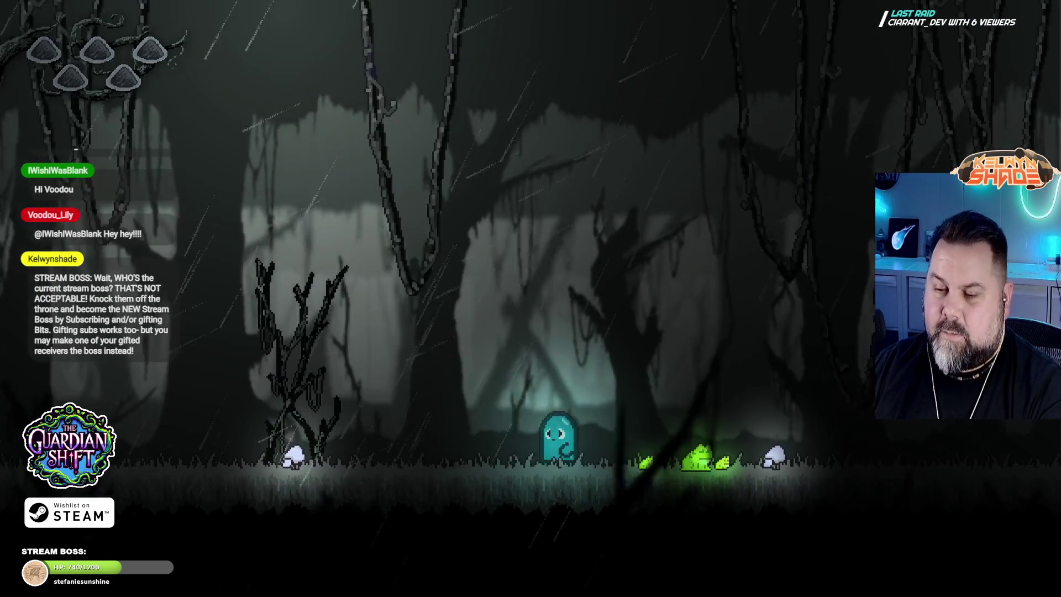
key("Right")
key("space")
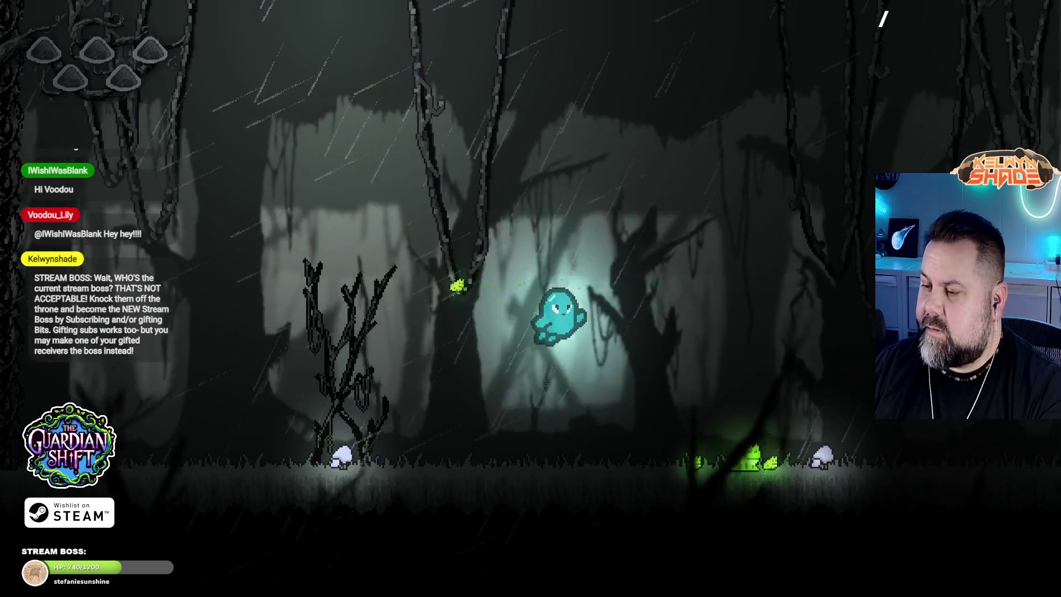
key("Right")
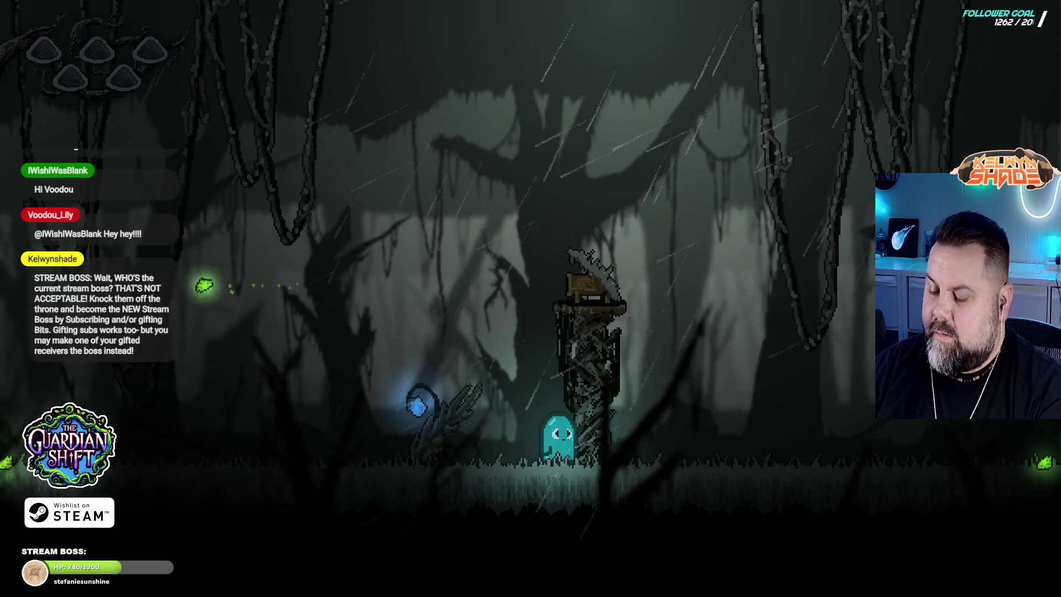
key("F11")
Step: Close the preview and the diagnostic report, then save the project
left_click(872, 88)
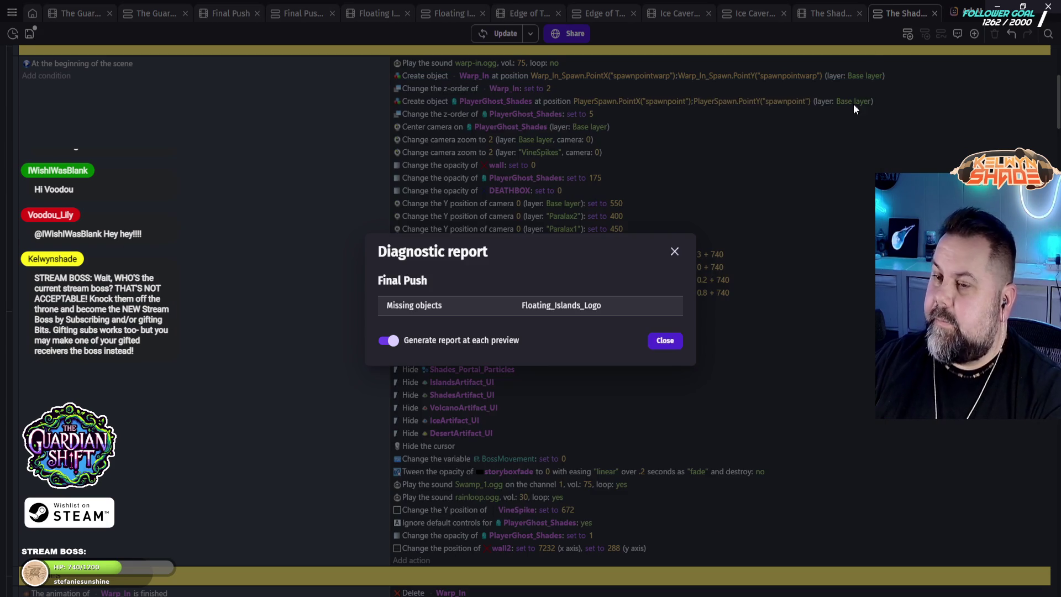
left_click(665, 340)
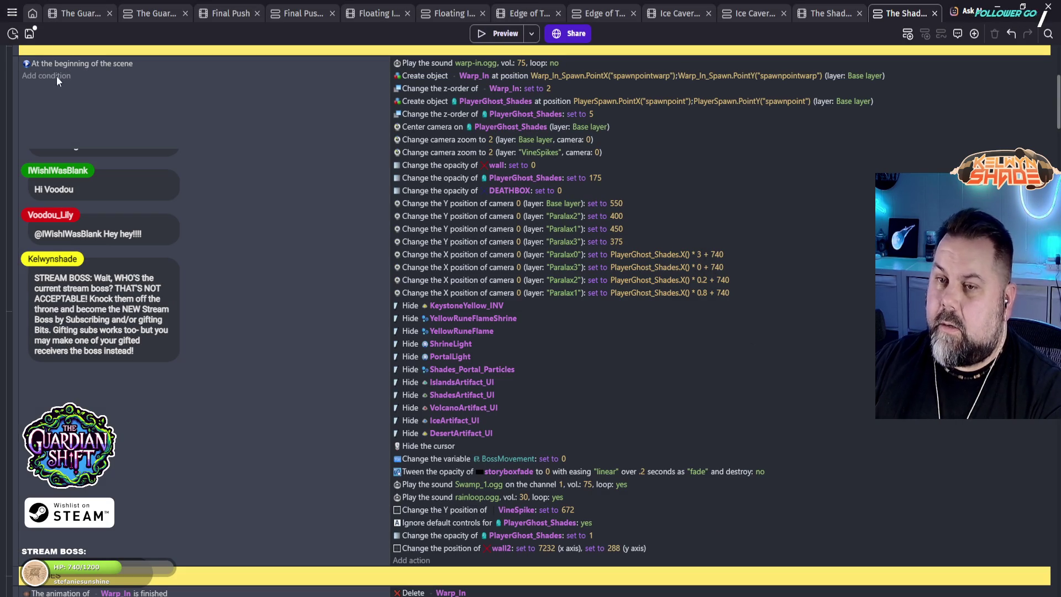
left_click(31, 35)
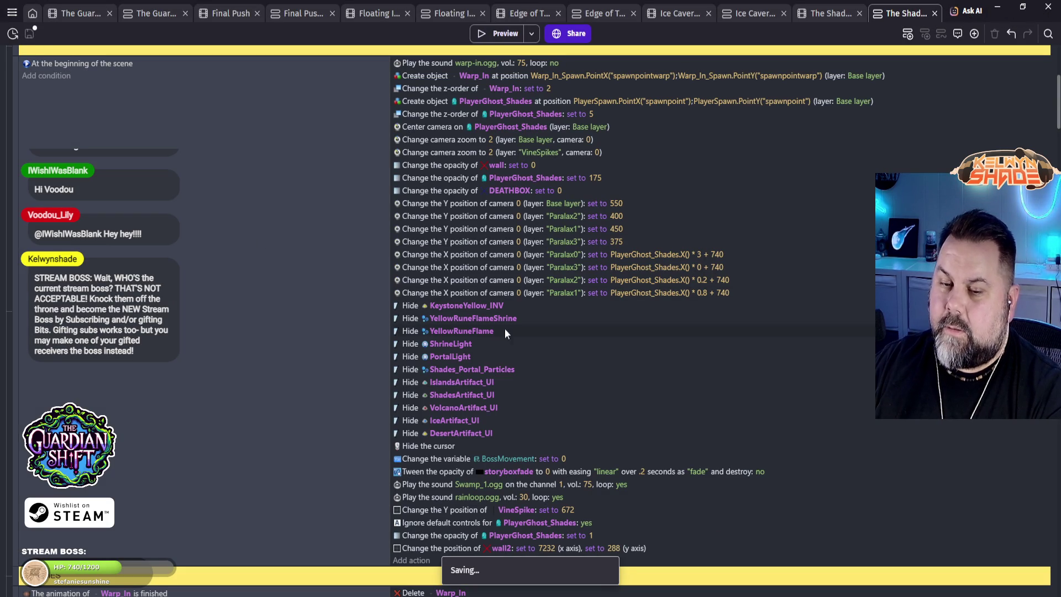
Step: Close The Shades and Ice Caverns scene and event tabs
left_click(935, 13)
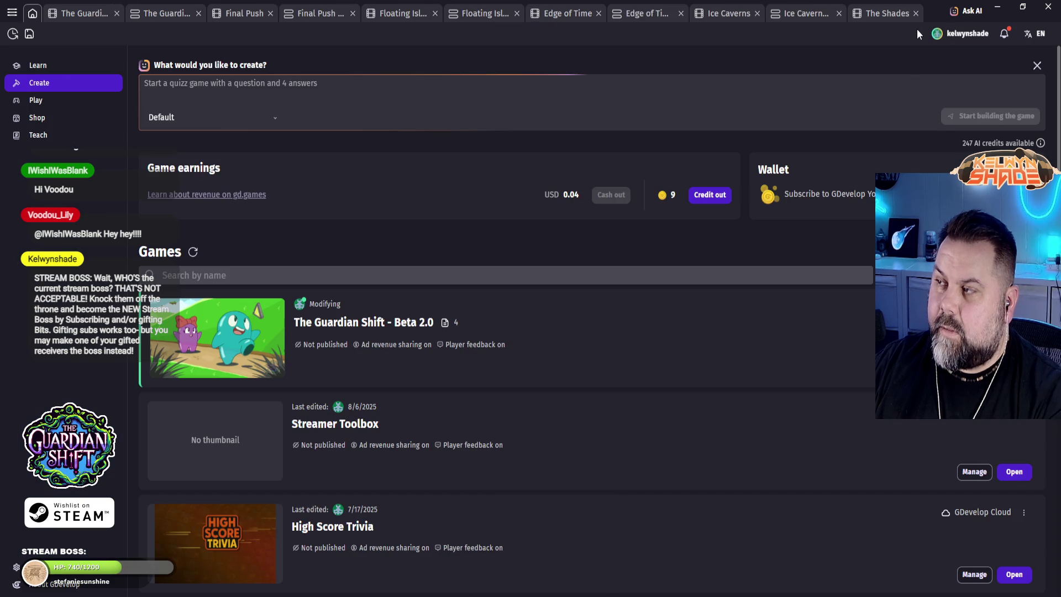
left_click(915, 14)
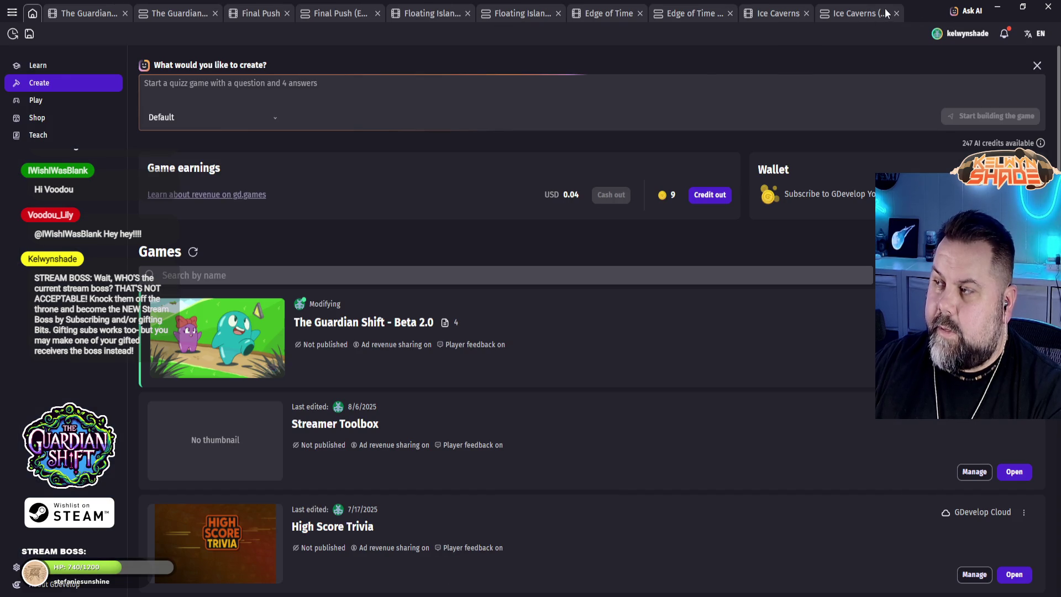
left_click(897, 13)
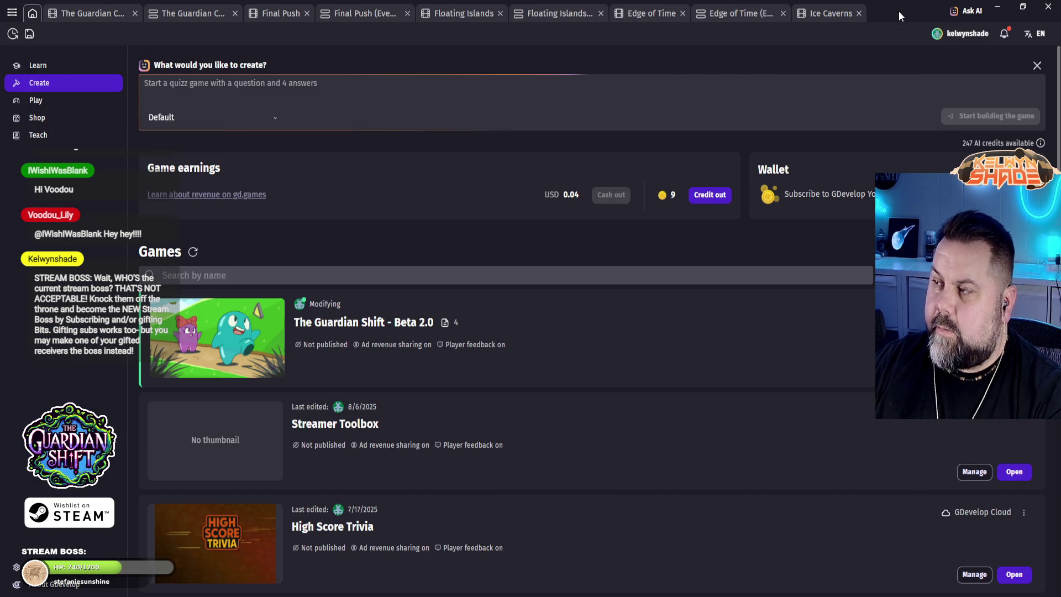
left_click(858, 13)
Step: In Edge of Time, slide the EoE_FloorIdea4 floor tile left to X 544, check PlayerSpawn, and preview
left_click(759, 15)
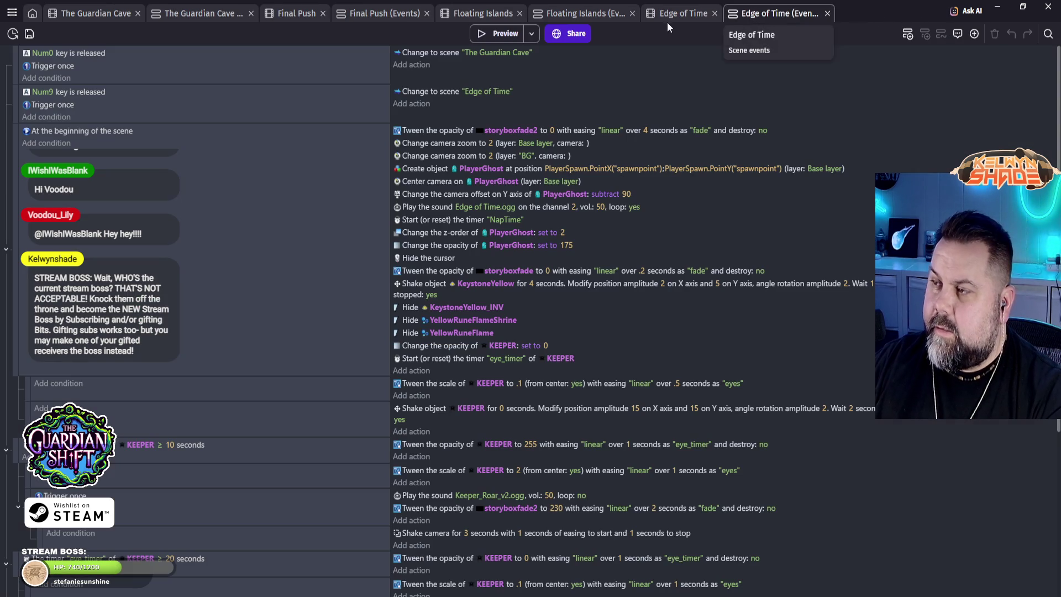
left_click(672, 14)
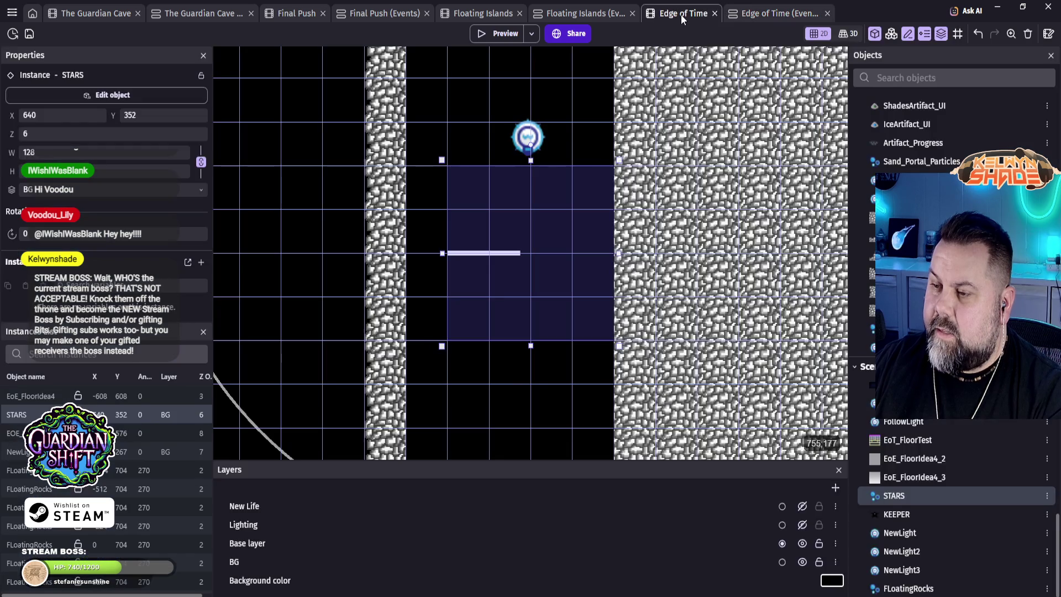
left_click(730, 220)
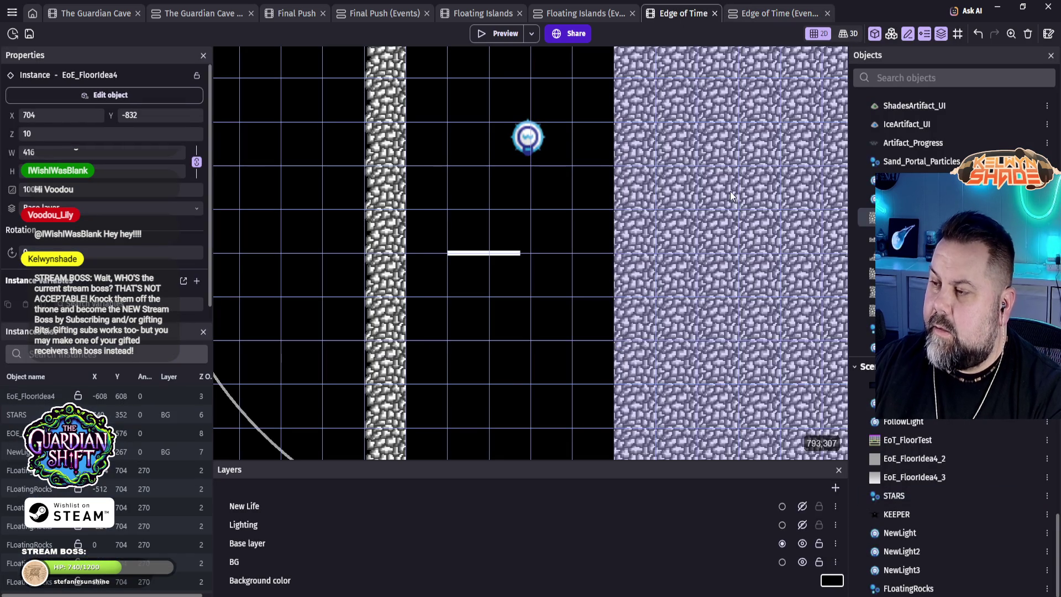
left_click_drag(685, 217, 532, 219)
scroll(545, 390, "down", 5)
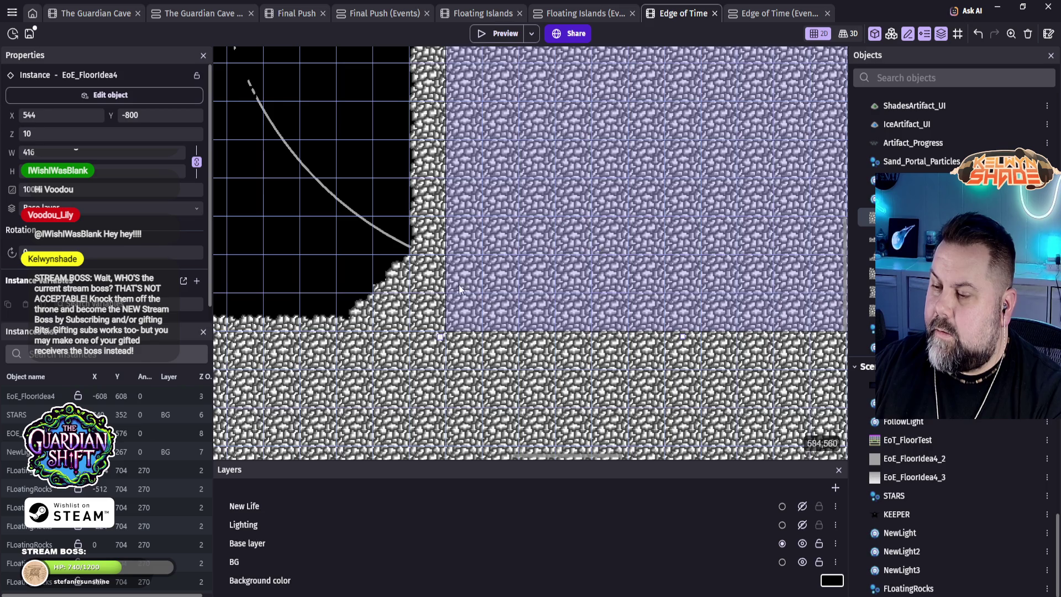
scroll(552, 260, "left", 7)
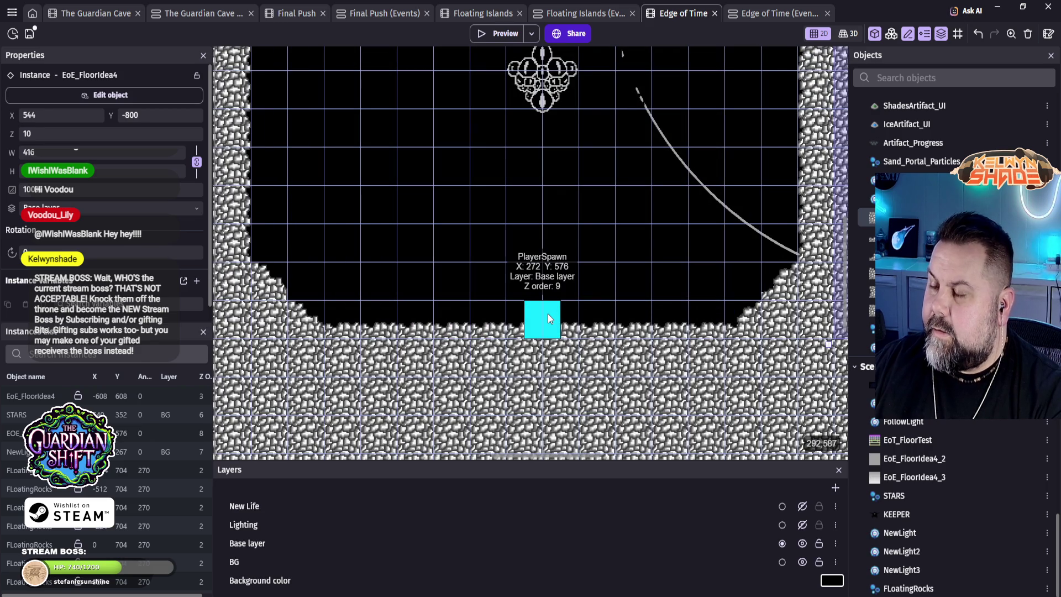
left_click(541, 310)
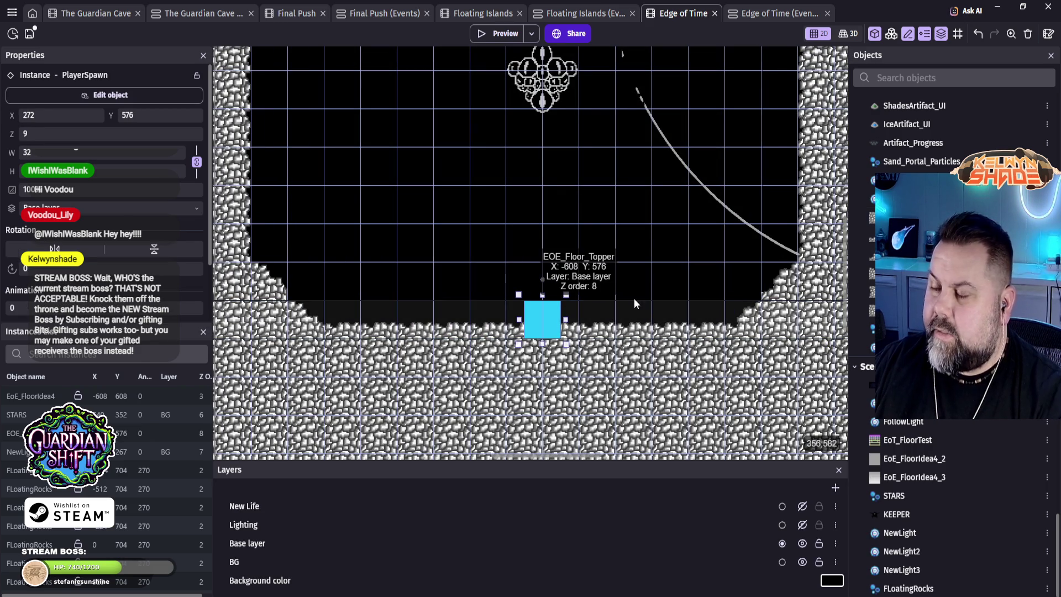
left_click(487, 34)
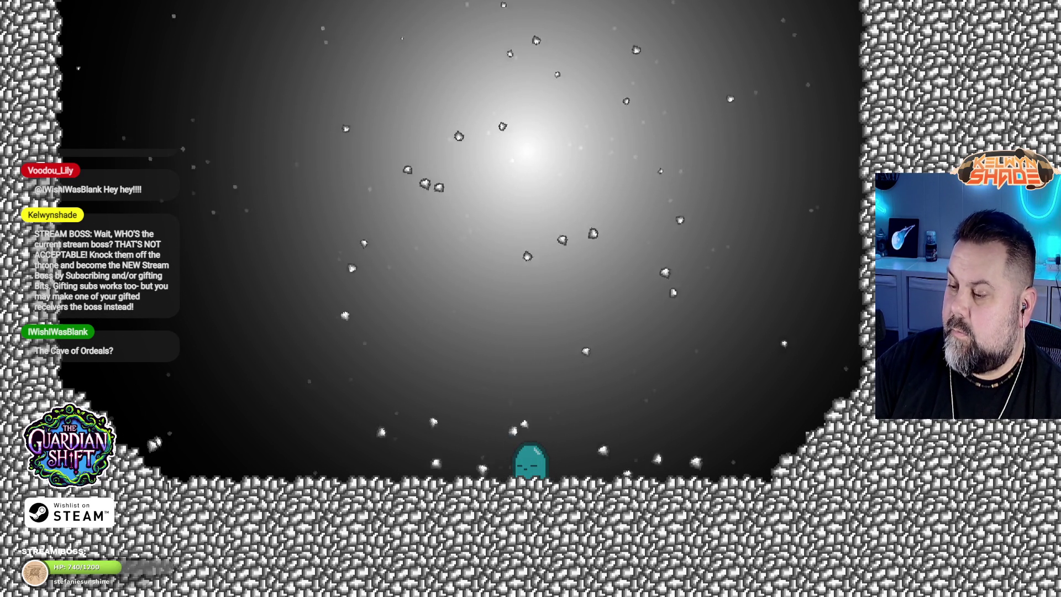
Step: Exit fullscreen and close the Edge of Time game preview
key("Escape")
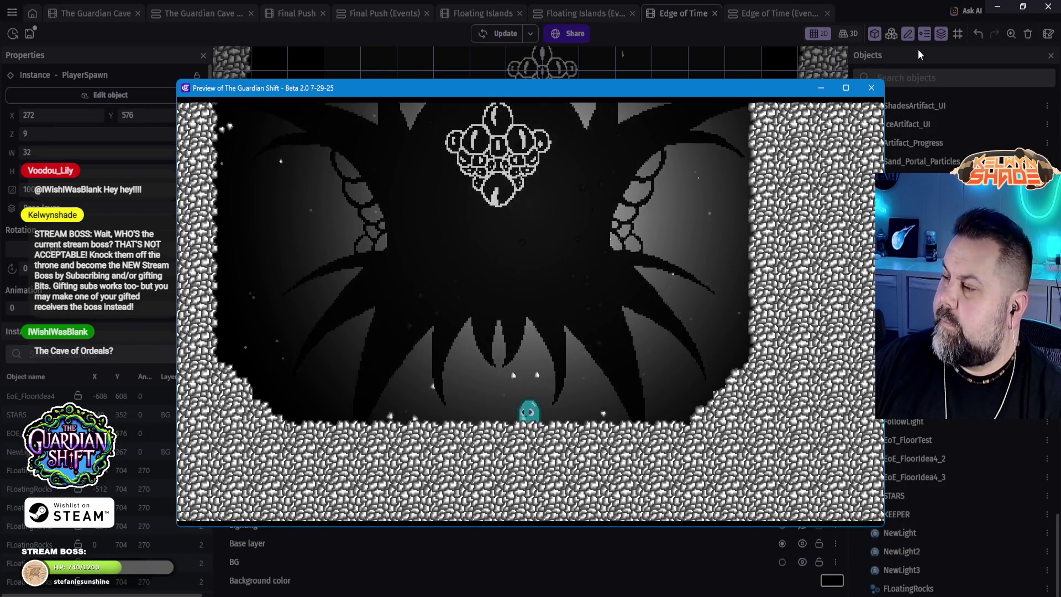
left_click(871, 88)
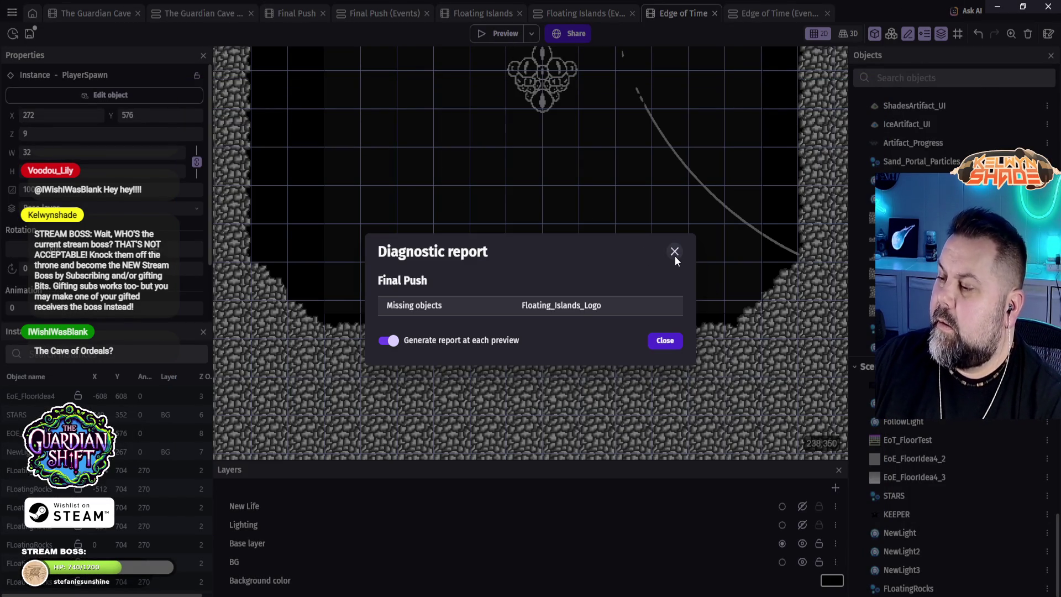
Step: Dismiss the missing-objects report, inspect the BG layer and FLoatingRocks instances, then switch to The Guardian Cave
left_click(675, 252)
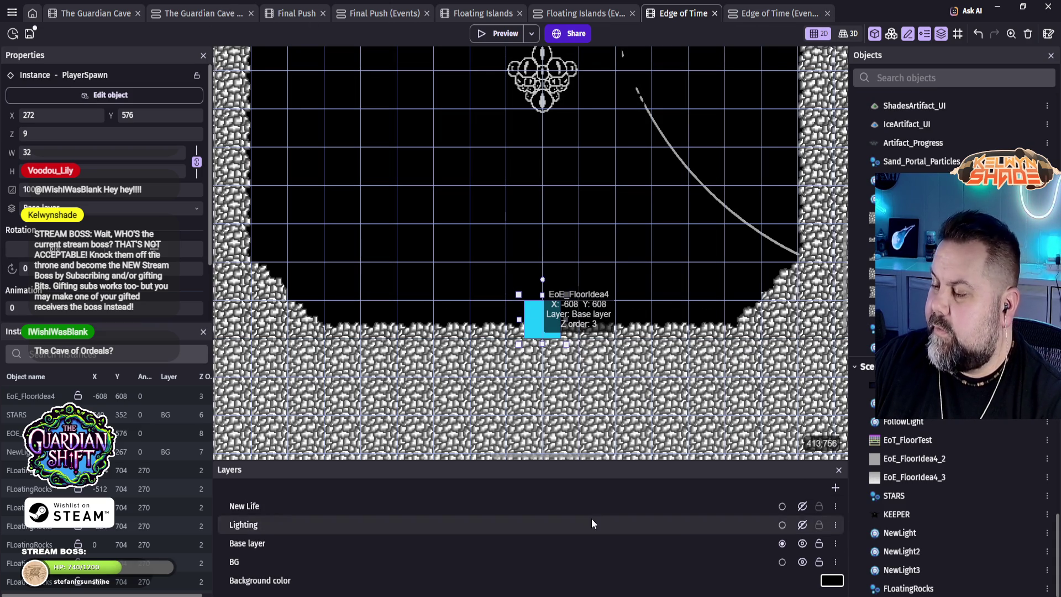
left_click(232, 563)
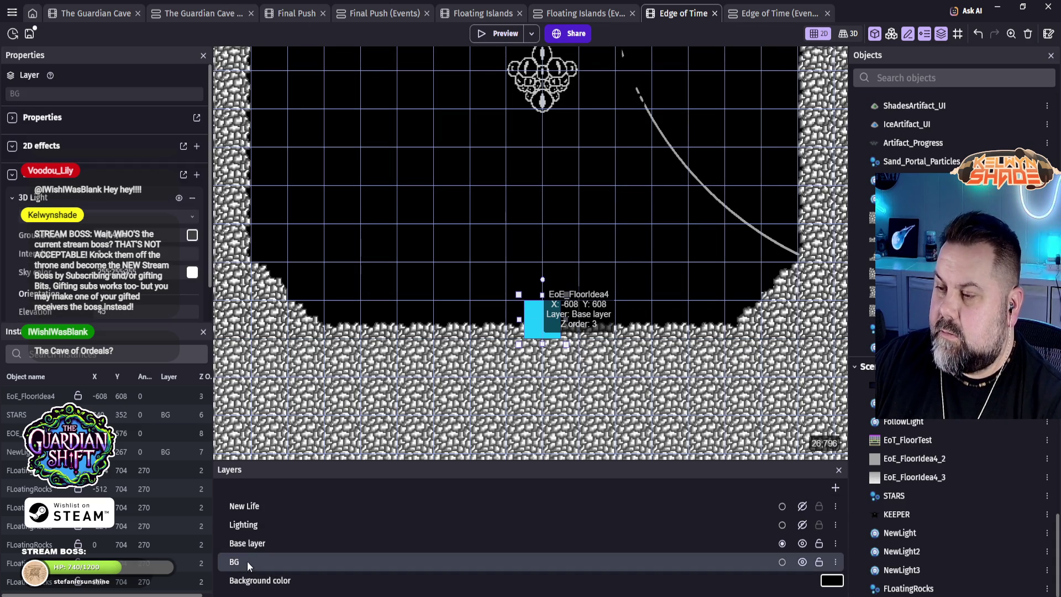
scroll(576, 387, "down", 3)
scroll(581, 390, "down", 5)
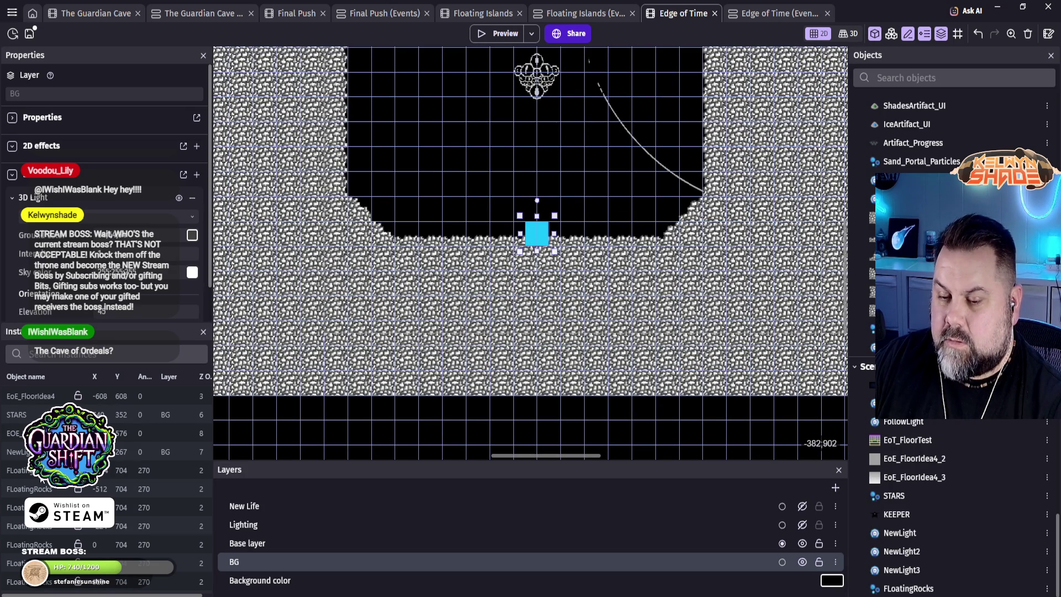
left_click(16, 470)
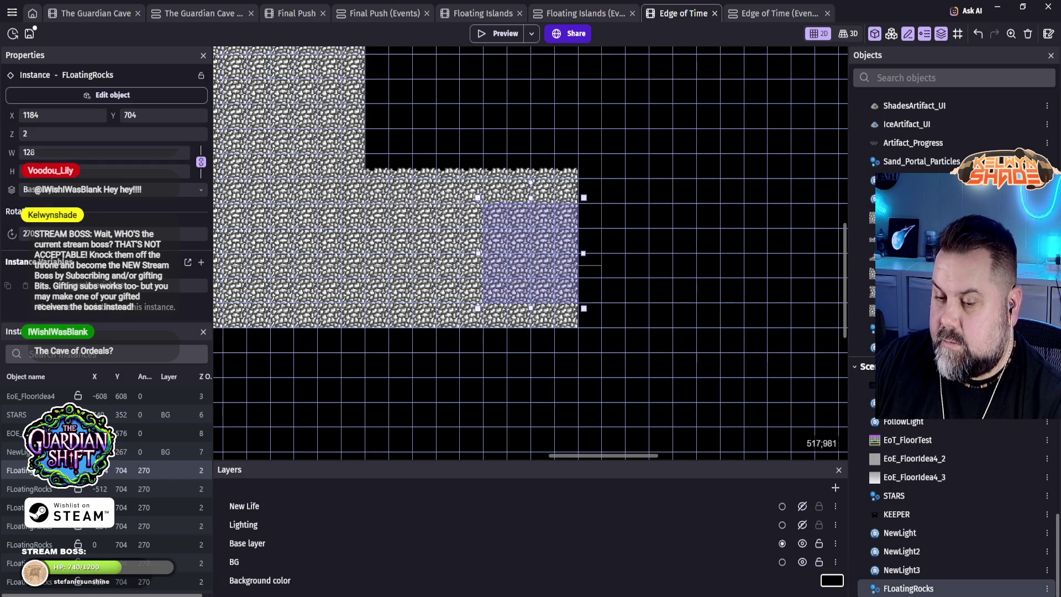
left_click(36, 489)
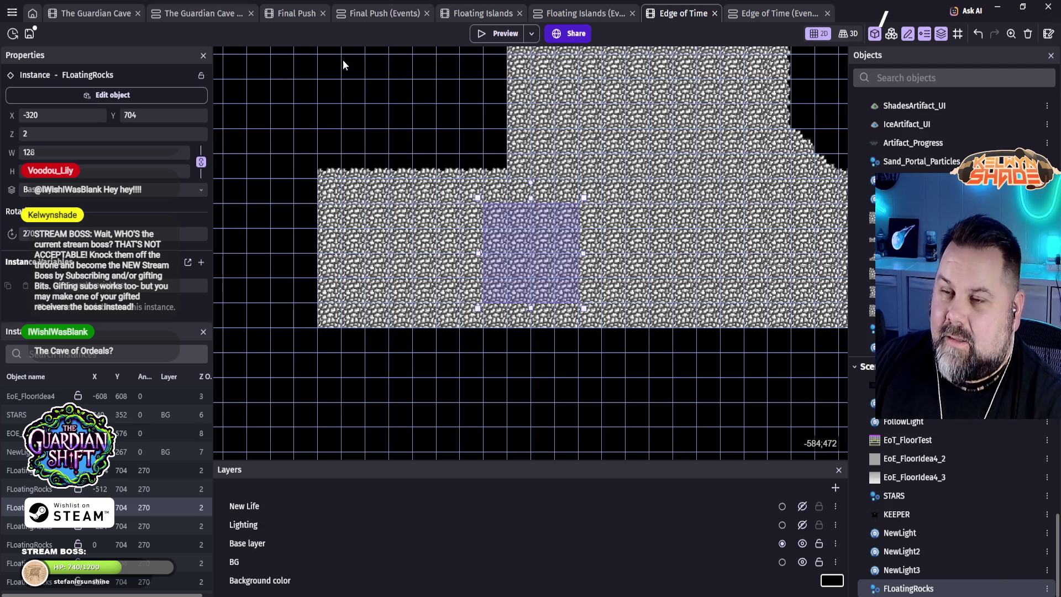
left_click(101, 12)
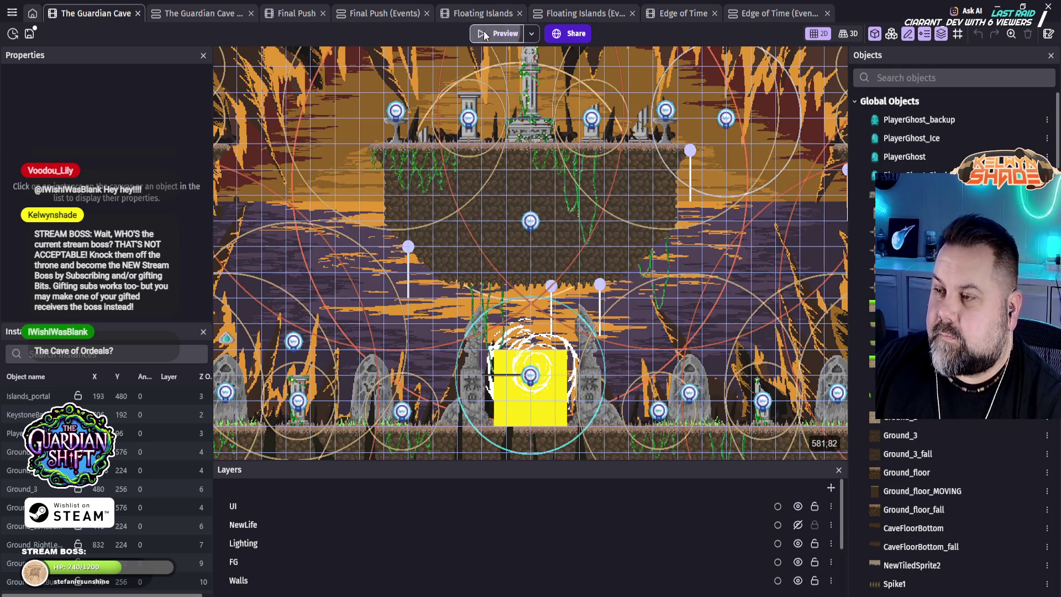
Step: Preview The Guardian Cave and walk the ghost between the portal and the red stone
left_click(483, 33)
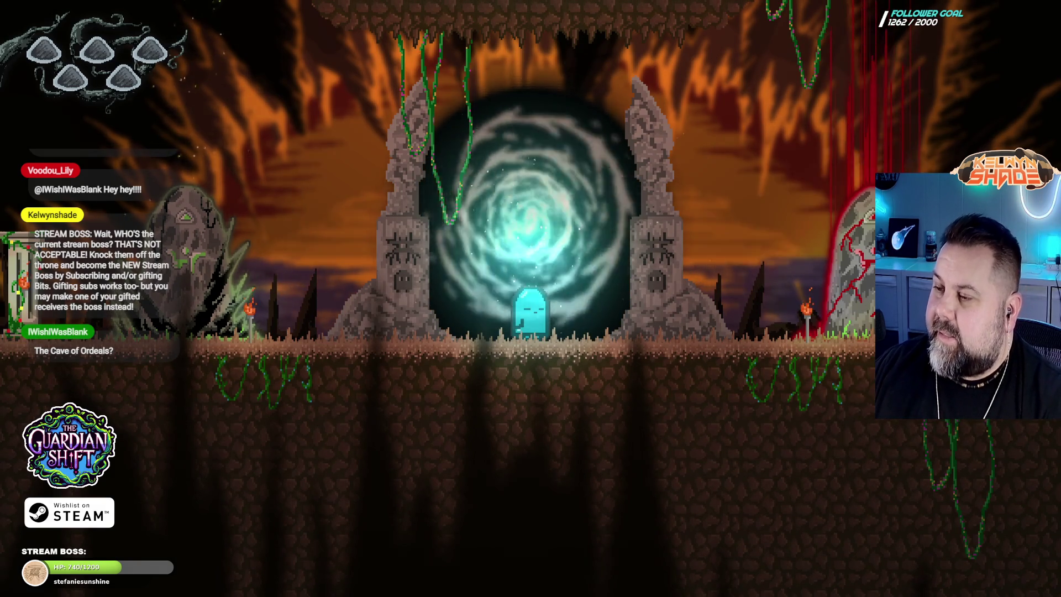
key("Left")
key("Left")
key("Right")
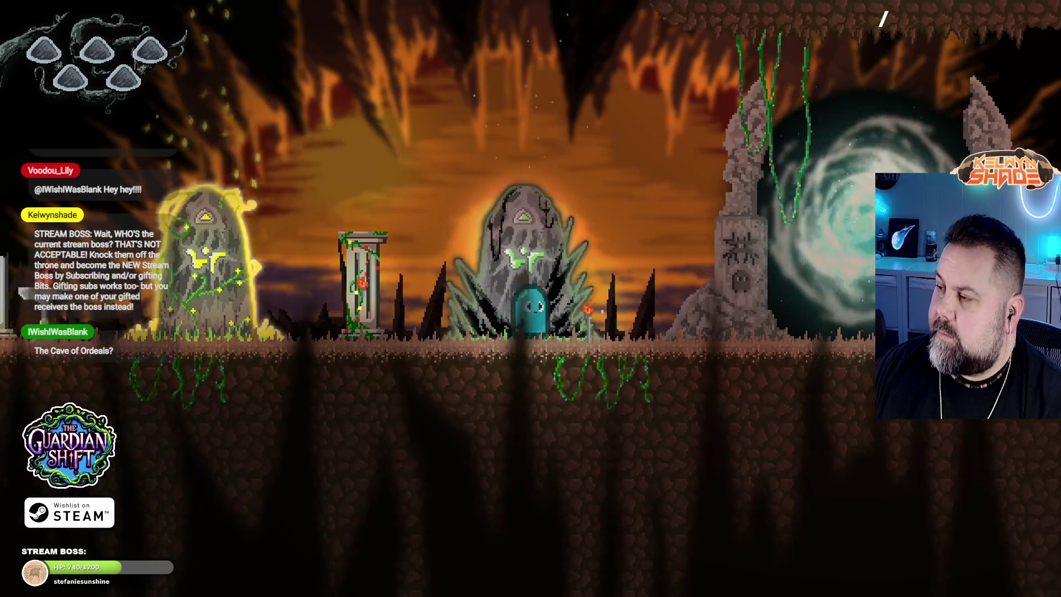
key("Right")
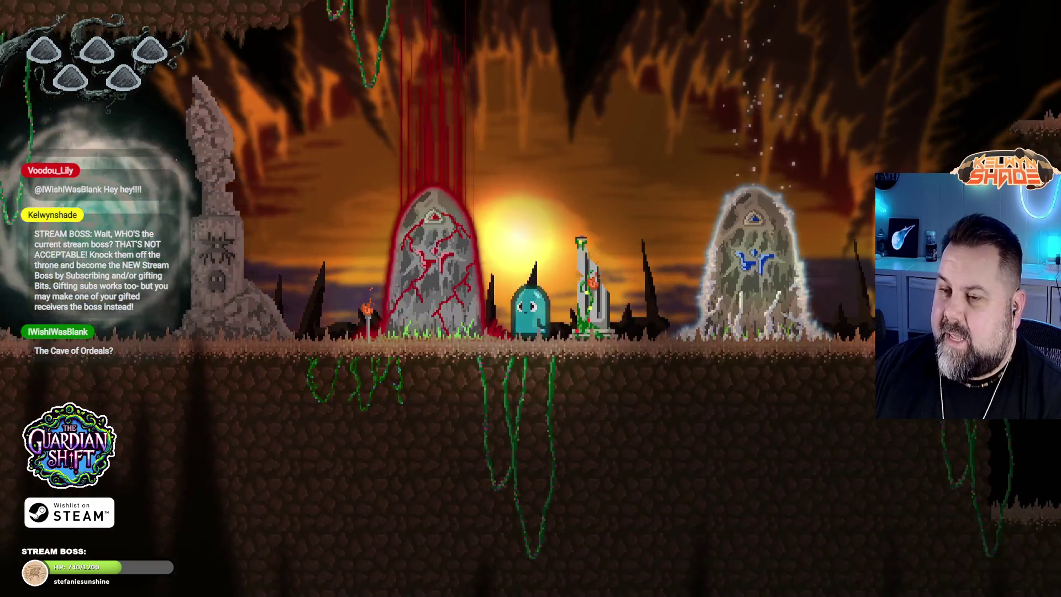
key("Left")
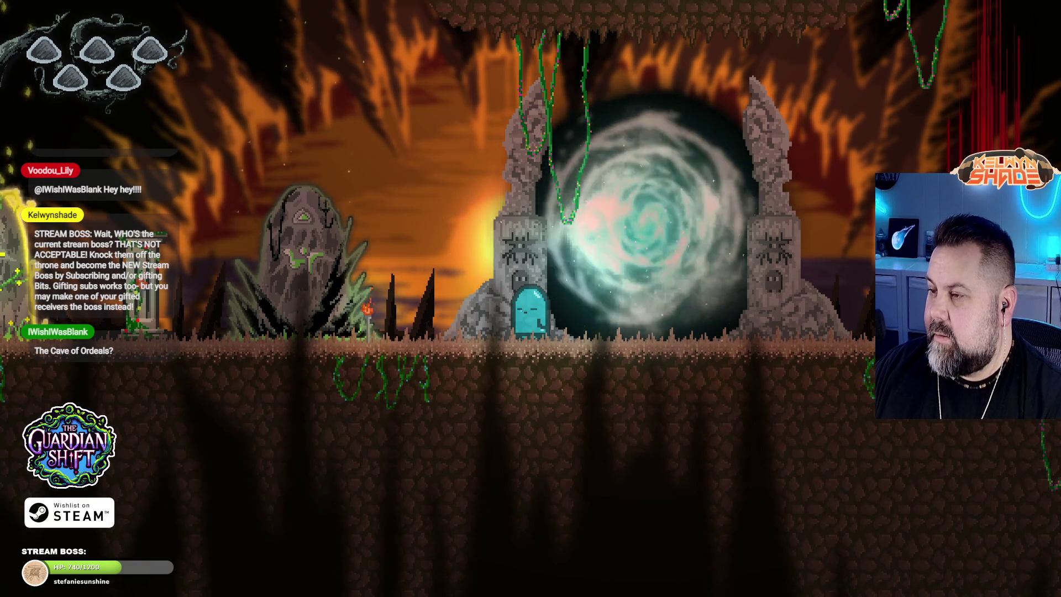
key("Right")
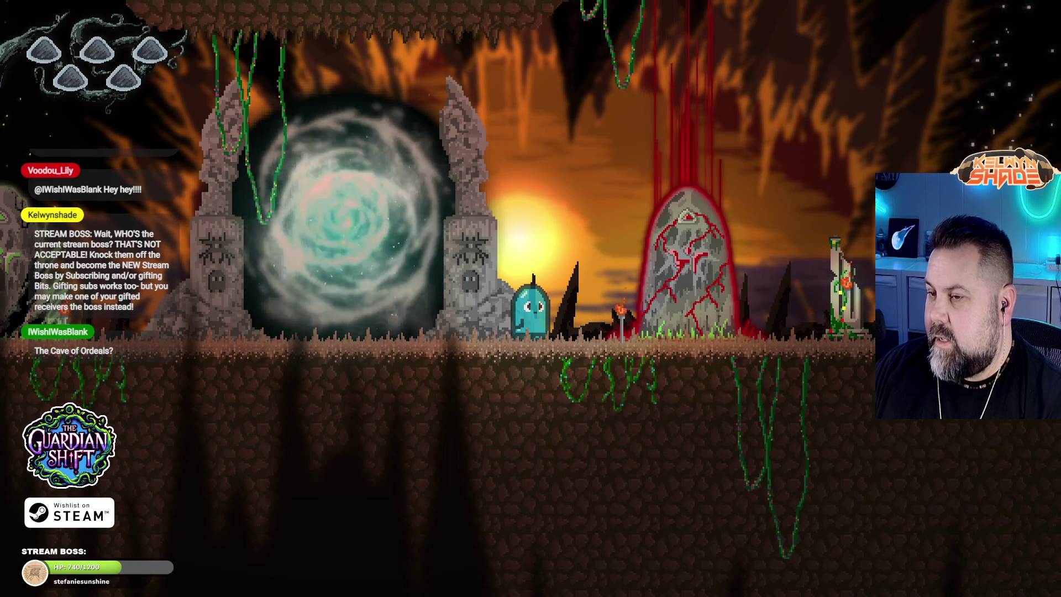
key("Left")
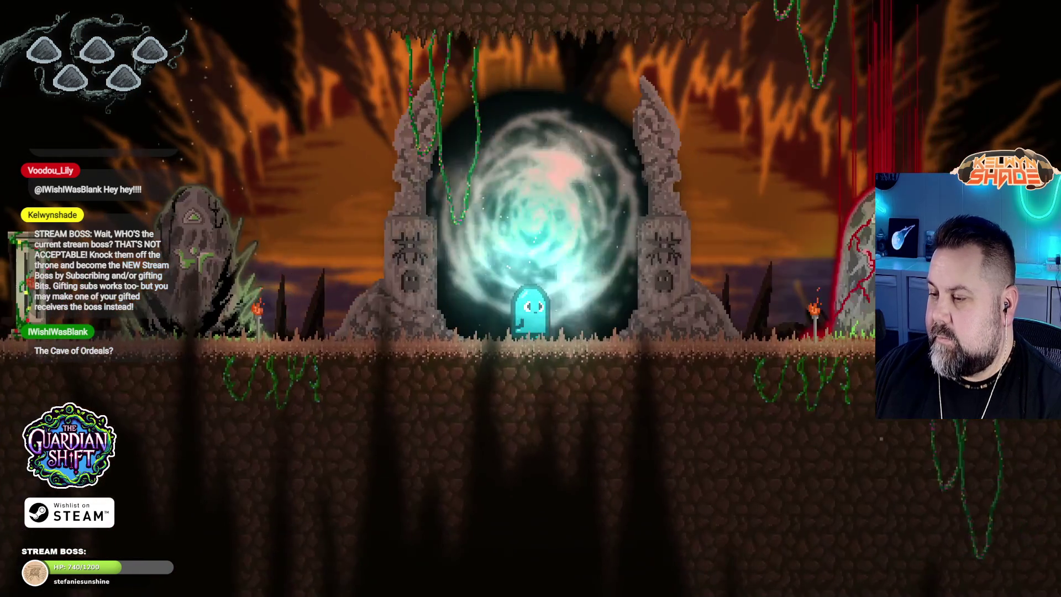
Step: Jump in front of the portal and toward a ledge, walk to the rune stone, then exit fullscreen
key("space")
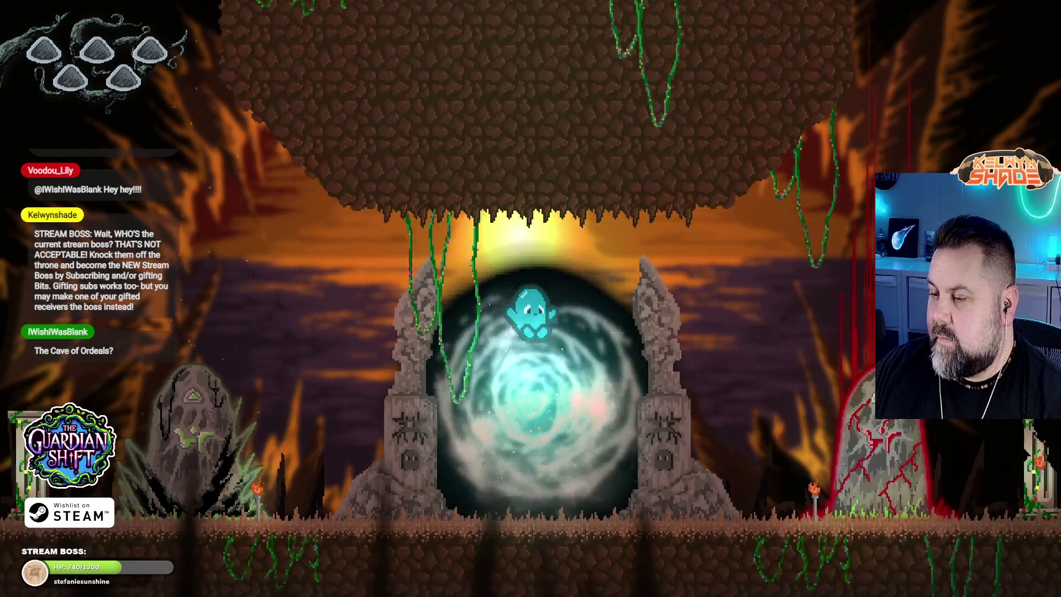
key("space")
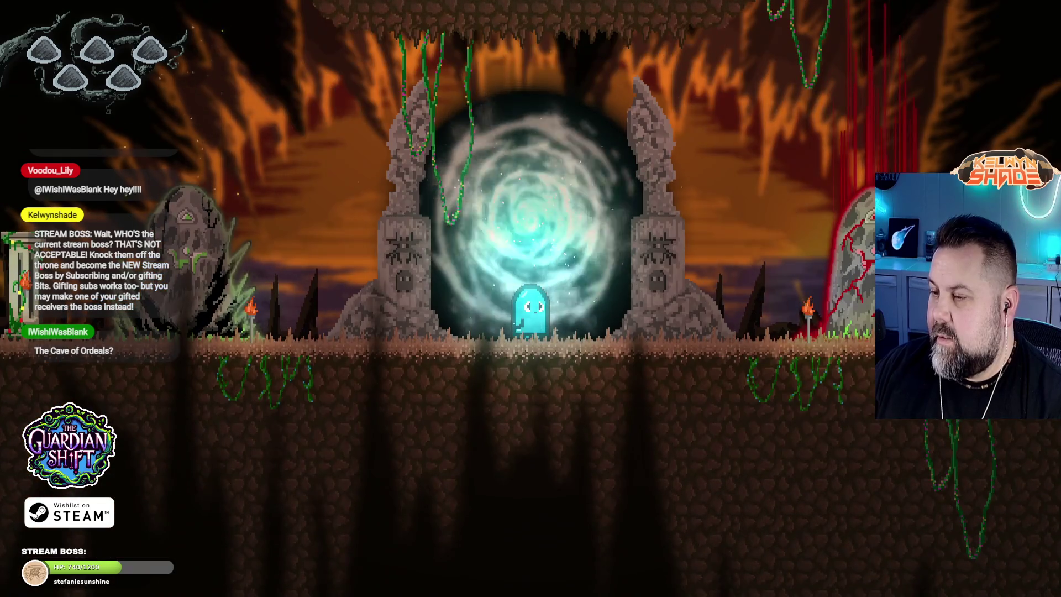
key("Right")
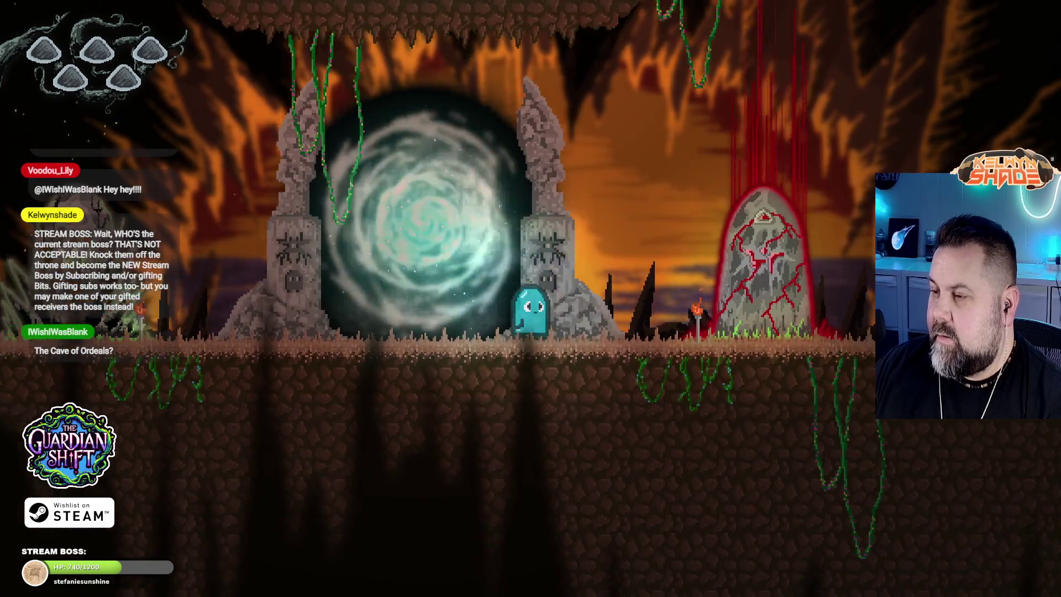
key("Right")
key("space")
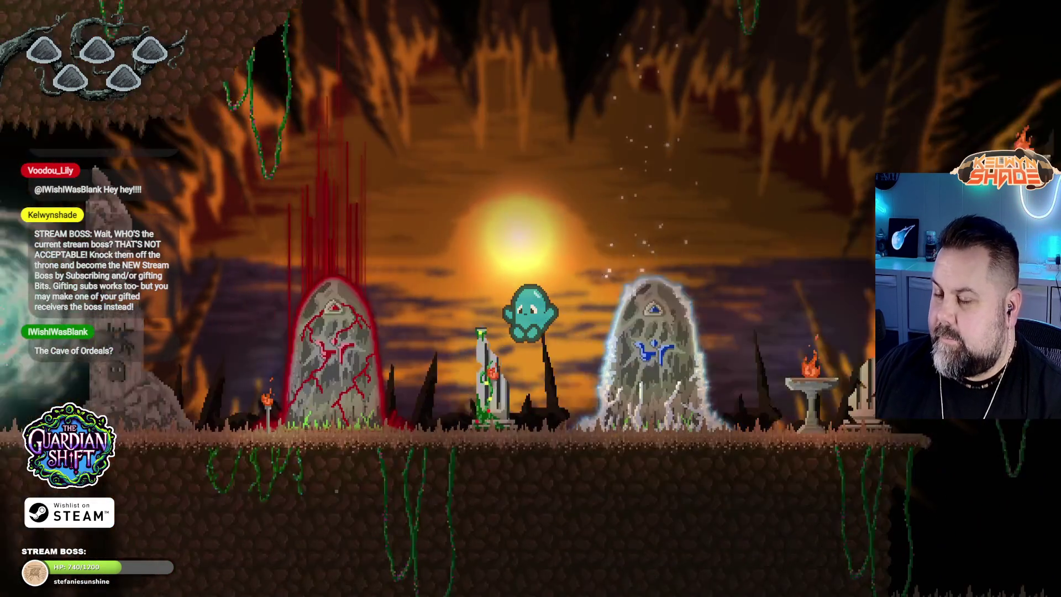
key("Left")
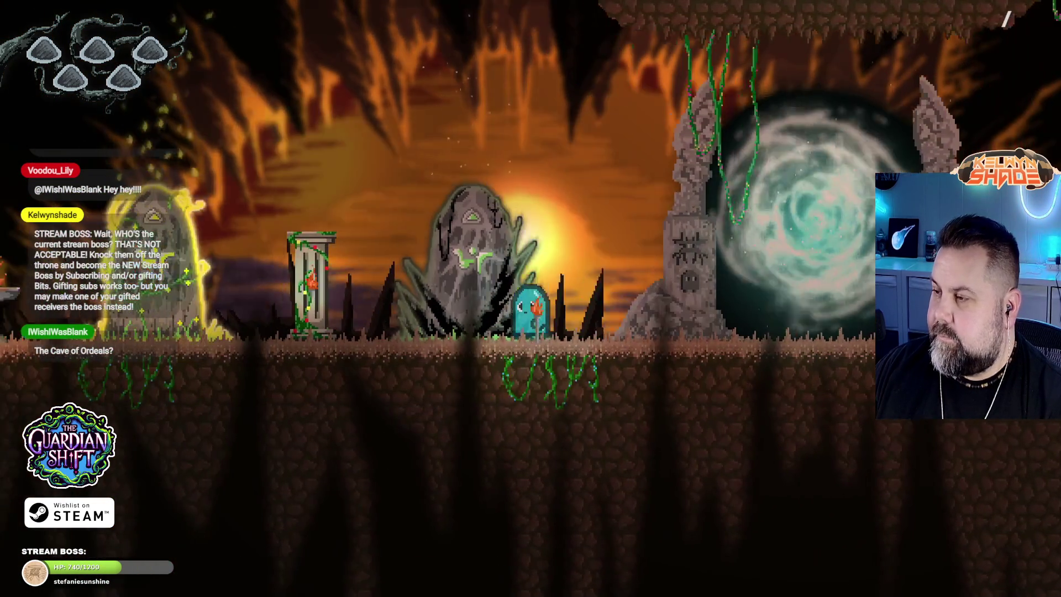
key("Right")
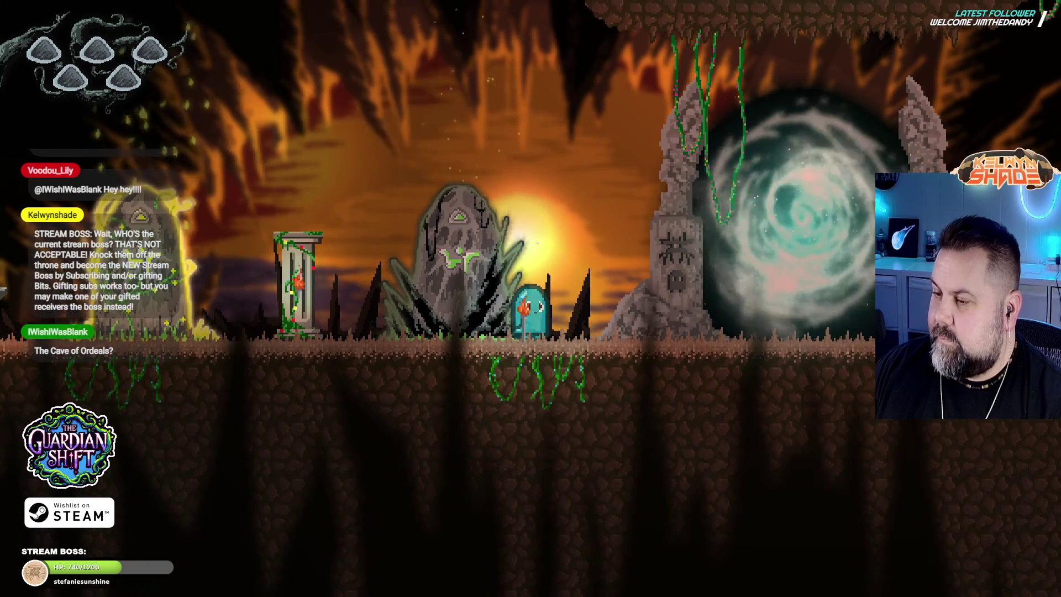
key("F11")
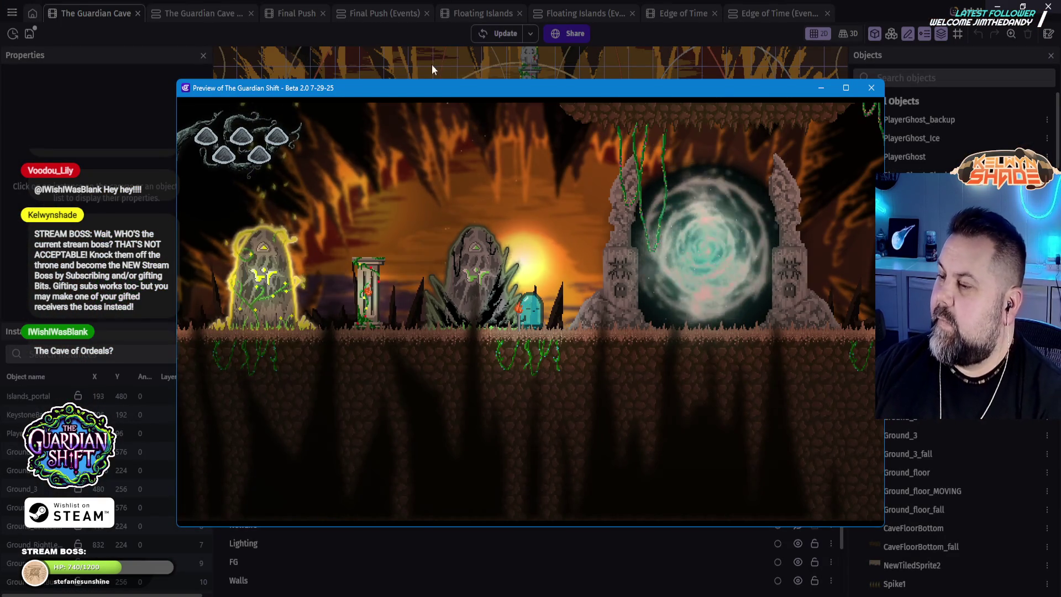
Step: Close the preview and diagnostic report, check the Final Push events, then open the Final Push scene
left_click(875, 92)
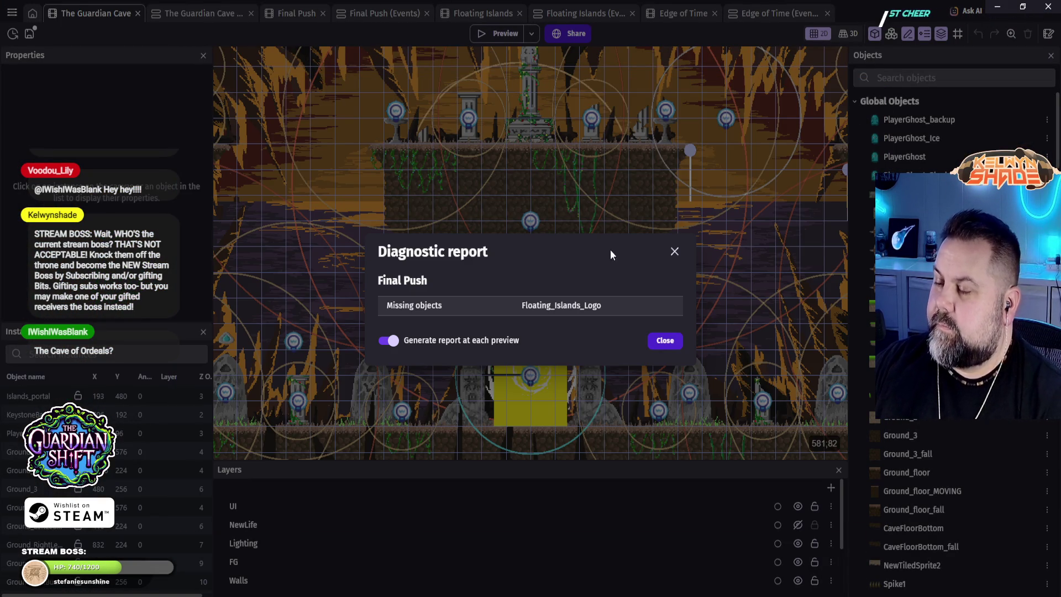
left_click(664, 342)
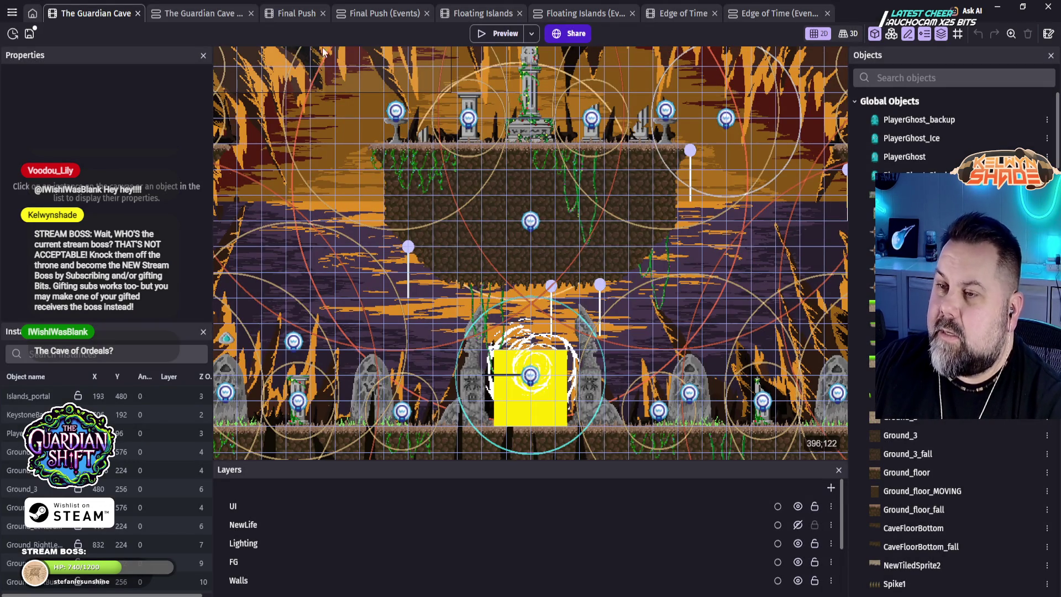
left_click(372, 18)
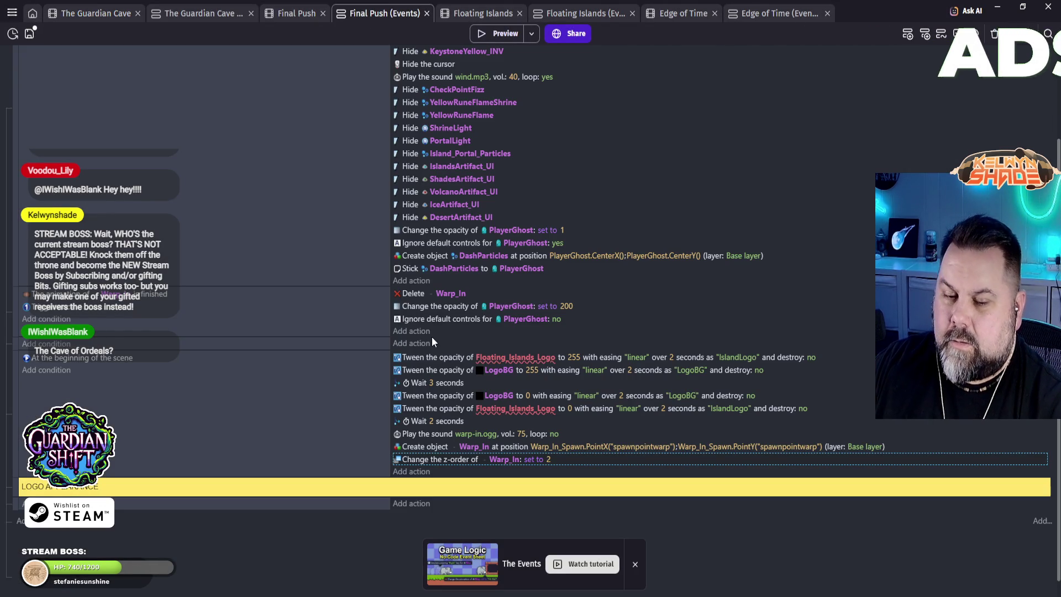
left_click(97, 13)
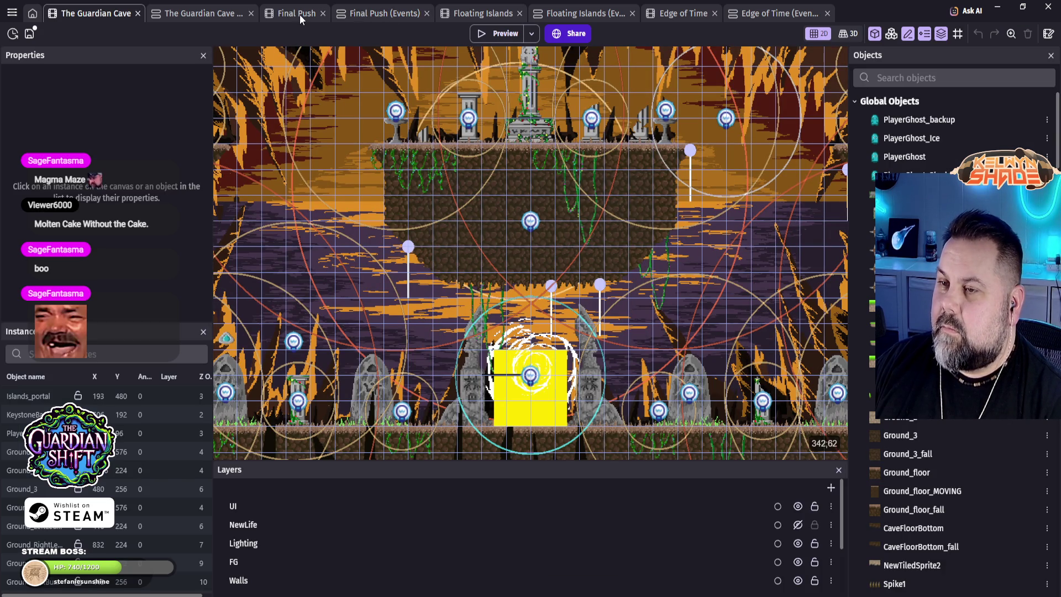
left_click(300, 15)
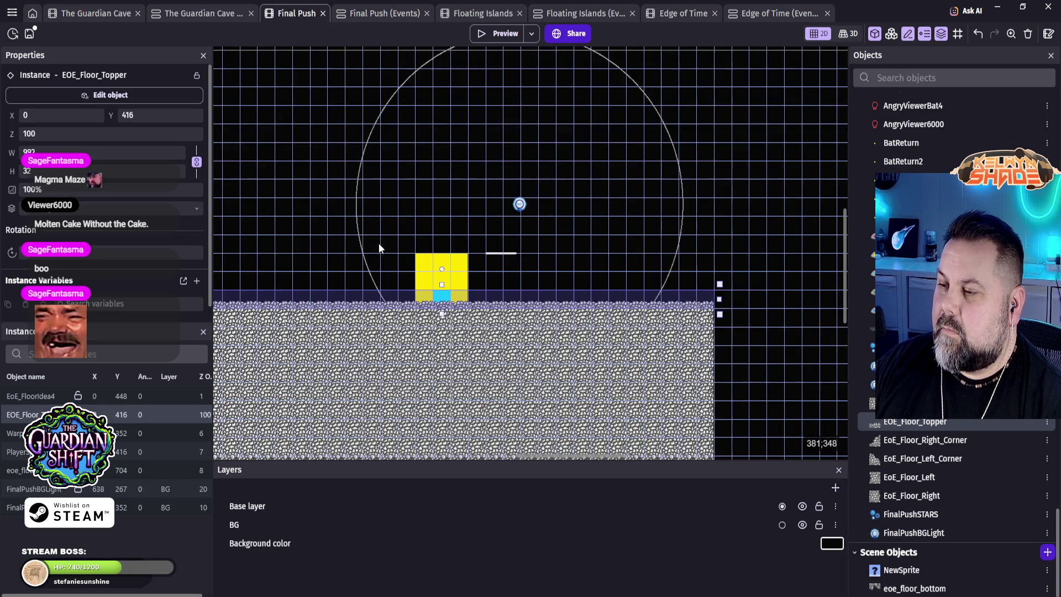
Step: Pan and zoom the Final Push canvas to frame the whole cobblestone floor and spawn point
mouse_move(374, 260)
left_mouse_down()
mouse_move(635, 173)
mouse_move(619, 245)
left_mouse_up()
scroll(516, 249, "up", 5)
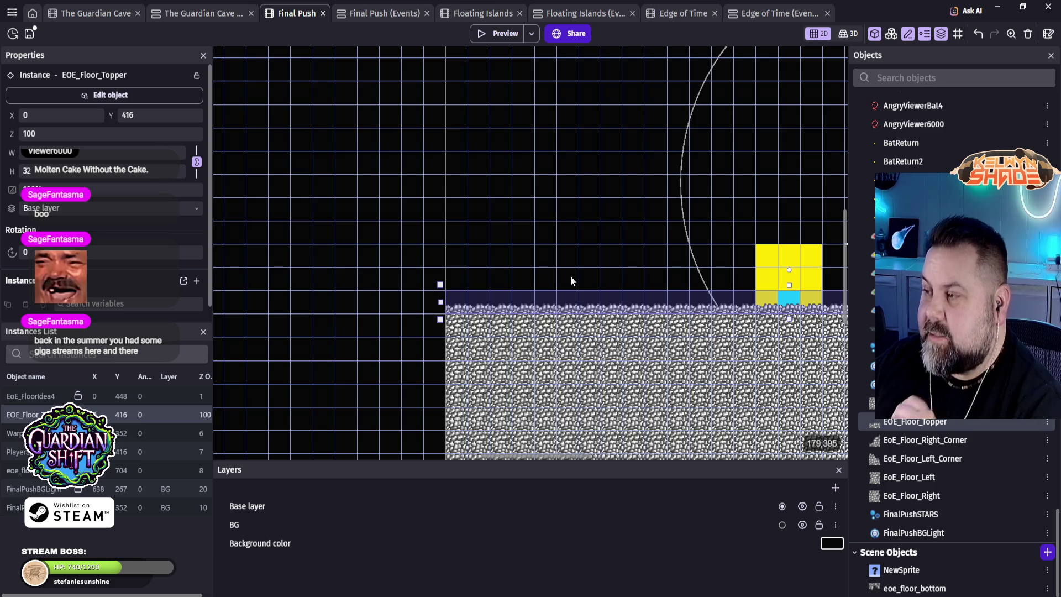
scroll(558, 235, "down", 2)
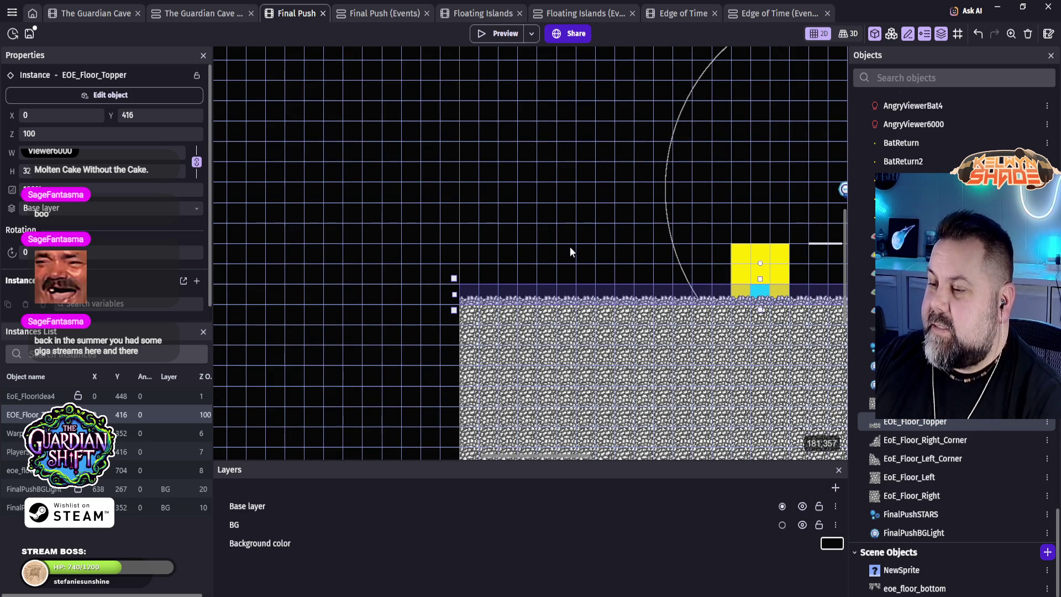
mouse_move(571, 247)
left_mouse_down()
mouse_move(466, 163)
mouse_move(402, 180)
left_mouse_up()
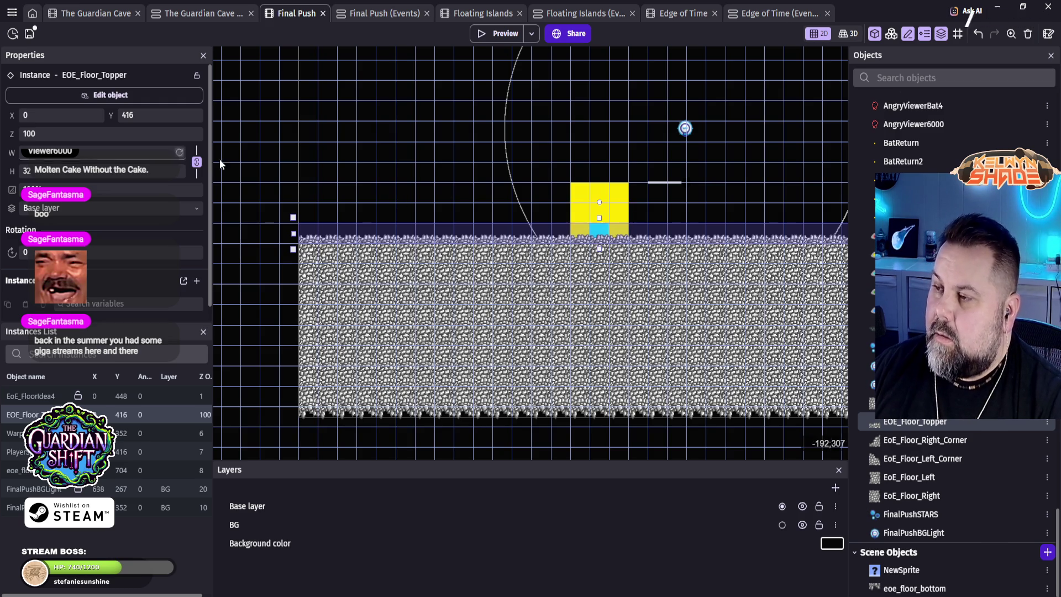
Step: Narrow EoE_FloorIdea4 from its right side and move it to X 320
scroll(584, 243, "down", 1)
mouse_move(737, 244)
left_mouse_down()
mouse_move(538, 299)
mouse_move(637, 225)
left_mouse_up()
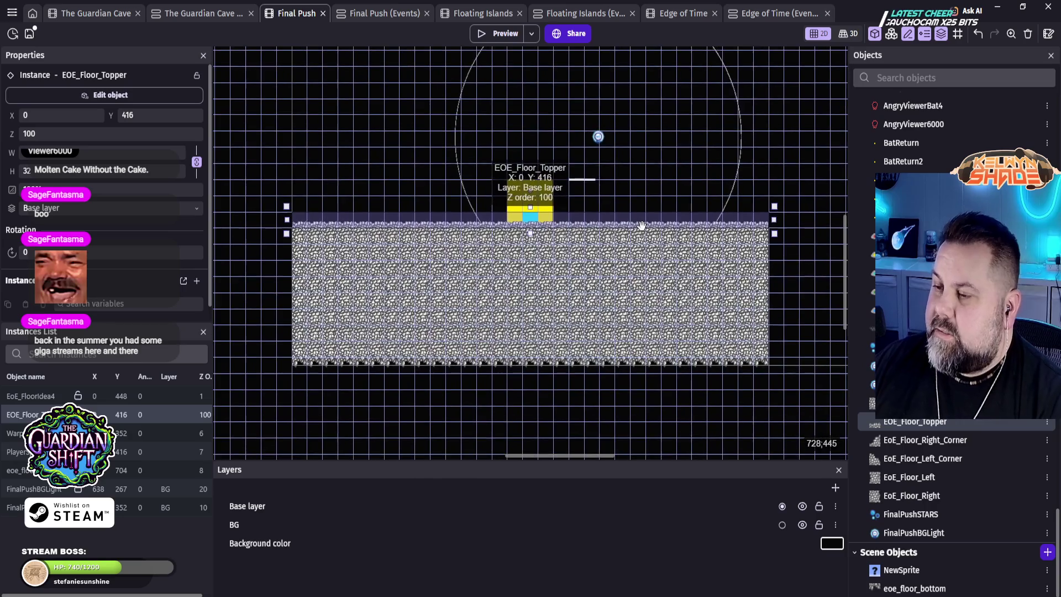
scroll(633, 239, "down", 1)
scroll(622, 264, "up", 2)
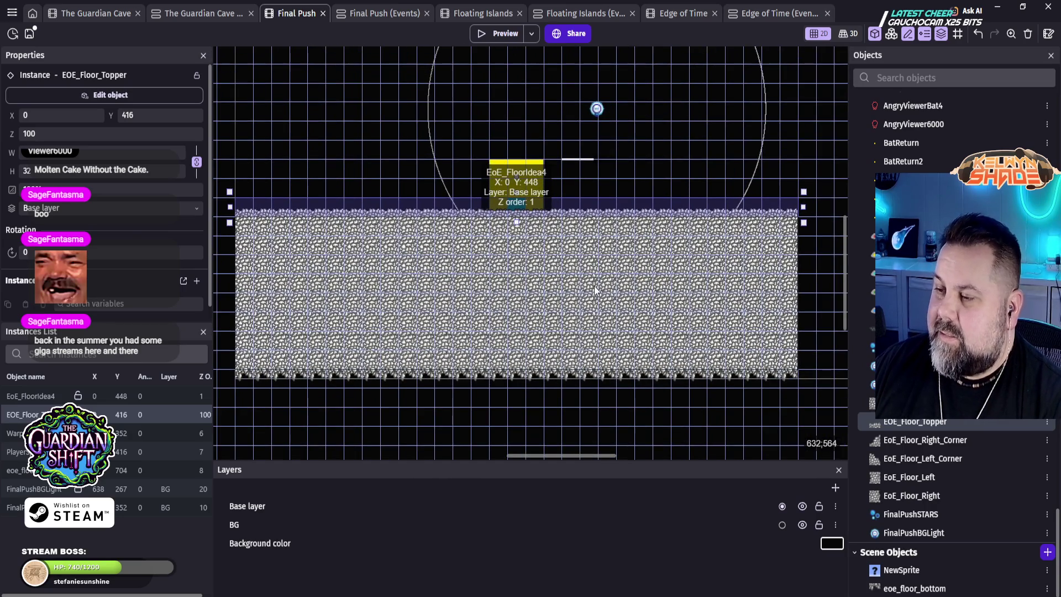
scroll(594, 286, "down", 1)
left_click(659, 274)
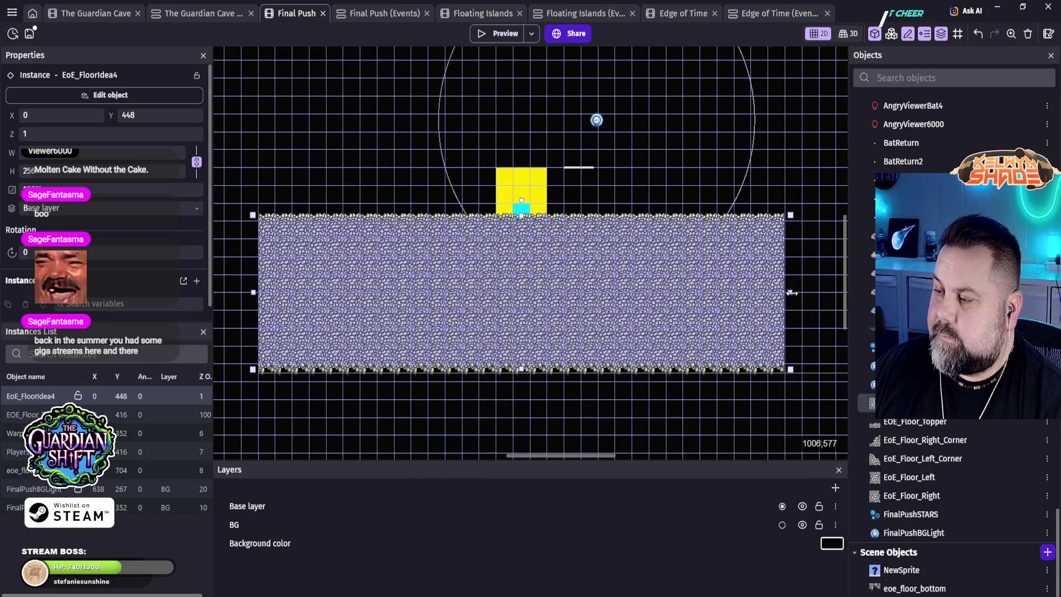
left_click_drag(791, 292, 438, 305)
mouse_move(372, 304)
left_mouse_down()
mouse_move(515, 286)
mouse_move(542, 299)
left_mouse_up()
Step: Narrow EOE_Floor_Topper and eoe_floor_bottom from both ends, then select FinalPushBGLight
left_click(768, 221)
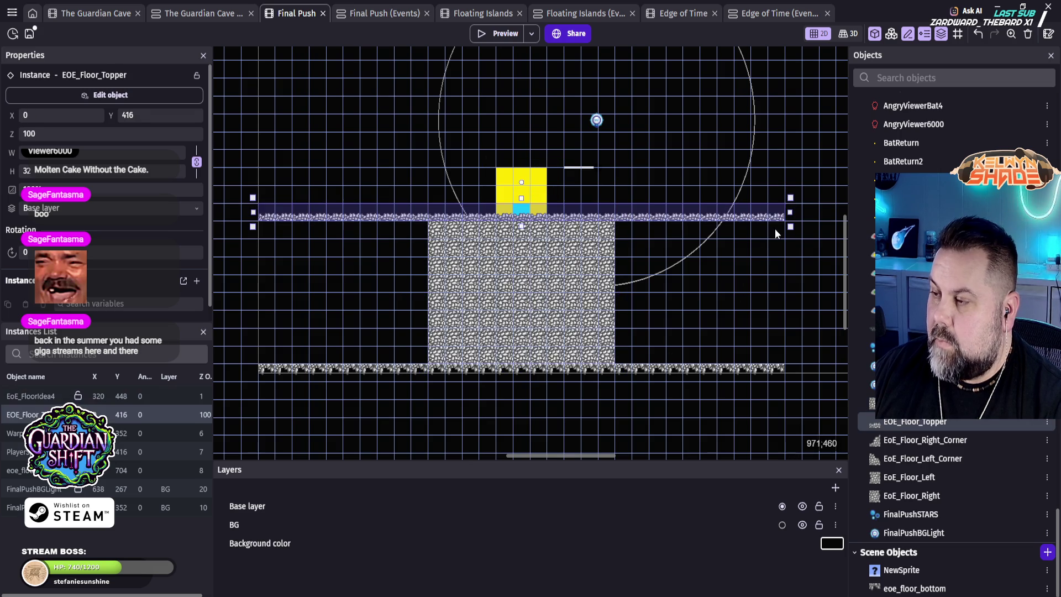
left_click_drag(787, 211, 673, 212)
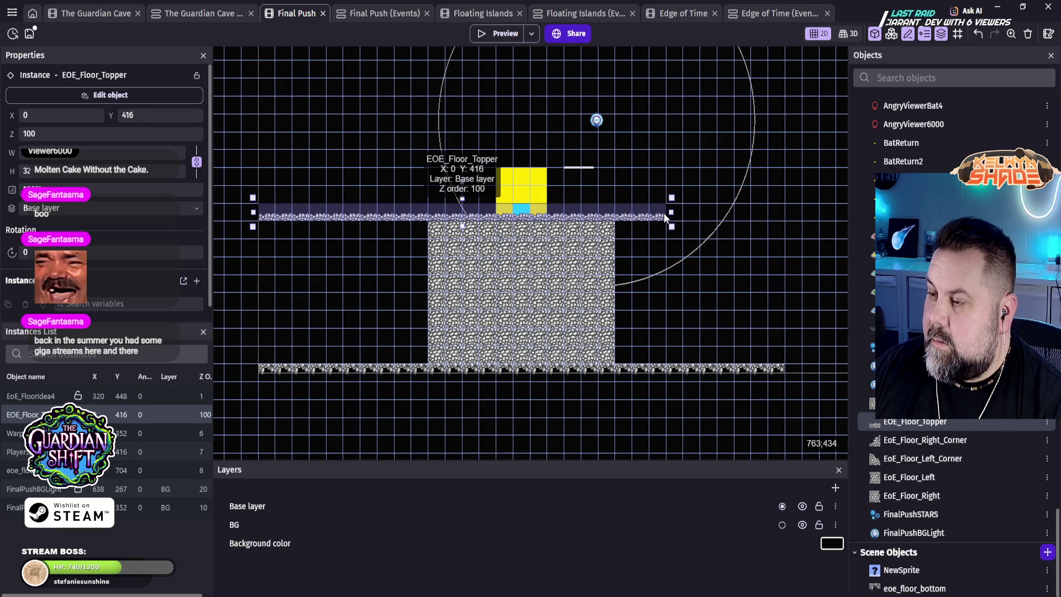
mouse_move(257, 216)
left_mouse_down()
mouse_move(405, 209)
mouse_move(378, 210)
left_mouse_up()
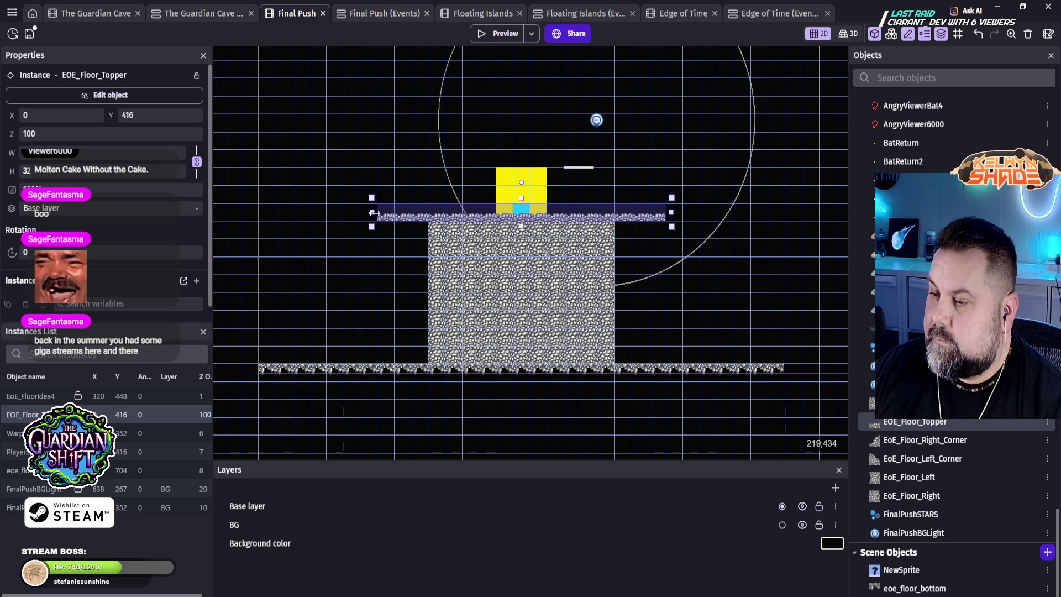
left_click(719, 368)
left_click_drag(772, 369, 597, 371)
left_click_drag(254, 371, 445, 372)
left_click(749, 319)
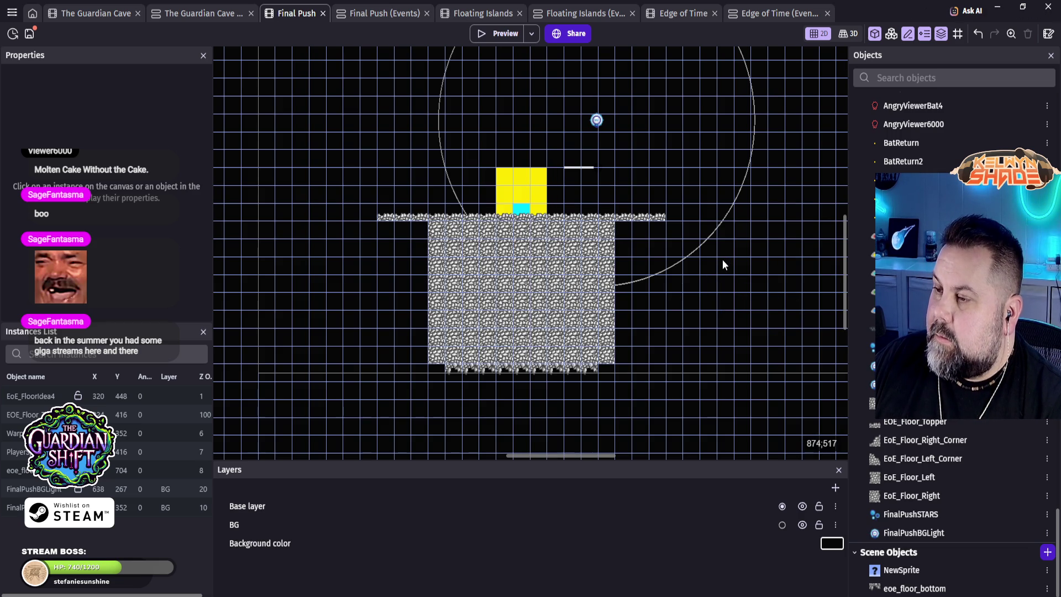
left_click(596, 120)
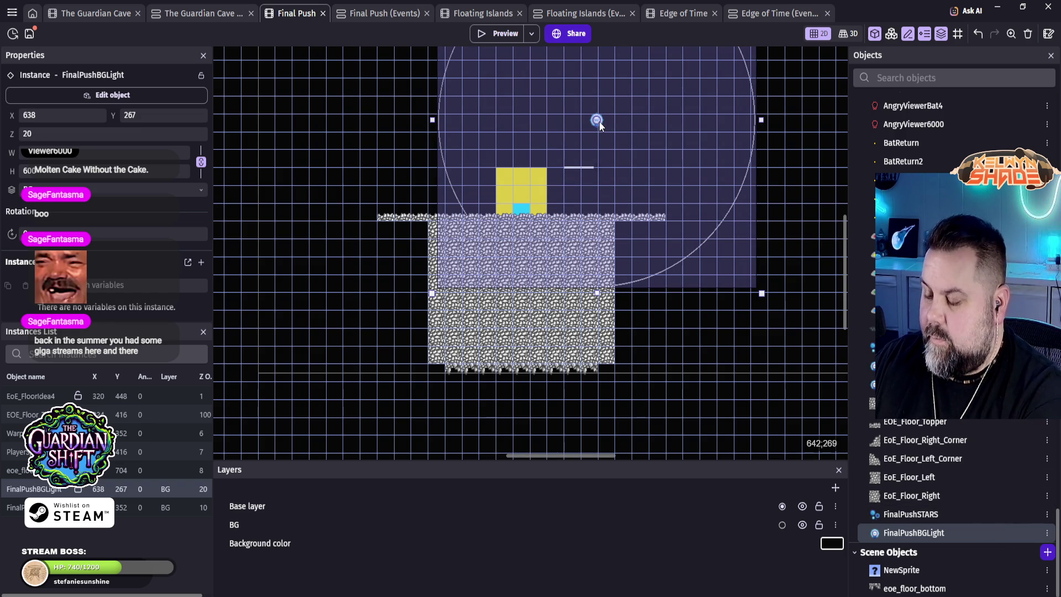
Step: Delete FinalPushBGLight and set FinalPushSTARS particle start opacity to 0
key("Delete")
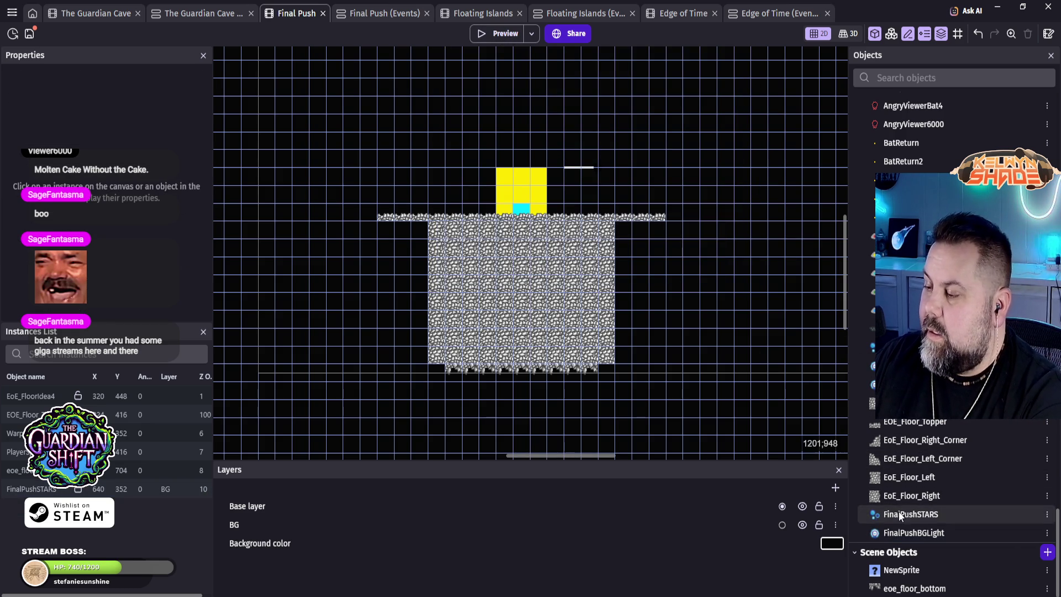
double_click(909, 514)
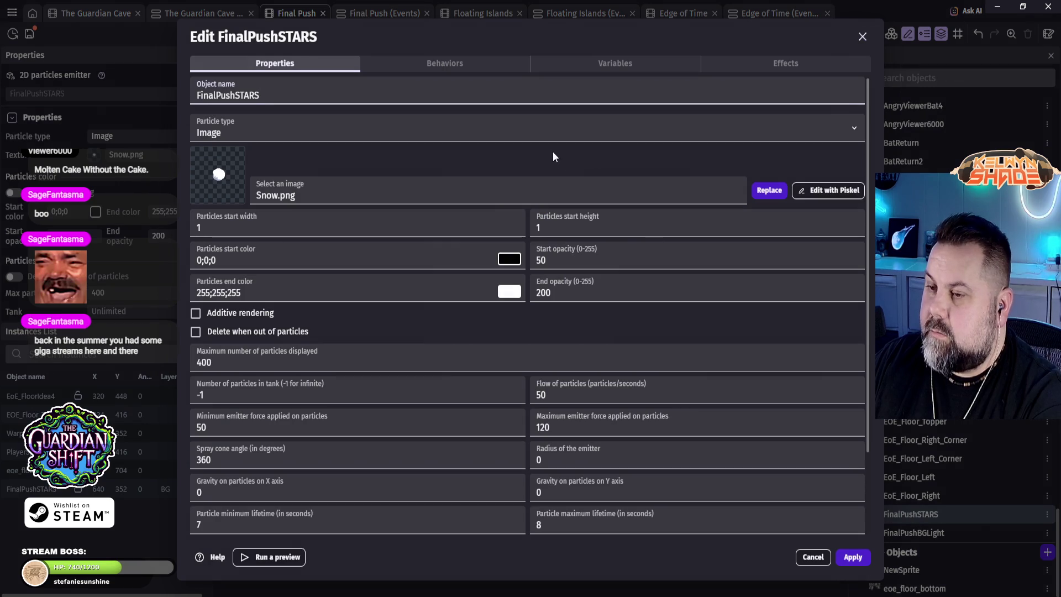
double_click(556, 263)
type("0")
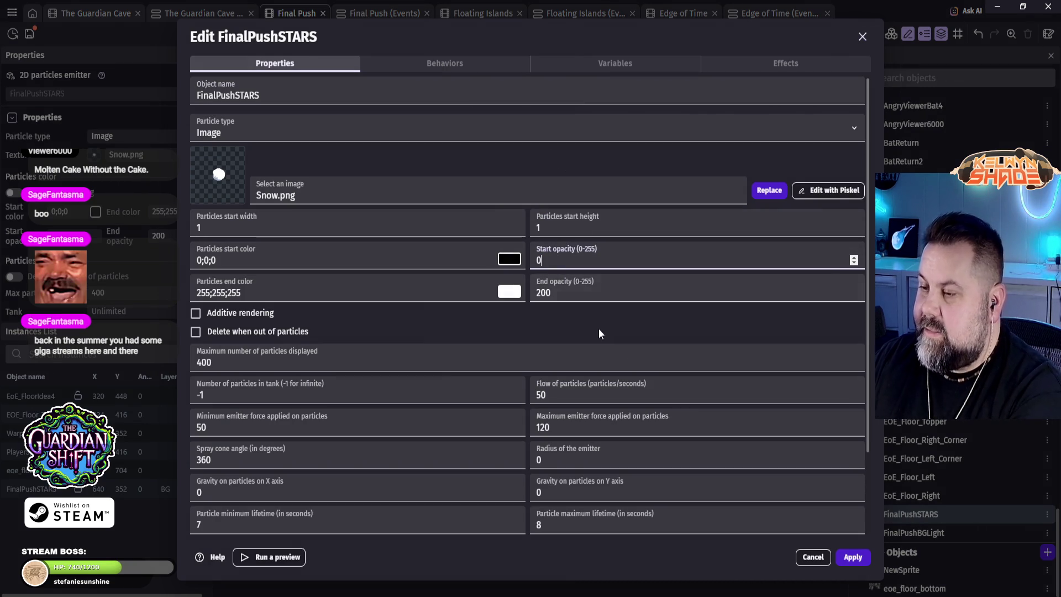
left_click(854, 557)
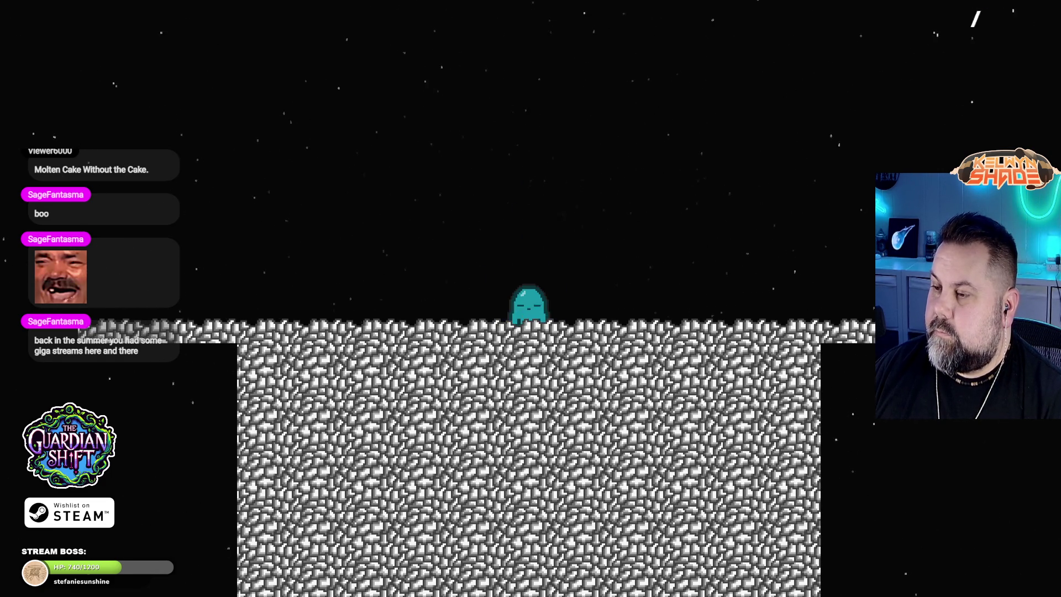
Step: Walk and jump the ghost around the stone floor and onto the upper ledge
key("Right")
key("space")
key("Left")
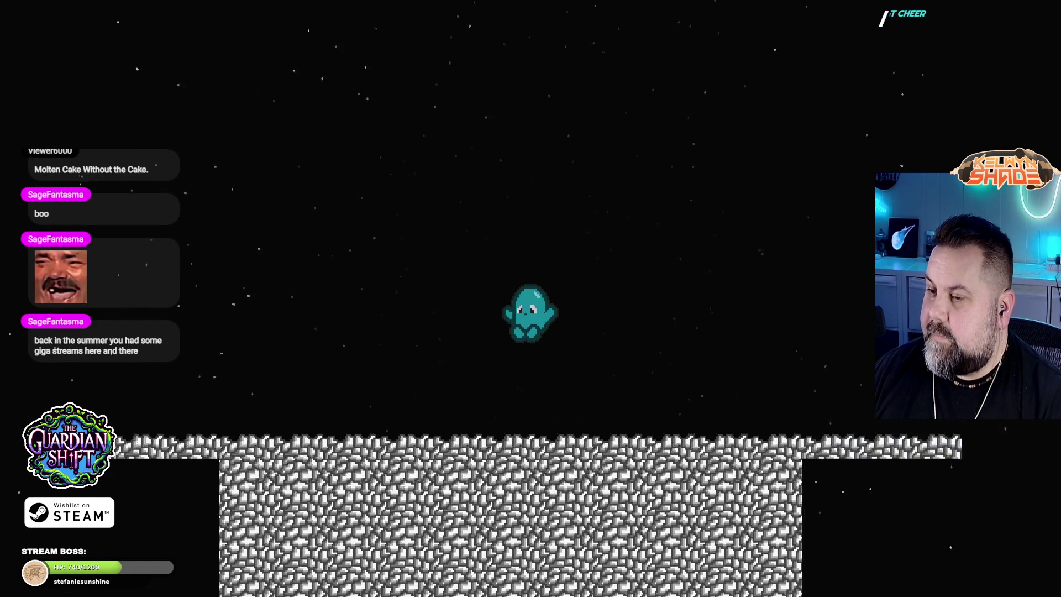
key("space")
key("Right")
key("Right")
key("Right")
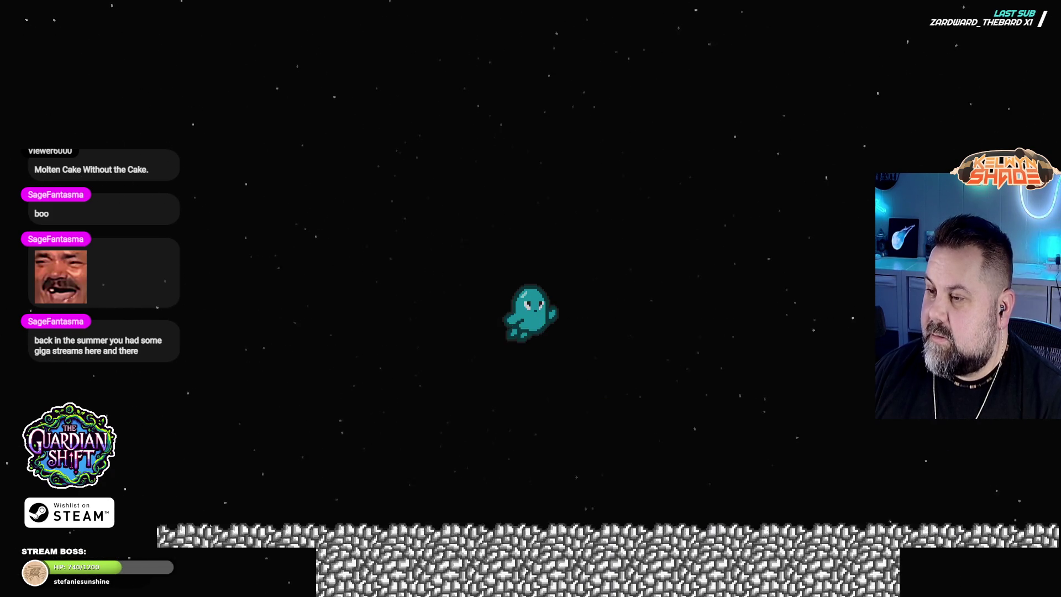
key("space")
key("Left")
key("space")
key("Right")
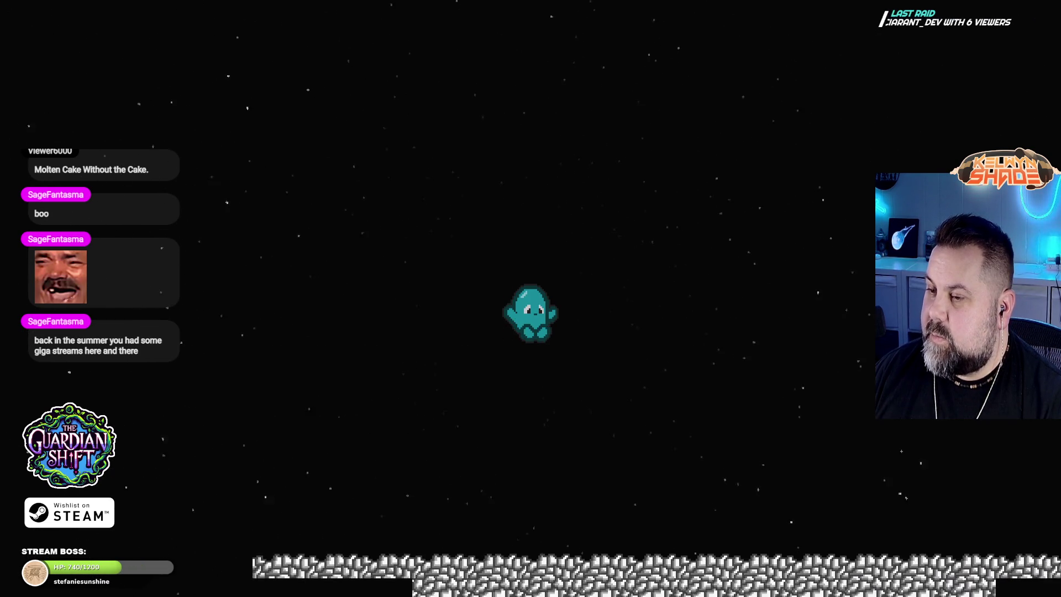
key("Left")
key("space")
key("Right")
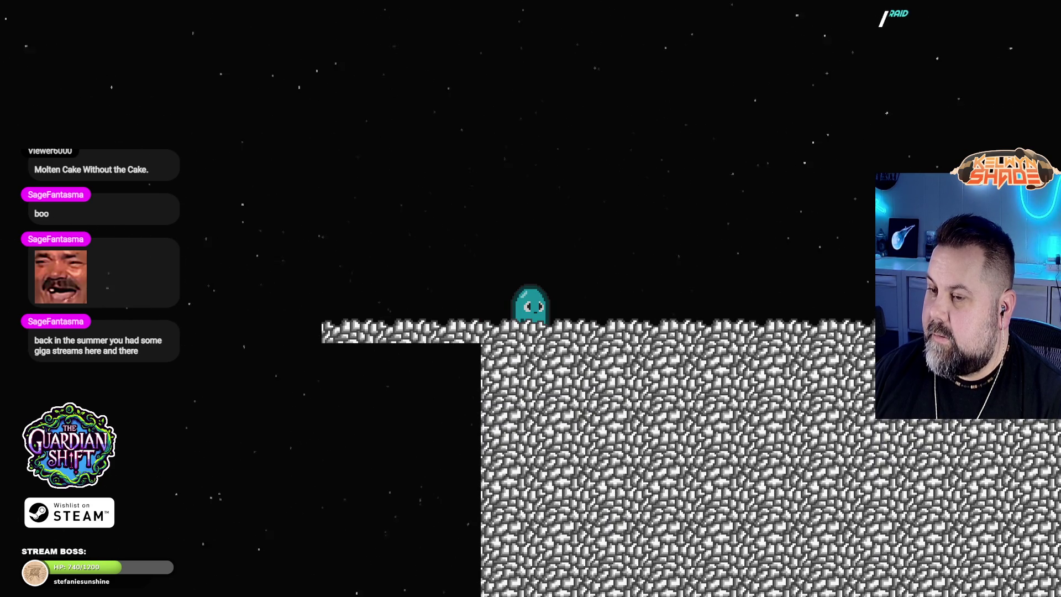
key("Right")
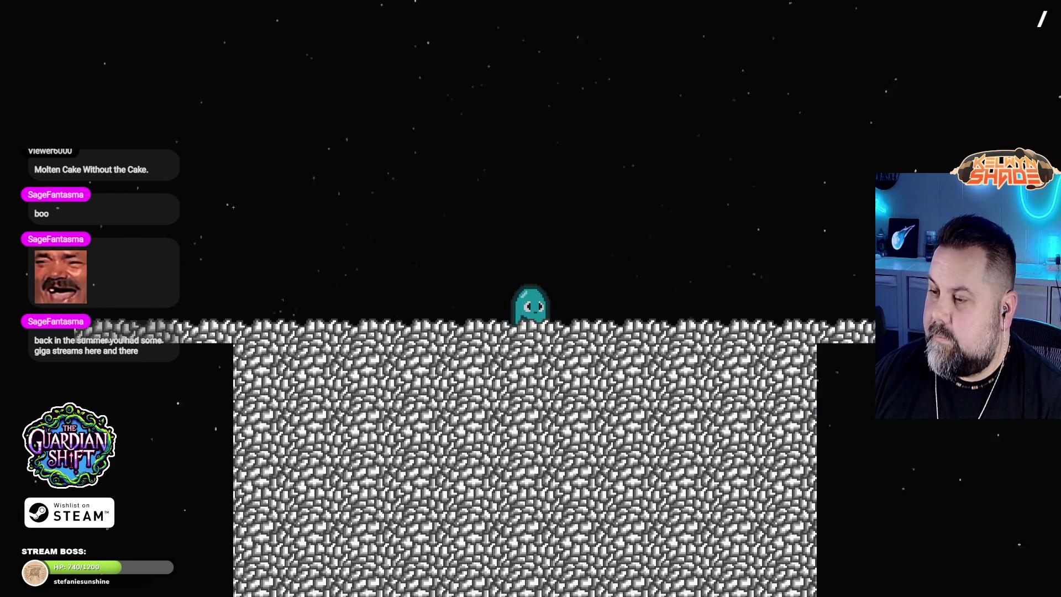
Step: Keep jumping along the block and beside the stone wall, then leave fullscreen with F11
key("space")
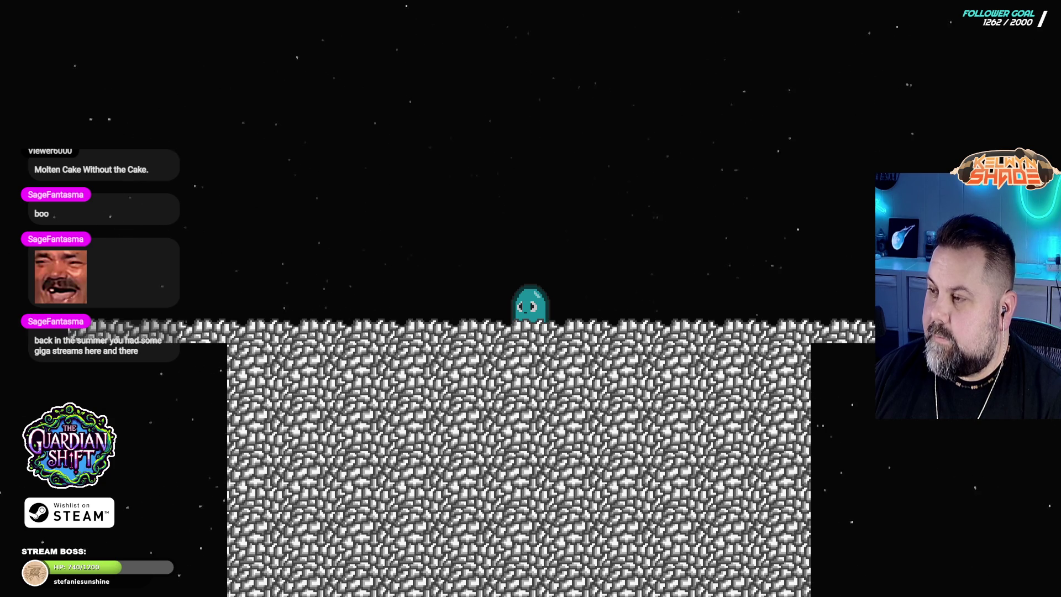
key("Left")
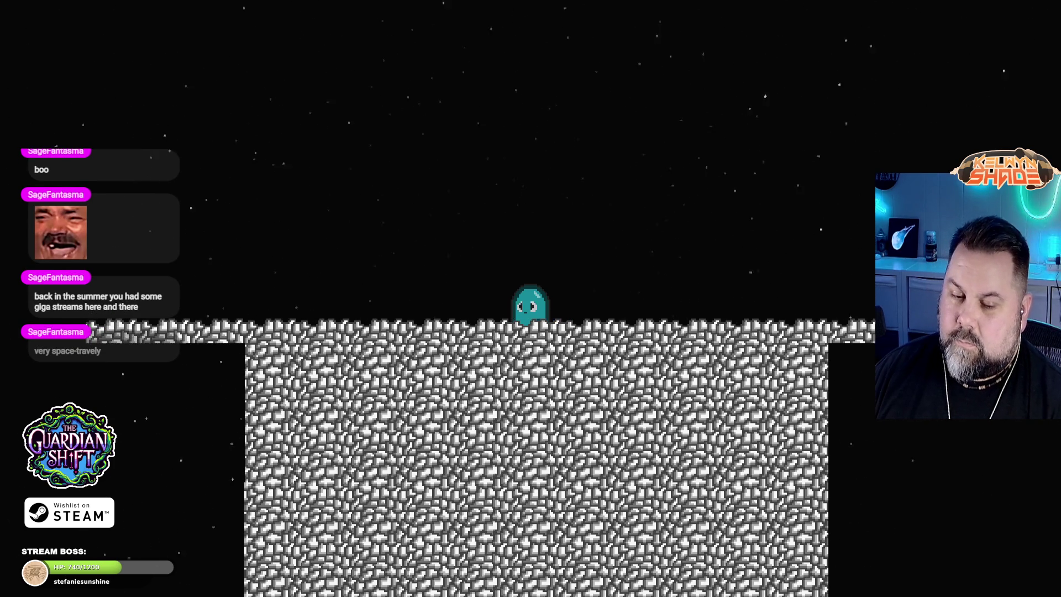
key("space")
key("space")
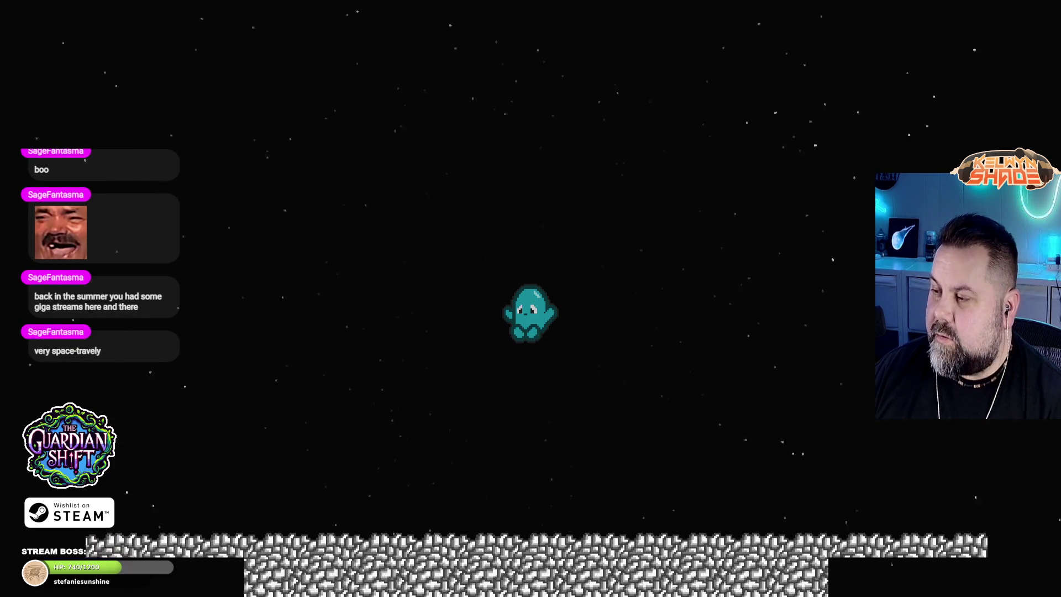
key("space")
key("space")
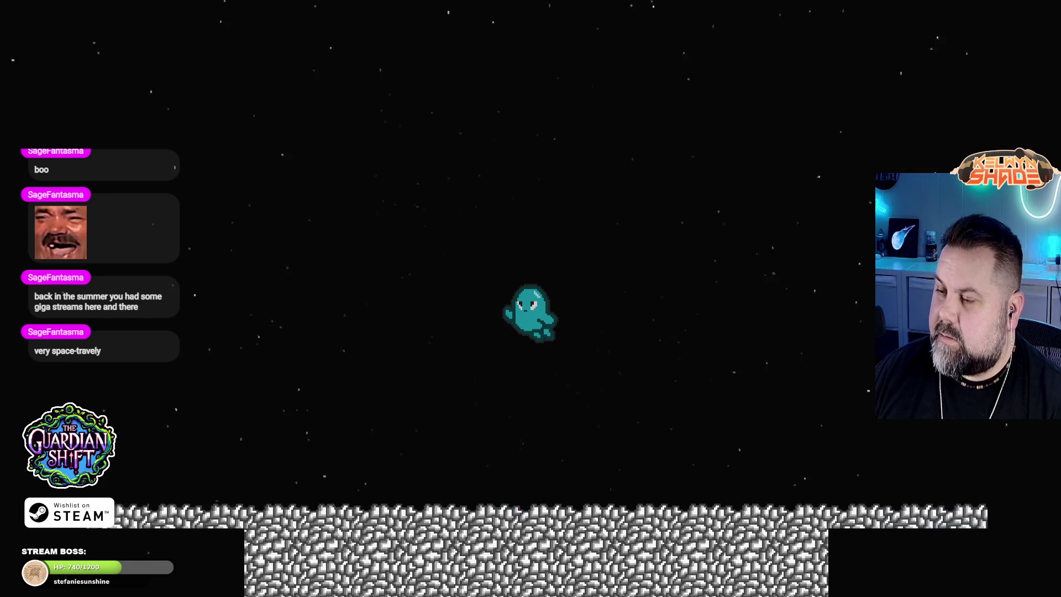
key("Left")
key("Right")
key("Left")
key("space")
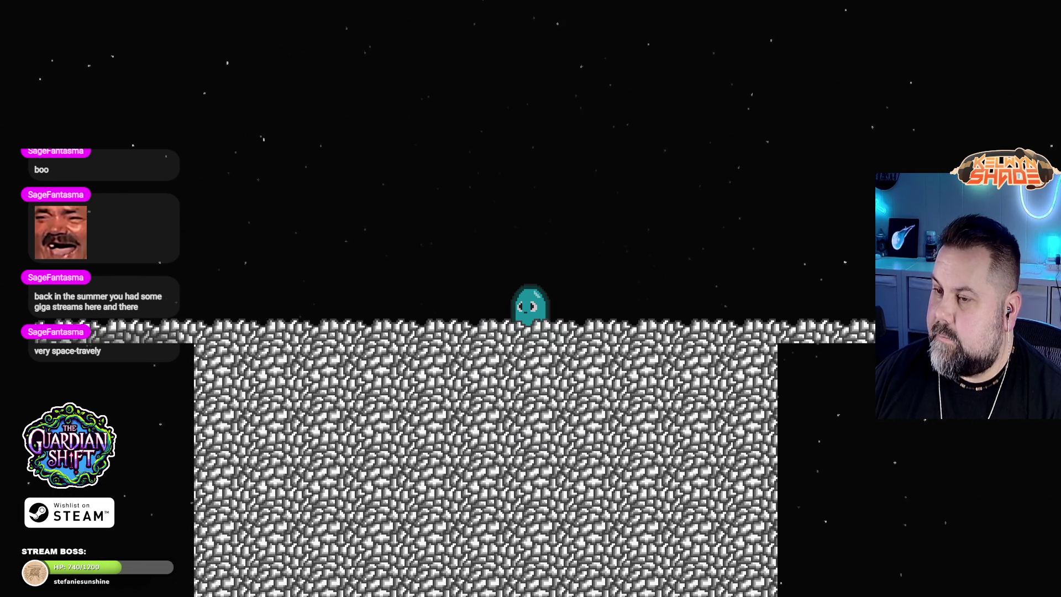
key("Right")
key("space")
key("space")
key("Right")
key("space")
key("Left")
key("Right")
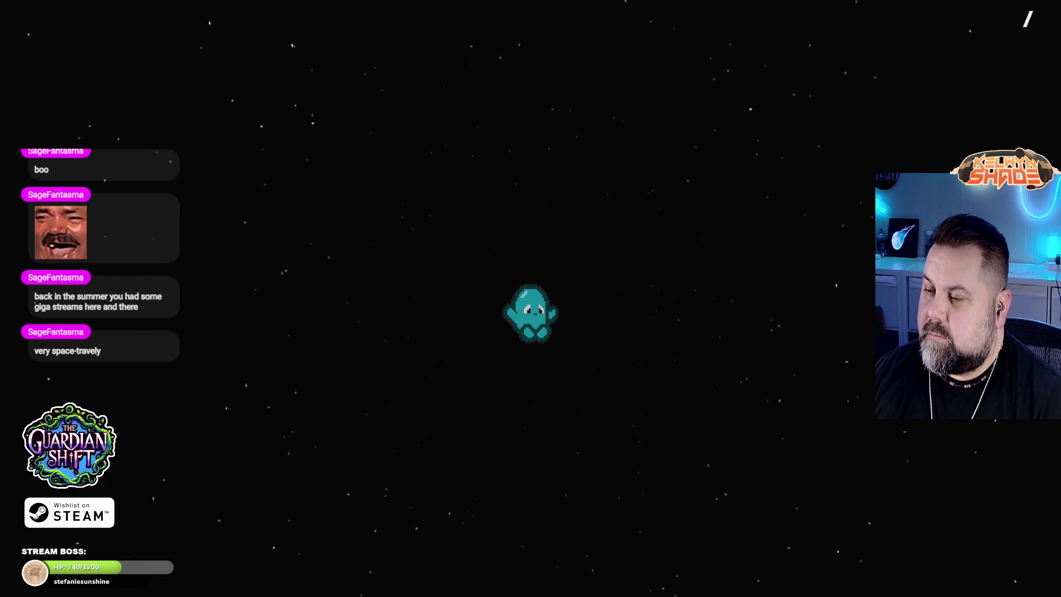
key("F11")
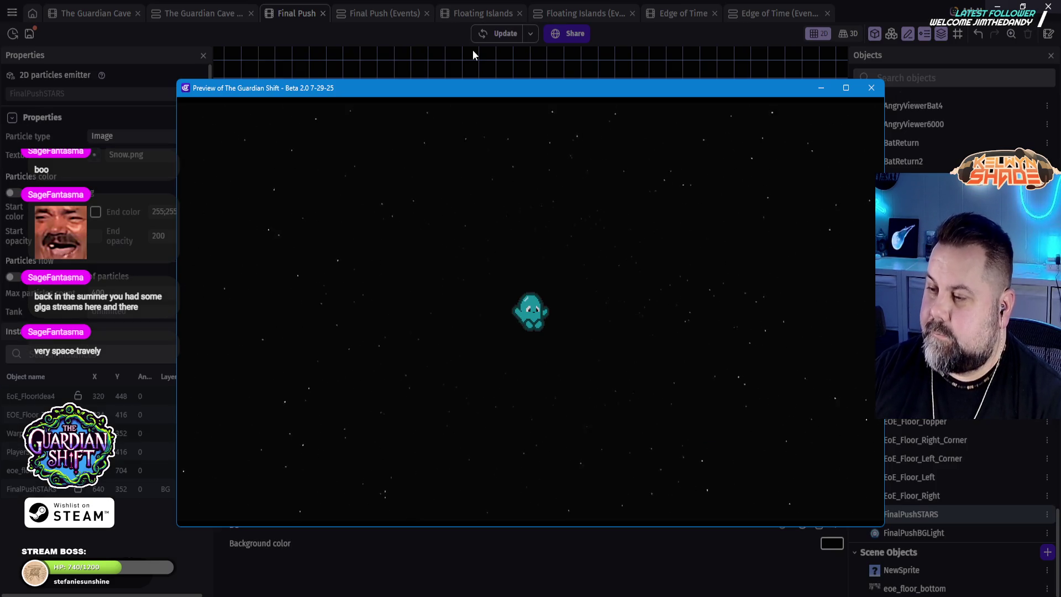
Step: Close the game preview window and dismiss the Diagnostic report
left_click(868, 91)
left_click(667, 342)
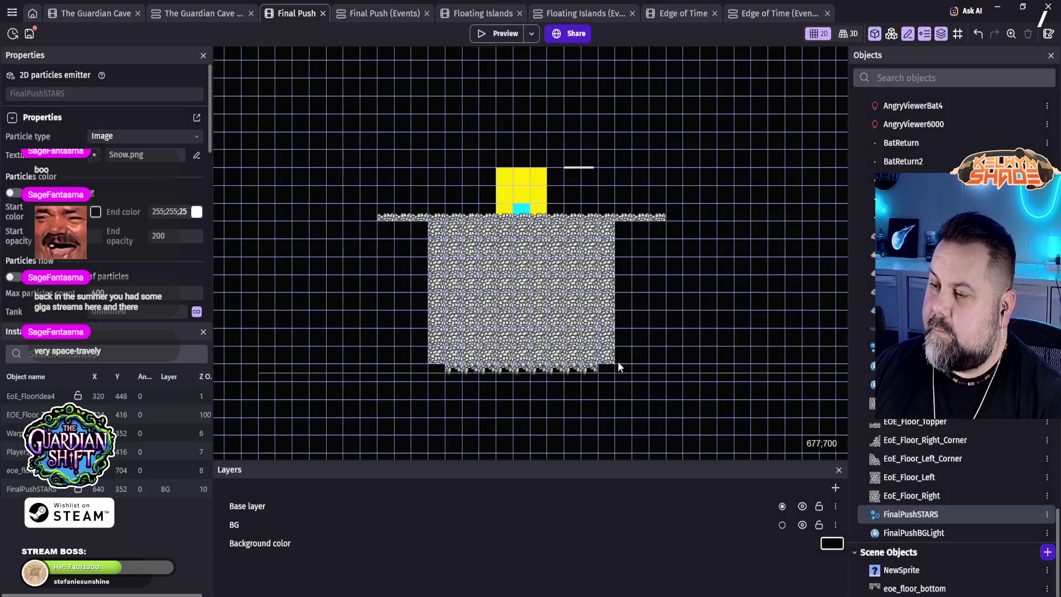
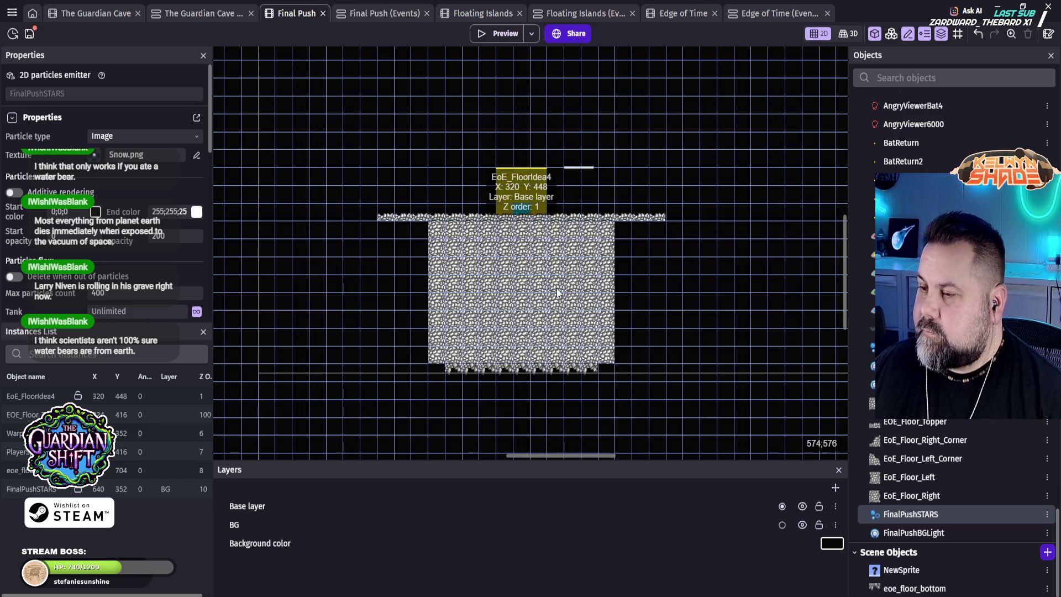
Step: Place an EoE_FloorIdea4 tile left of the floor block, then duplicate it further left
scroll(541, 271, "down", 2)
scroll(559, 301, "down", 1)
scroll(558, 286, "up", 2)
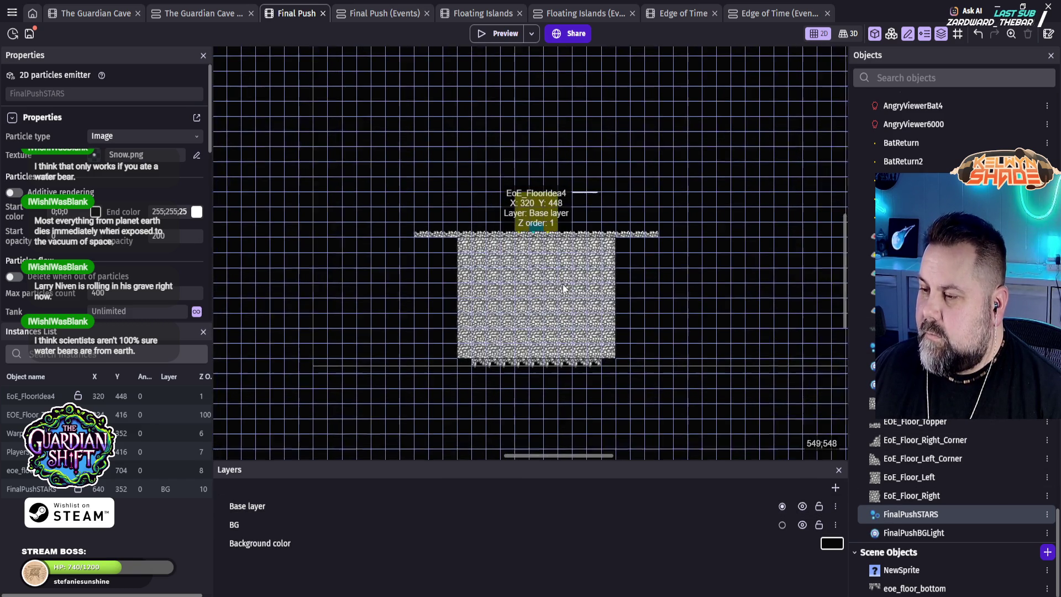
scroll(577, 280, "down", 2)
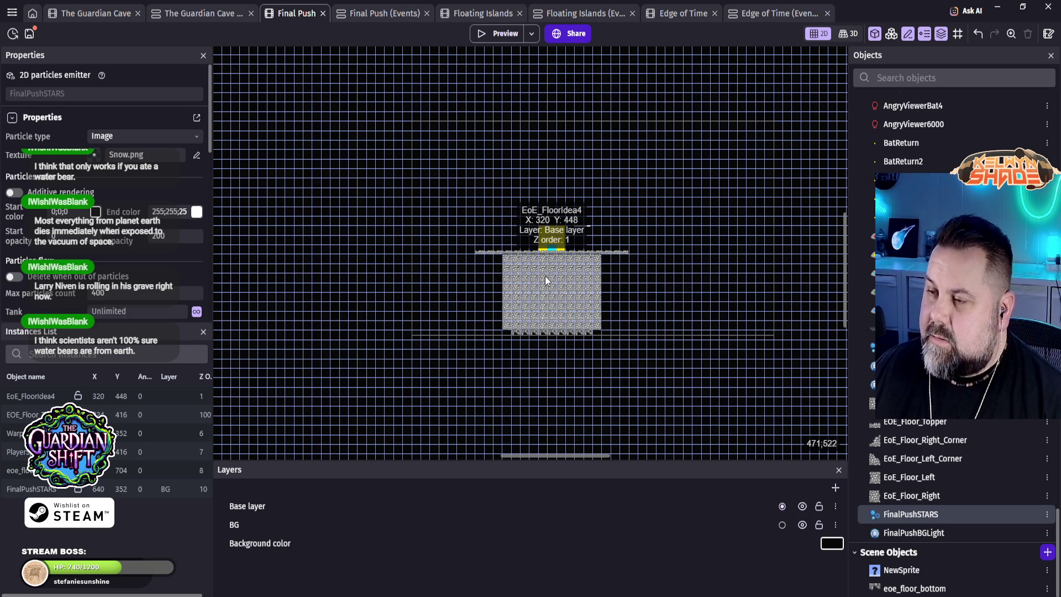
scroll(545, 277, "up", 1)
scroll(552, 287, "up", 2)
scroll(552, 287, "up", 2)
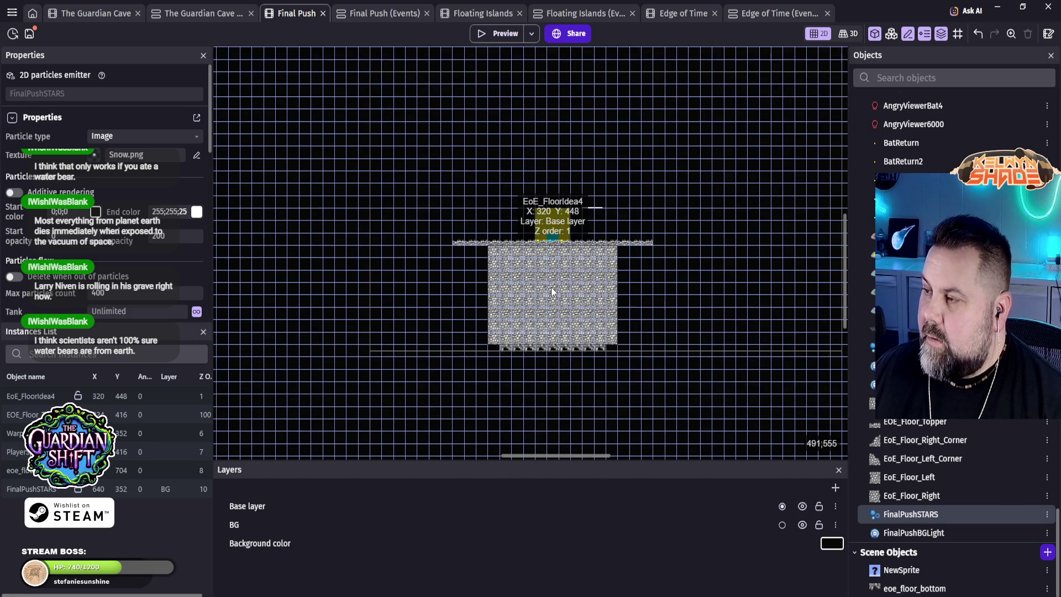
mouse_move(552, 291)
left_mouse_down()
mouse_move(601, 352)
mouse_move(619, 300)
left_mouse_up()
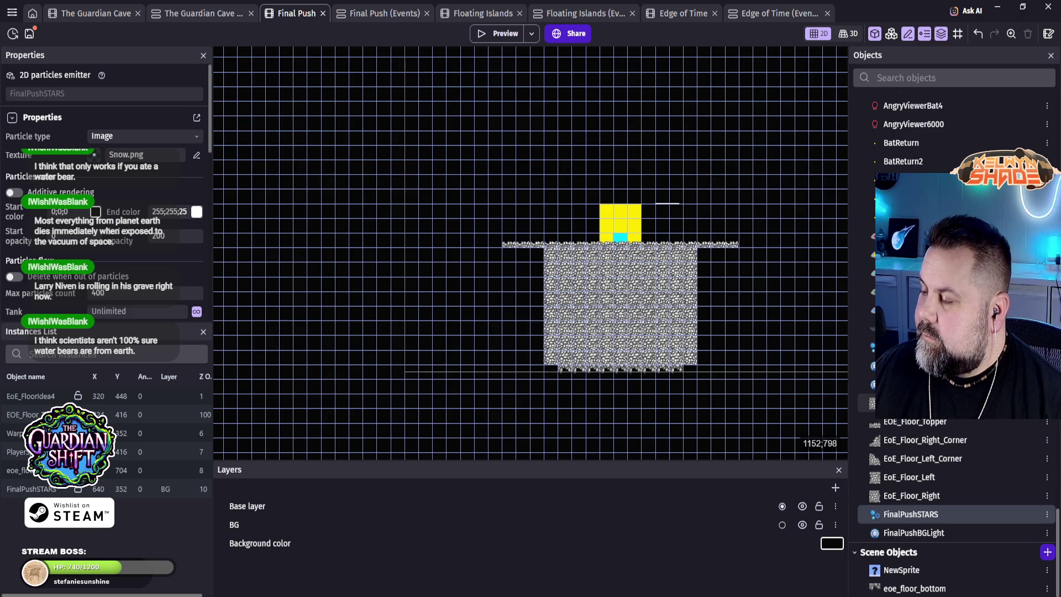
left_click(897, 404)
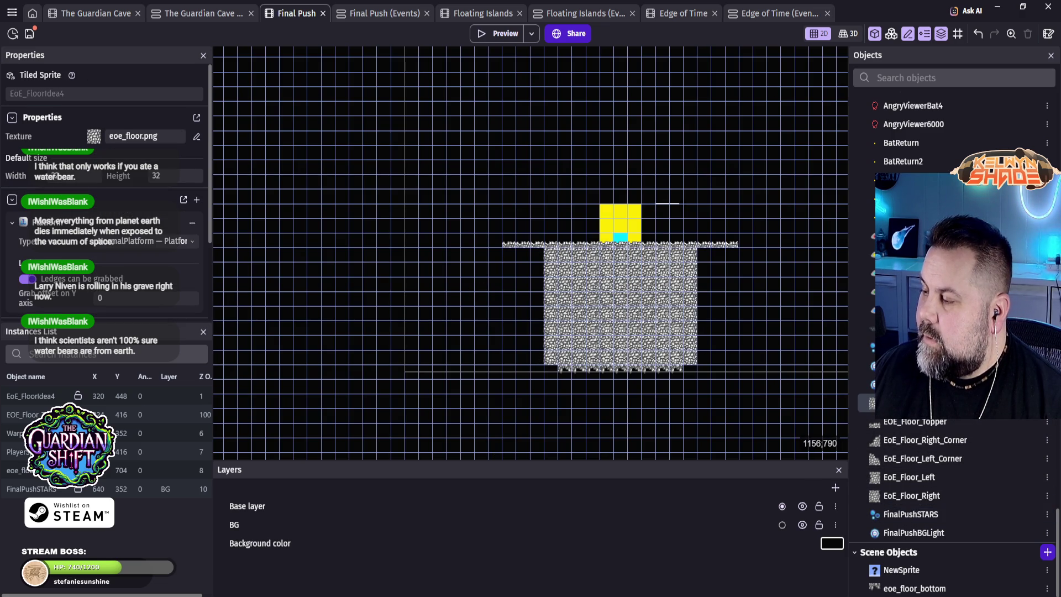
mouse_move(898, 403)
left_mouse_down()
mouse_move(419, 352)
mouse_move(417, 251)
mouse_move(438, 253)
mouse_move(399, 266)
left_mouse_up()
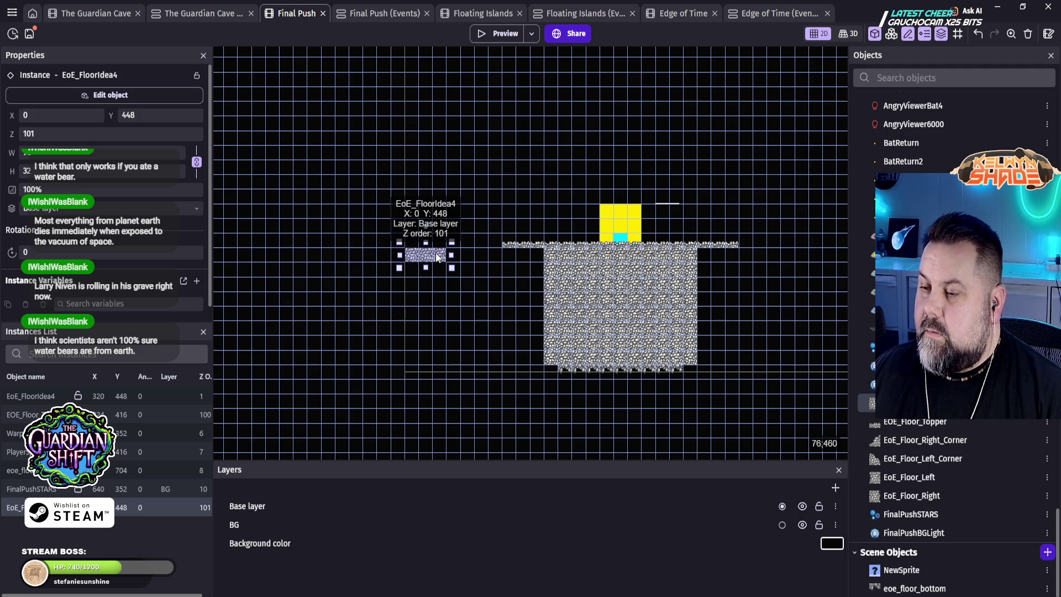
mouse_move(421, 257)
left_mouse_down()
mouse_move(337, 271)
mouse_move(351, 265)
mouse_move(337, 235)
mouse_move(356, 308)
left_mouse_up()
Step: Duplicate the floor tile and position the copy up-left at -544, 384
scroll(387, 310, "up", 2)
scroll(541, 304, "down", 1)
scroll(542, 305, "down", 1)
mouse_move(512, 329)
left_mouse_down()
mouse_move(416, 307)
mouse_move(379, 279)
left_mouse_up()
left_click_drag(378, 278, 376, 279)
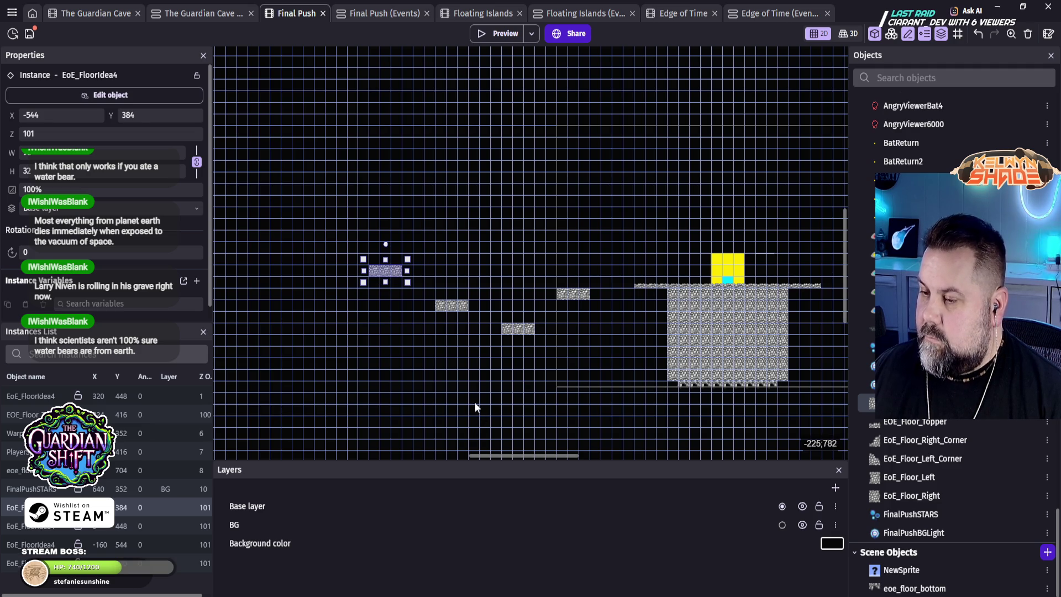
Step: Nudge staircase tiles one grid cell right and left to align the steps
mouse_move(633, 362)
left_mouse_down()
mouse_move(439, 303)
mouse_move(569, 248)
mouse_move(455, 310)
mouse_move(576, 410)
mouse_move(424, 289)
left_mouse_up()
scroll(420, 271, "down", 5)
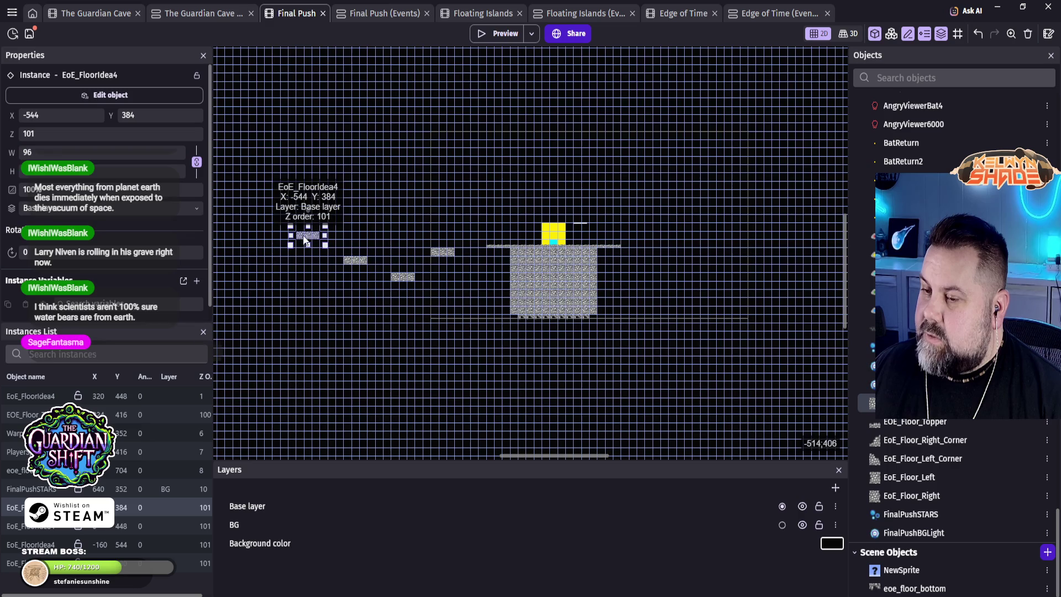
mouse_move(392, 255)
left_mouse_down()
mouse_move(601, 286)
mouse_move(503, 282)
mouse_move(479, 242)
mouse_move(515, 250)
mouse_move(474, 234)
mouse_move(442, 302)
mouse_move(454, 268)
mouse_move(426, 282)
left_mouse_up()
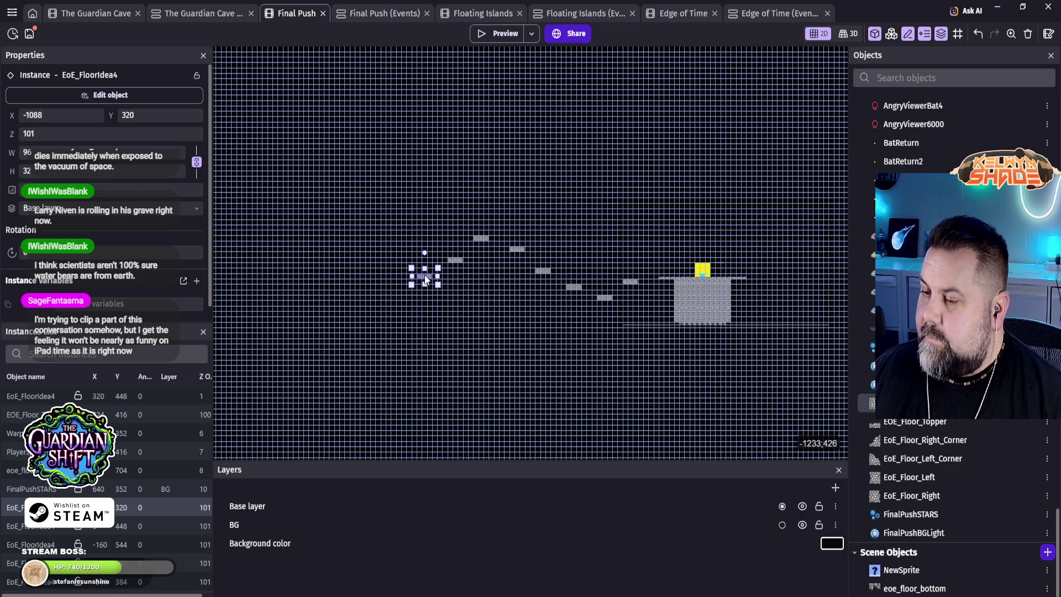
left_click(479, 239)
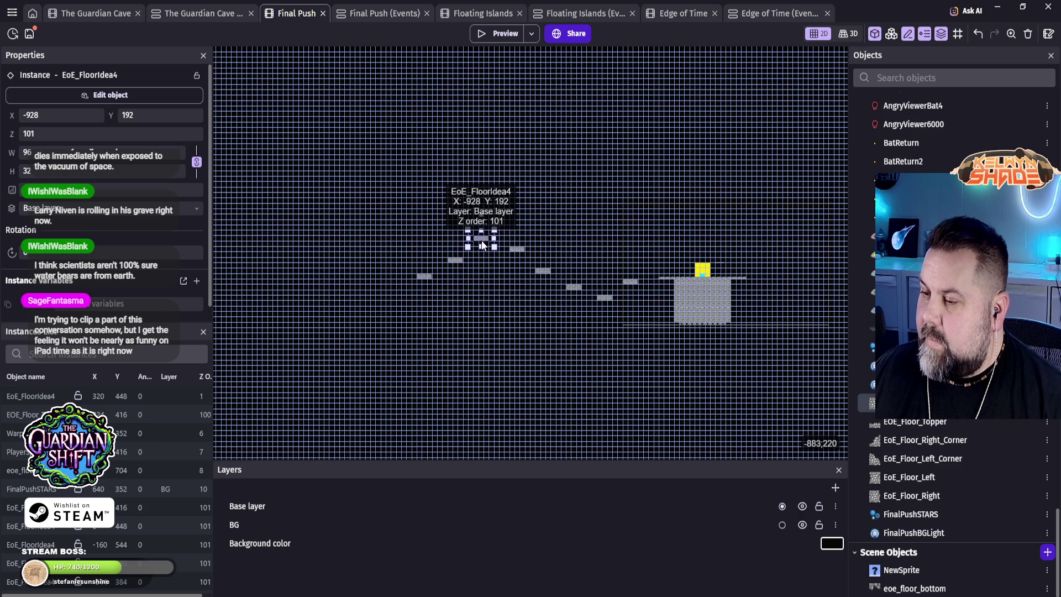
left_click_drag(481, 241, 486, 240)
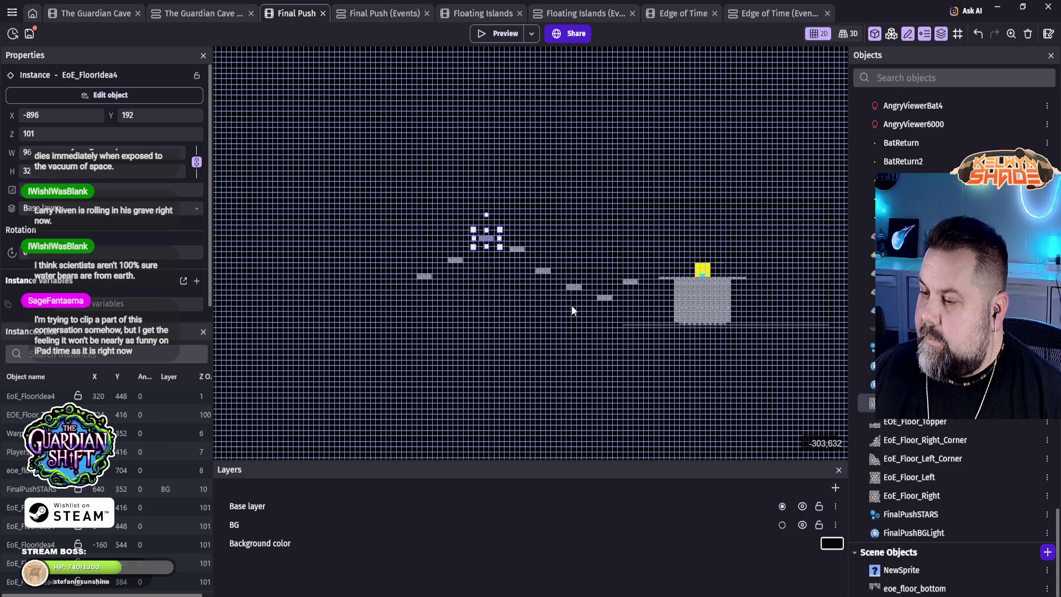
scroll(549, 272, "up", 5)
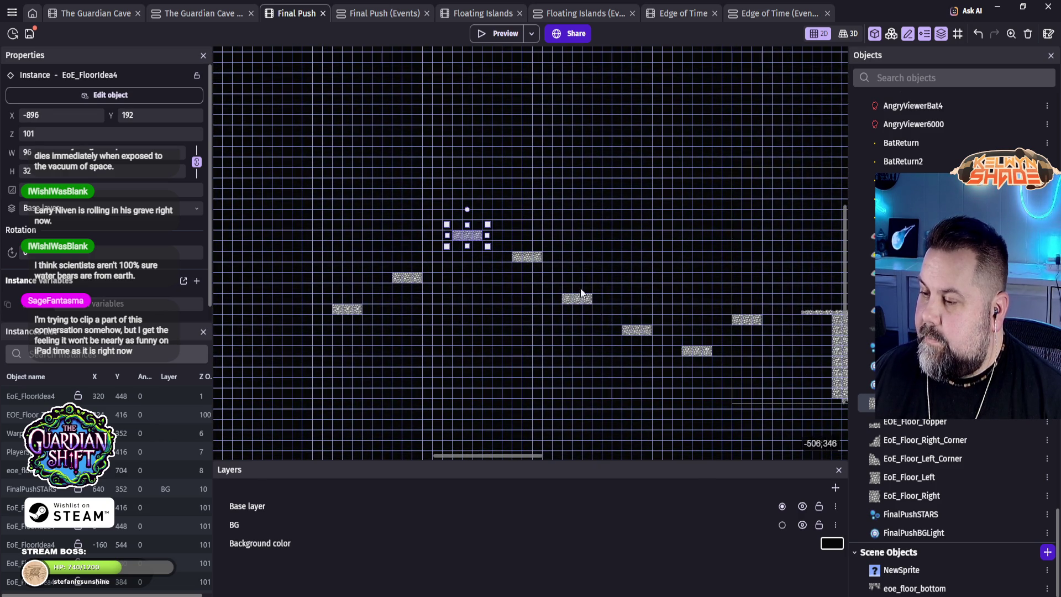
mouse_move(530, 257)
left_mouse_down()
mouse_move(400, 278)
mouse_move(339, 312)
left_mouse_up()
left_click(470, 235)
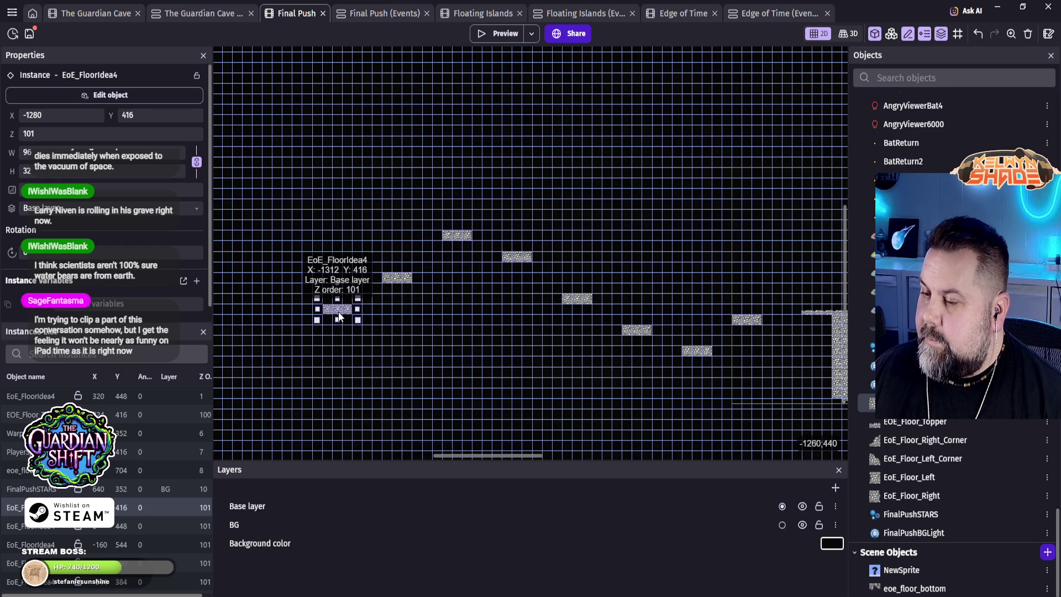
left_click(459, 373)
mouse_move(555, 362)
left_mouse_down()
mouse_move(404, 280)
mouse_move(516, 266)
left_mouse_up()
Step: Copy the leftmost small tile twice, placing the copies a step lower
scroll(509, 252, "down", 3)
mouse_move(414, 228)
left_mouse_down()
mouse_move(520, 221)
mouse_move(441, 250)
mouse_move(289, 255)
left_mouse_up()
left_click(479, 209)
mouse_move(396, 244)
left_mouse_down()
mouse_move(396, 266)
mouse_move(449, 307)
mouse_move(486, 291)
mouse_move(508, 327)
mouse_move(486, 307)
mouse_move(534, 305)
mouse_move(520, 306)
mouse_move(524, 335)
left_mouse_up()
left_click_drag(484, 207, 484, 279)
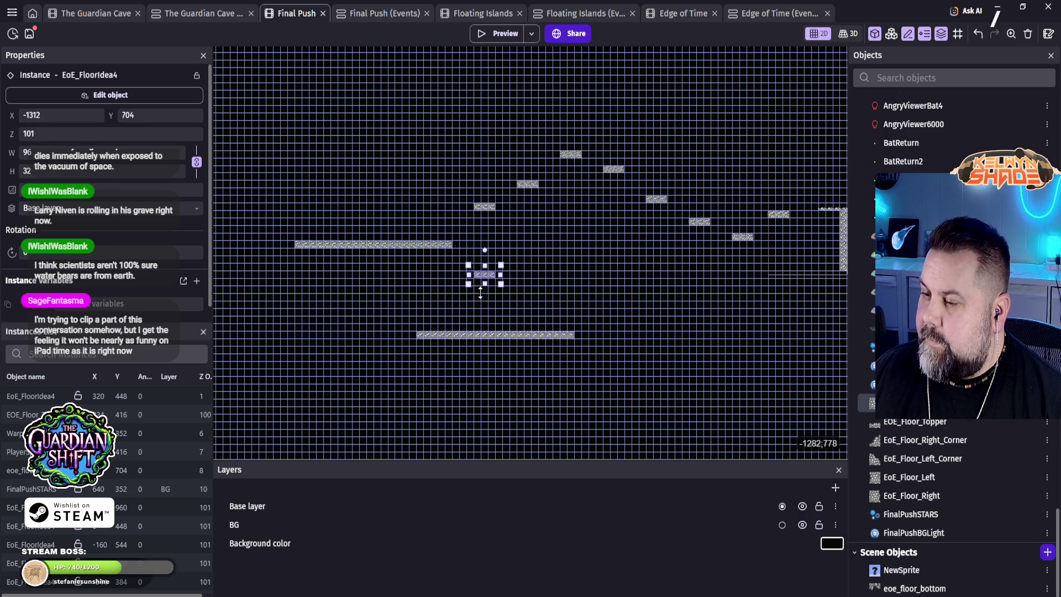
left_click(574, 377)
Step: Duplicate the long stone ledge further down-left to -2304, 1184
scroll(559, 347, "down", 2)
mouse_move(558, 347)
left_mouse_down()
mouse_move(427, 310)
mouse_move(589, 203)
left_mouse_up()
left_click(586, 188)
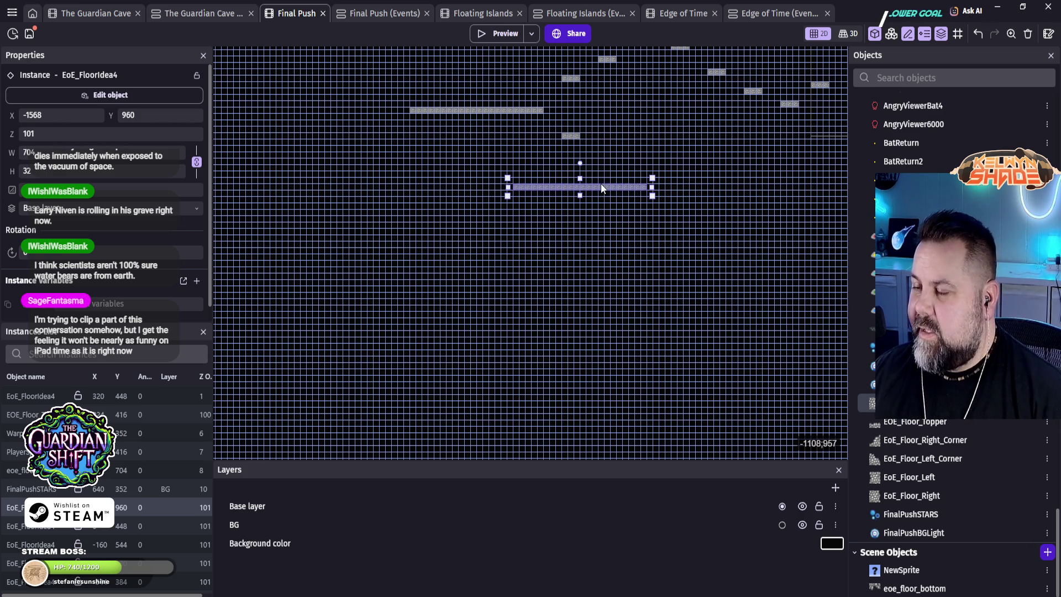
mouse_move(603, 184)
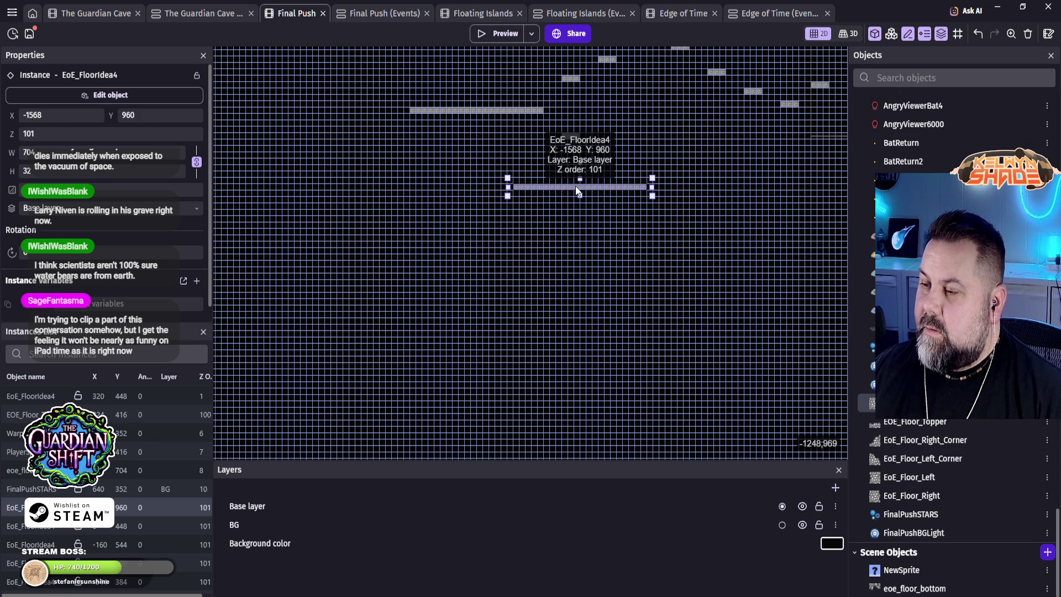
mouse_move(587, 185)
left_mouse_down()
mouse_move(512, 238)
mouse_move(479, 215)
mouse_move(434, 227)
mouse_move(424, 212)
mouse_move(447, 237)
left_mouse_up()
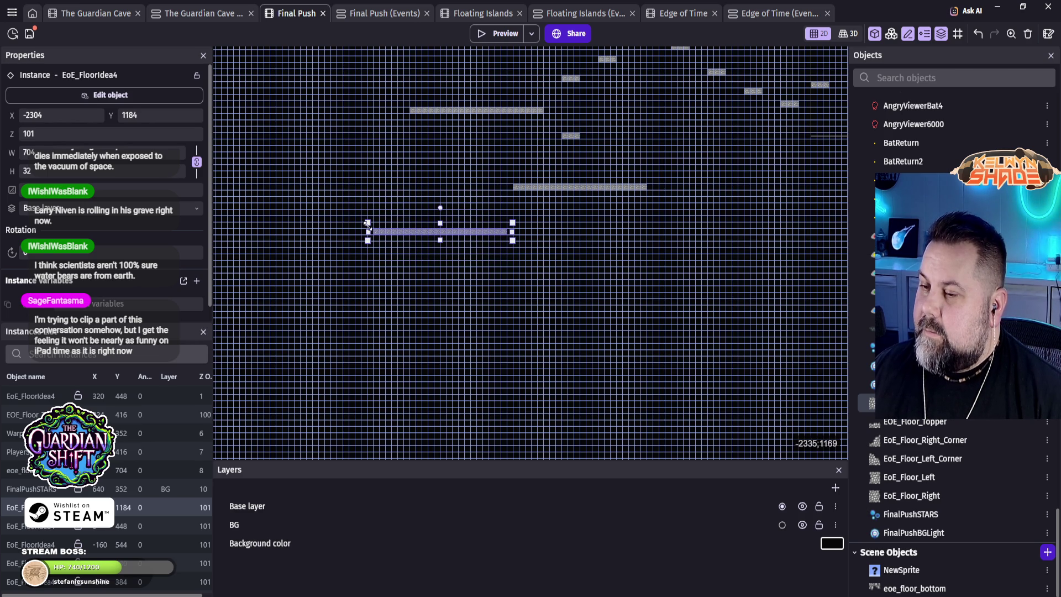
left_click(645, 241)
mouse_move(645, 241)
left_mouse_down()
mouse_move(606, 350)
mouse_move(431, 375)
mouse_move(575, 339)
mouse_move(484, 372)
left_mouse_up()
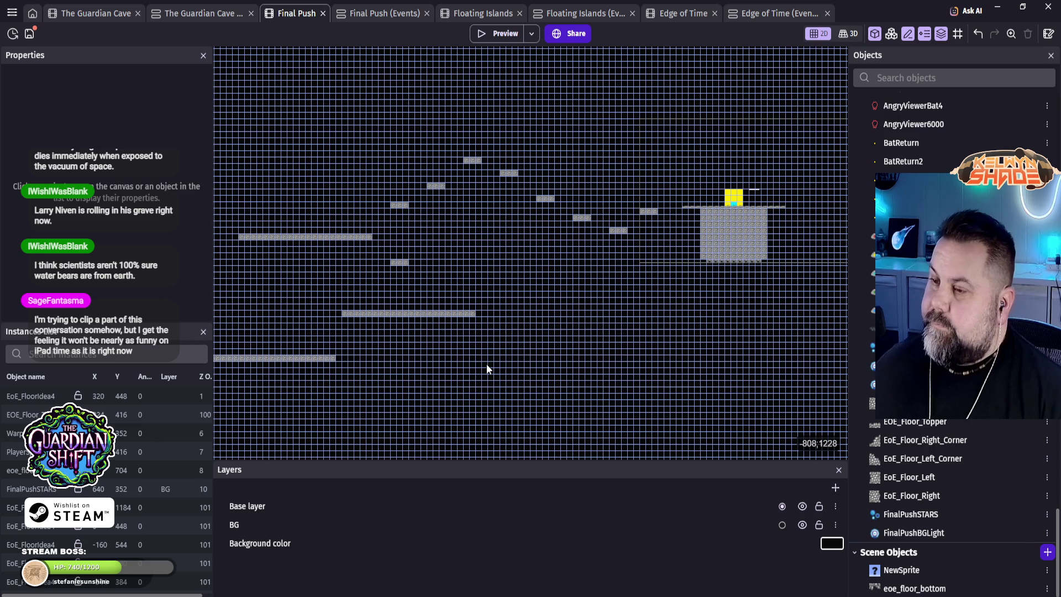
mouse_move(385, 315)
left_mouse_down()
mouse_move(603, 237)
mouse_move(429, 310)
mouse_move(661, 204)
mouse_move(629, 179)
left_mouse_up()
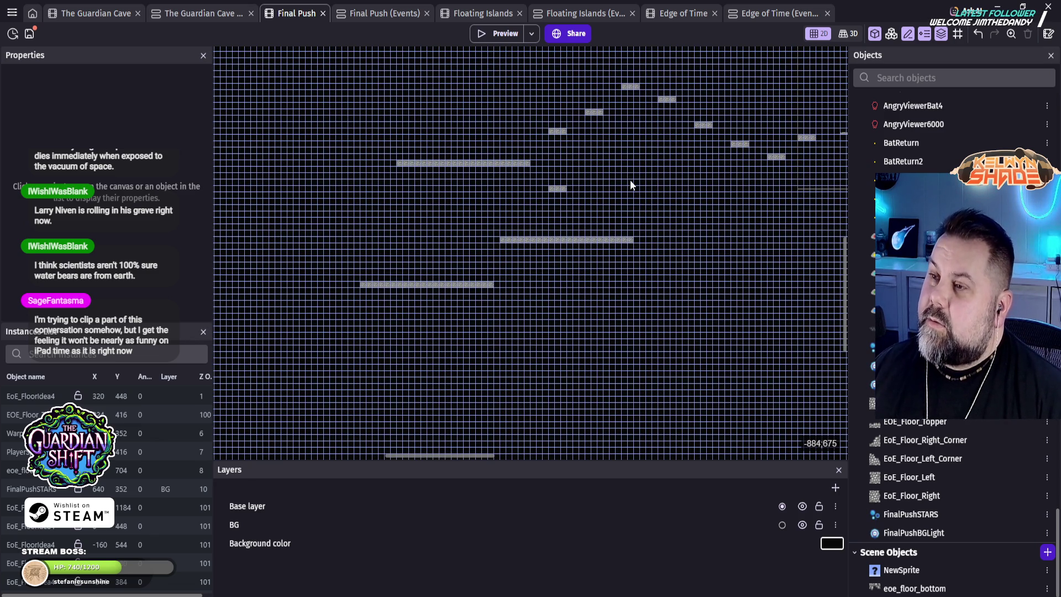
mouse_move(412, 287)
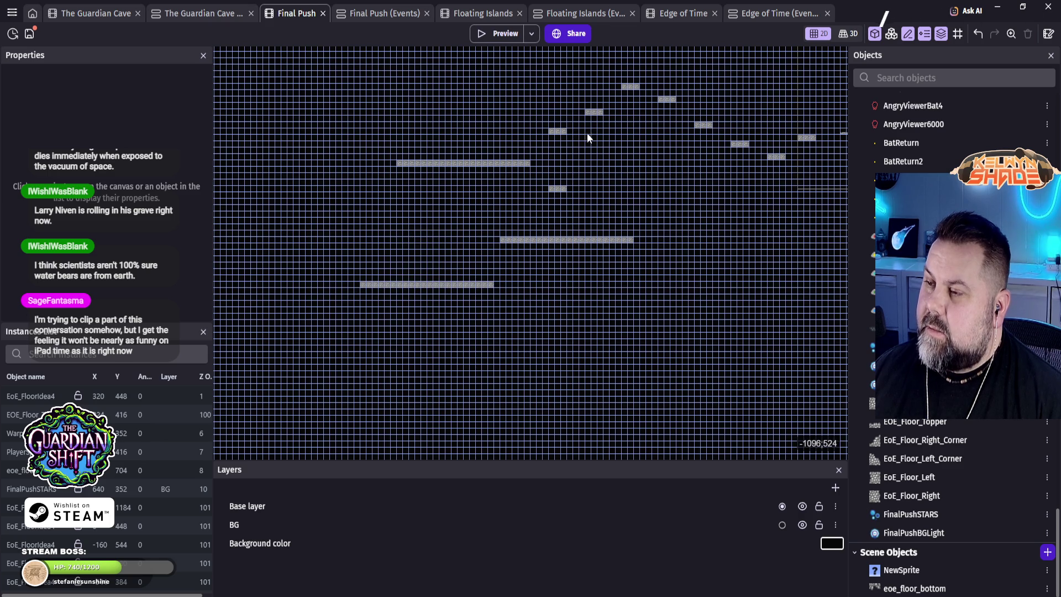
mouse_move(675, 177)
left_mouse_down()
mouse_move(680, 237)
mouse_move(526, 280)
mouse_move(394, 239)
left_mouse_up()
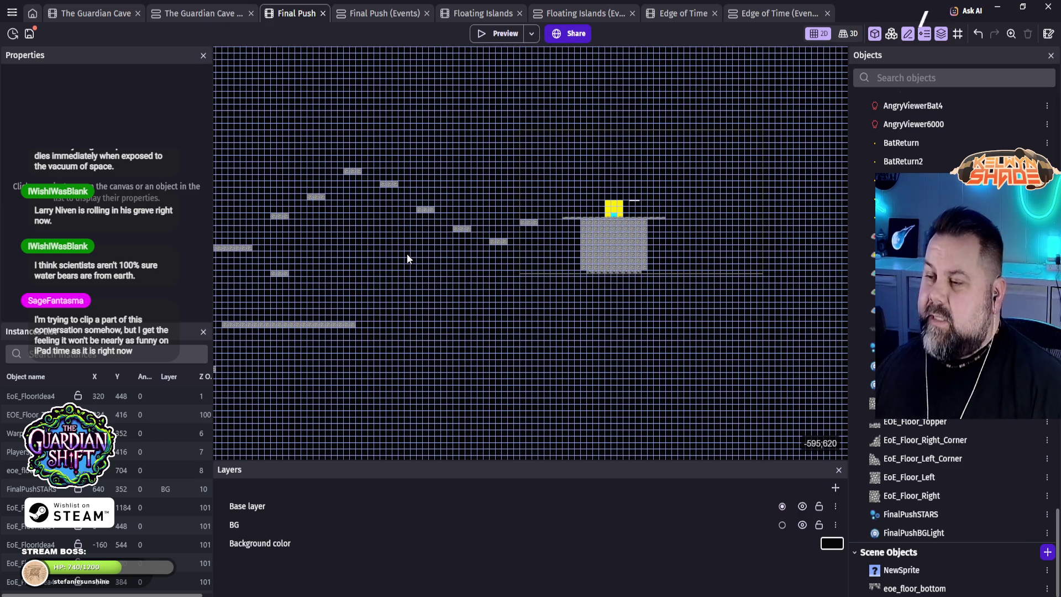
mouse_move(344, 291)
left_mouse_down()
mouse_move(510, 290)
mouse_move(524, 239)
mouse_move(544, 233)
mouse_move(512, 225)
mouse_move(643, 223)
mouse_move(710, 182)
mouse_move(697, 151)
mouse_move(668, 149)
left_mouse_up()
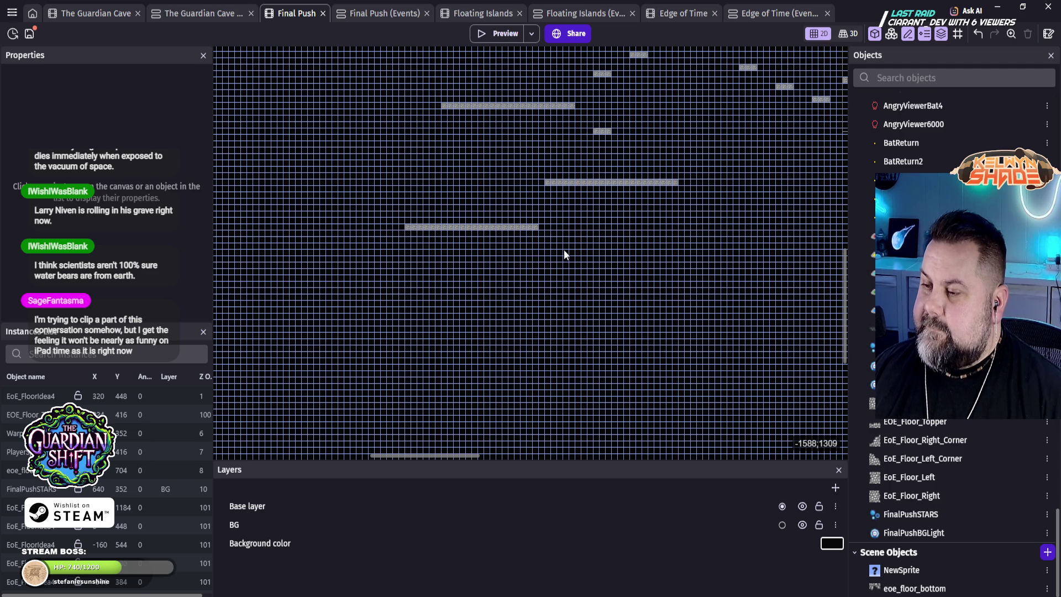
scroll(568, 252, "down", 5)
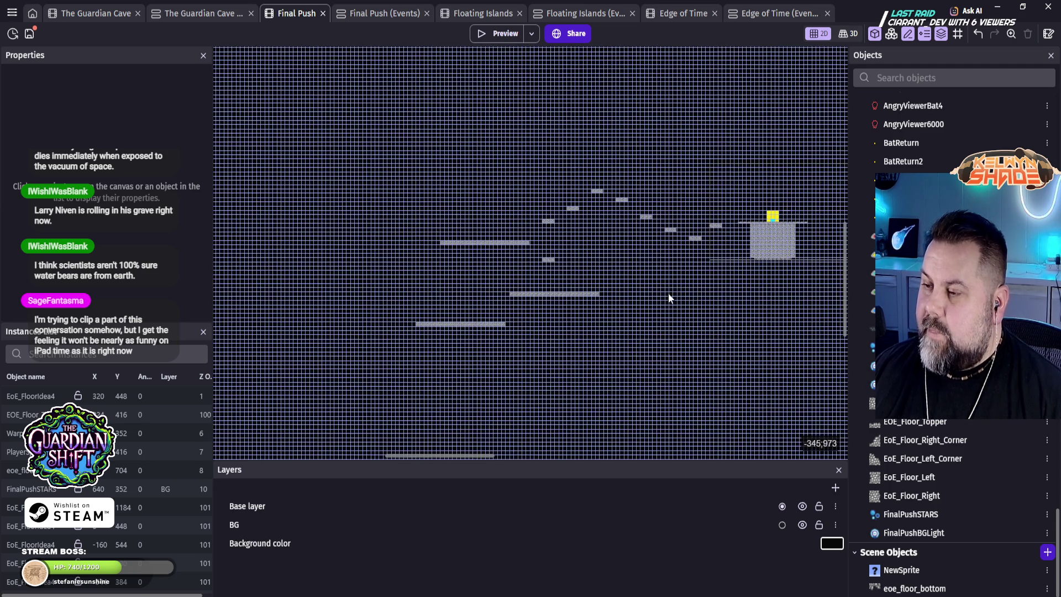
mouse_move(670, 298)
left_mouse_down()
mouse_move(356, 302)
mouse_move(563, 267)
mouse_move(434, 272)
mouse_move(372, 299)
mouse_move(504, 291)
mouse_move(623, 250)
mouse_move(630, 341)
left_mouse_up()
Step: Select three groups of lower platforms in turn and drag each further down
mouse_move(370, 170)
left_mouse_down()
mouse_move(470, 297)
mouse_move(679, 449)
mouse_move(652, 442)
left_mouse_up()
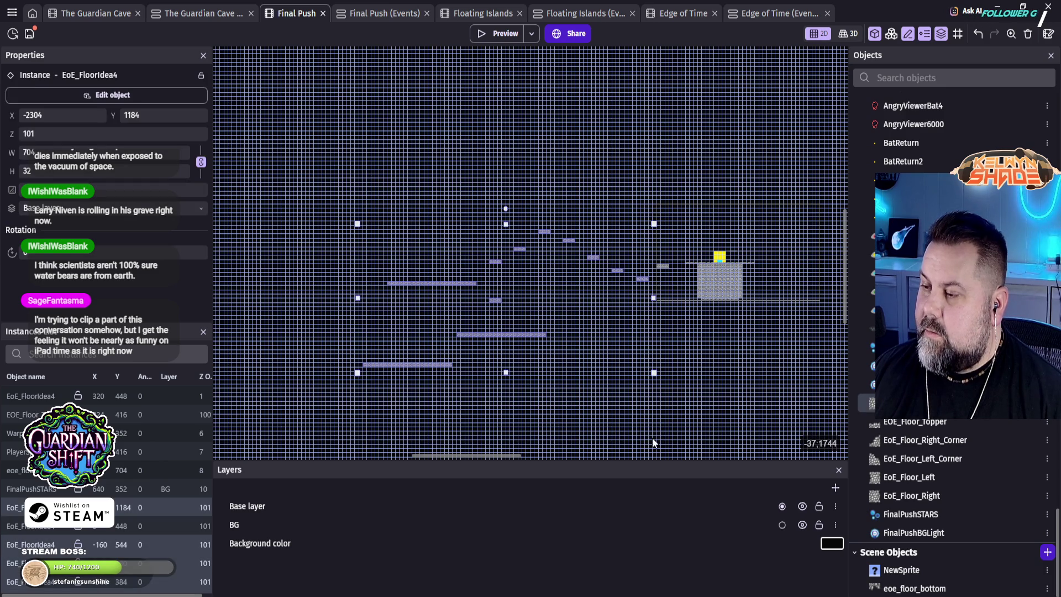
left_click_drag(437, 284, 436, 323)
mouse_move(350, 242)
left_mouse_down()
mouse_move(375, 279)
mouse_move(599, 427)
mouse_move(614, 255)
left_mouse_up()
left_click_drag(427, 171, 429, 230)
left_click_drag(324, 138, 552, 338)
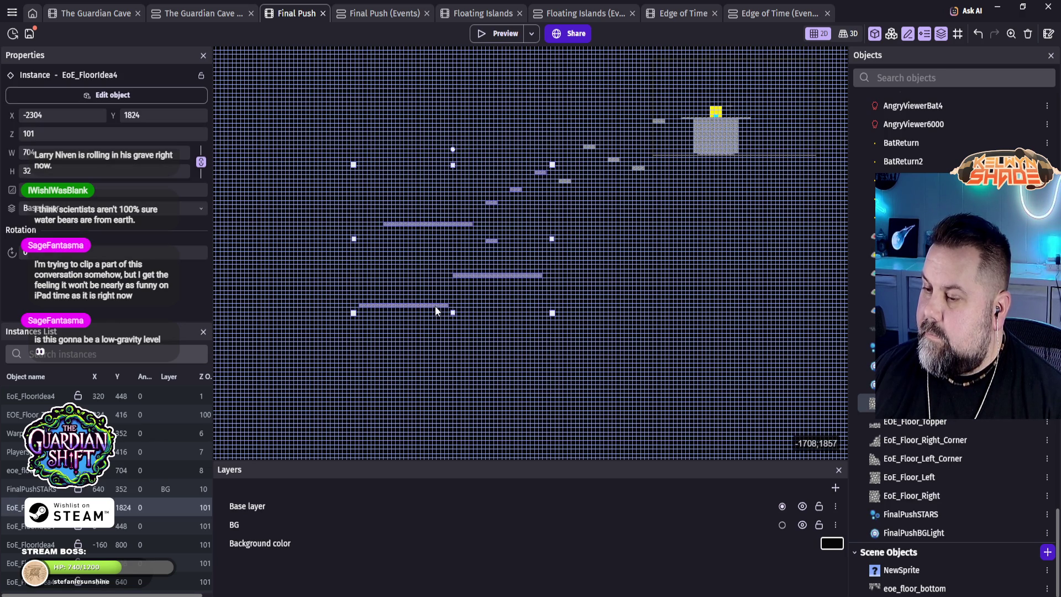
left_click_drag(437, 307, 426, 350)
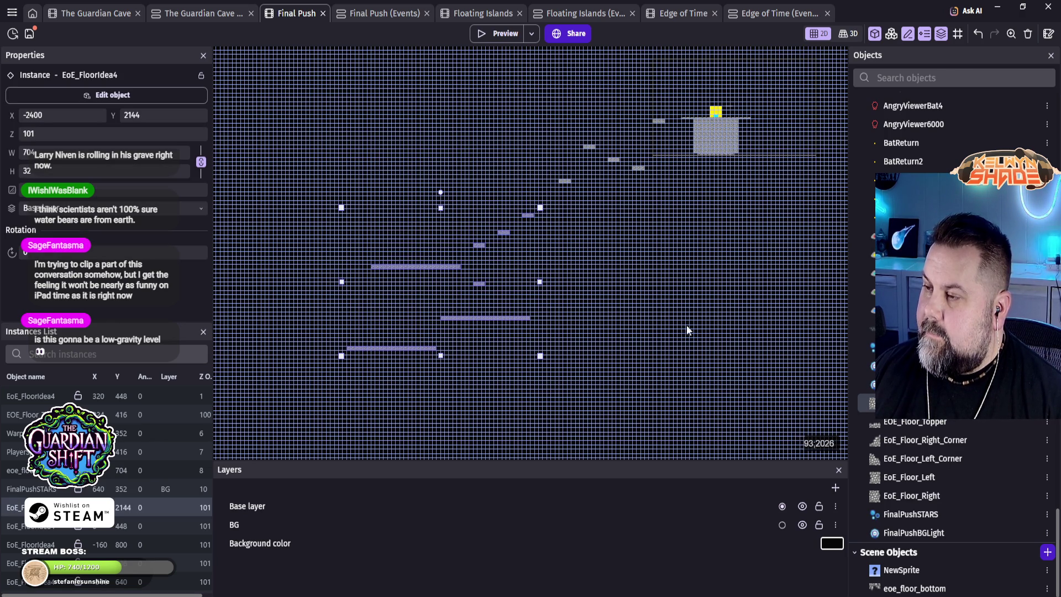
mouse_move(672, 320)
left_mouse_down()
mouse_move(515, 351)
mouse_move(586, 358)
left_mouse_up()
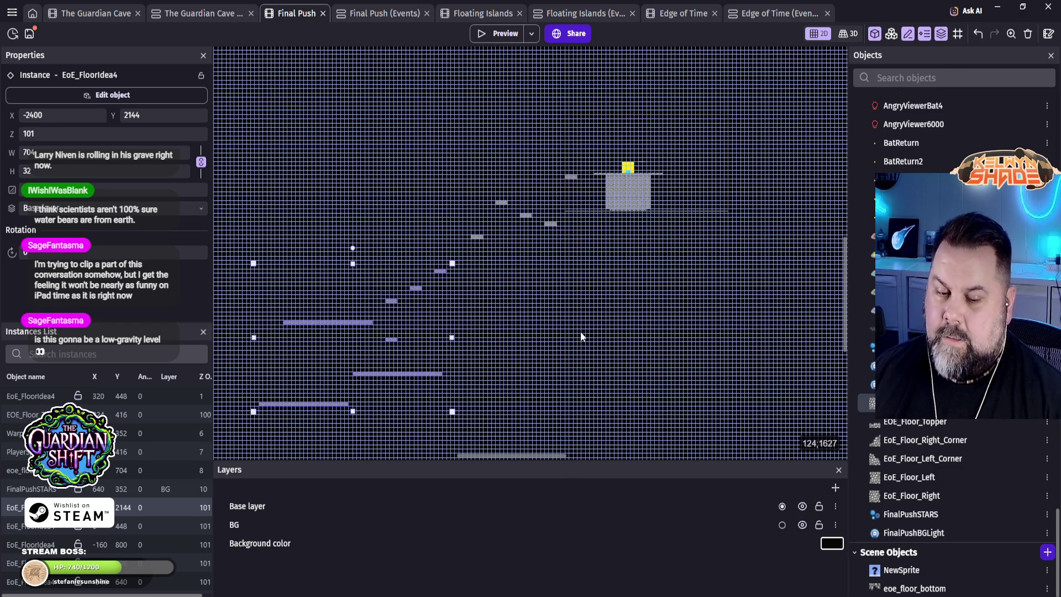
mouse_move(569, 344)
left_mouse_down()
mouse_move(621, 267)
mouse_move(656, 301)
mouse_move(541, 330)
mouse_move(630, 262)
mouse_move(623, 208)
mouse_move(630, 240)
mouse_move(484, 294)
mouse_move(635, 355)
mouse_move(649, 372)
mouse_move(531, 320)
mouse_move(711, 306)
mouse_move(741, 182)
left_mouse_up()
left_click(554, 256)
mouse_move(595, 285)
left_mouse_down()
mouse_move(665, 268)
mouse_move(593, 323)
left_mouse_up()
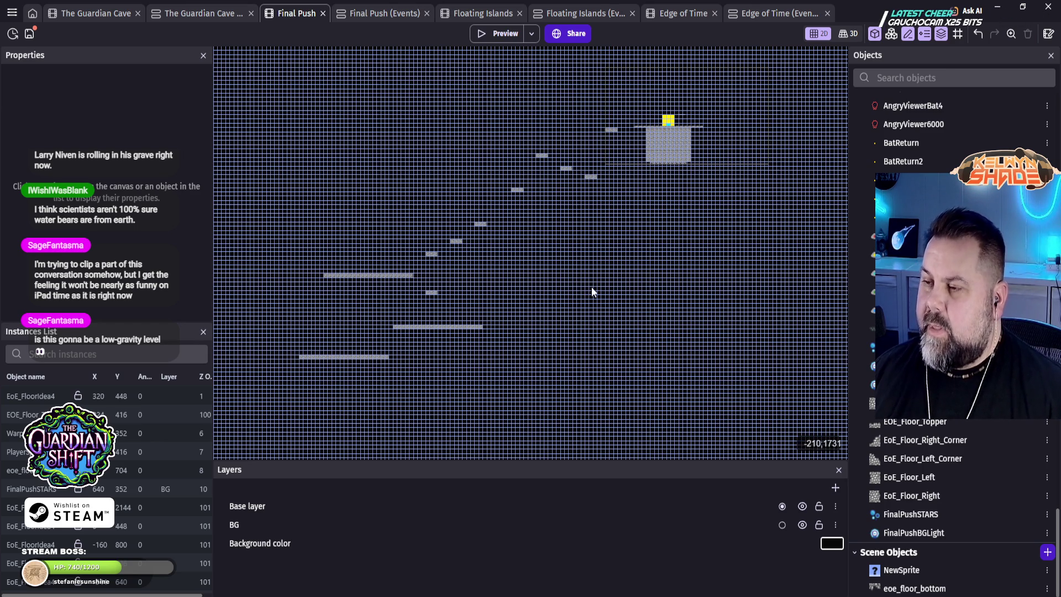
scroll(678, 253, "down", 1)
mouse_move(677, 260)
left_mouse_down()
mouse_move(562, 239)
mouse_move(609, 233)
mouse_move(602, 239)
left_mouse_up()
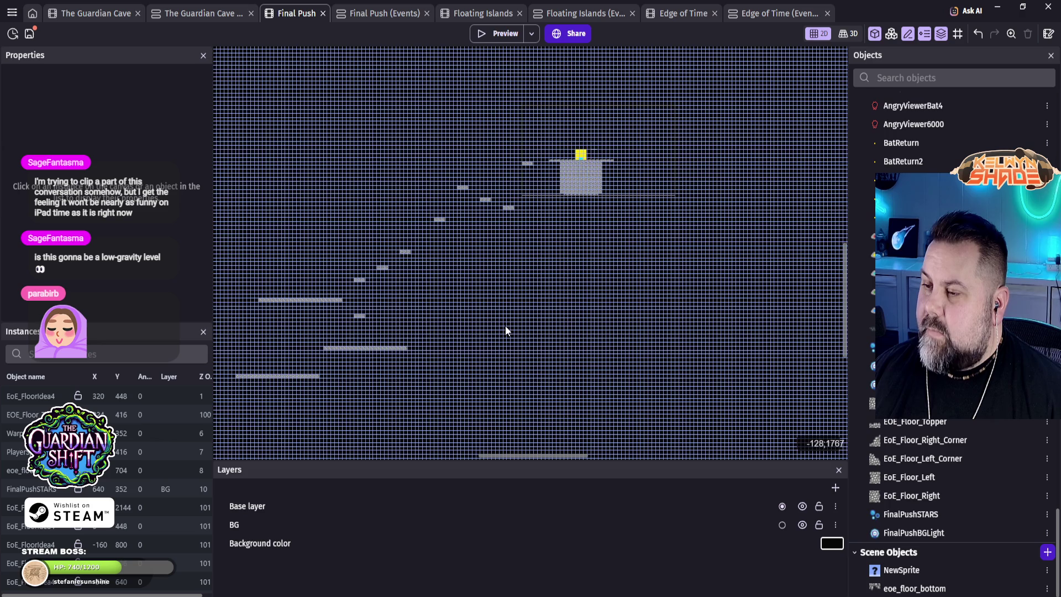
left_click_drag(506, 326, 592, 293)
mouse_move(639, 170)
left_mouse_down()
mouse_move(723, 351)
mouse_move(623, 355)
mouse_move(583, 332)
left_mouse_up()
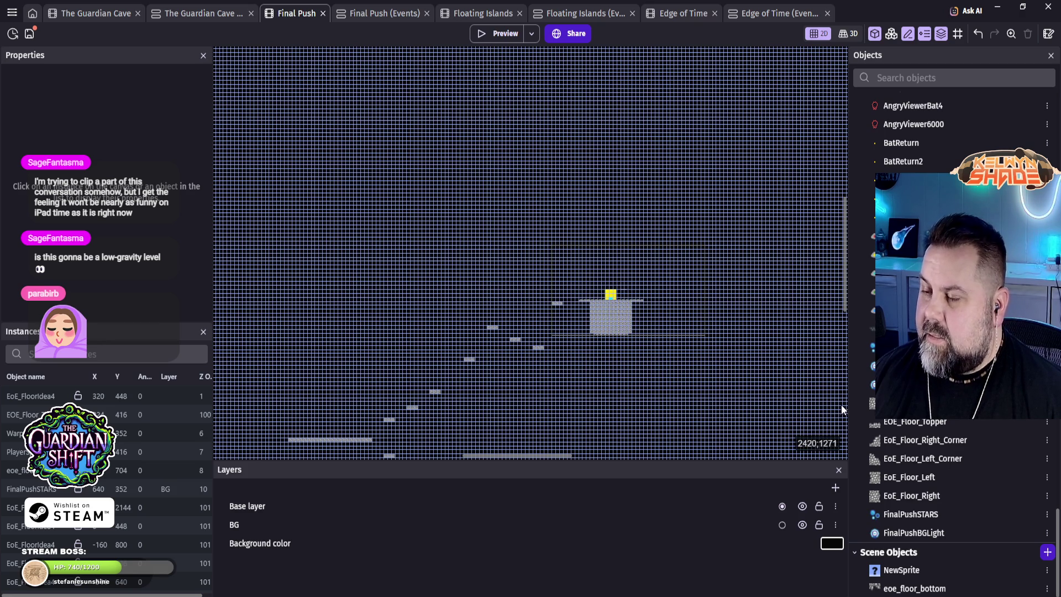
left_click_drag(738, 409, 631, 320)
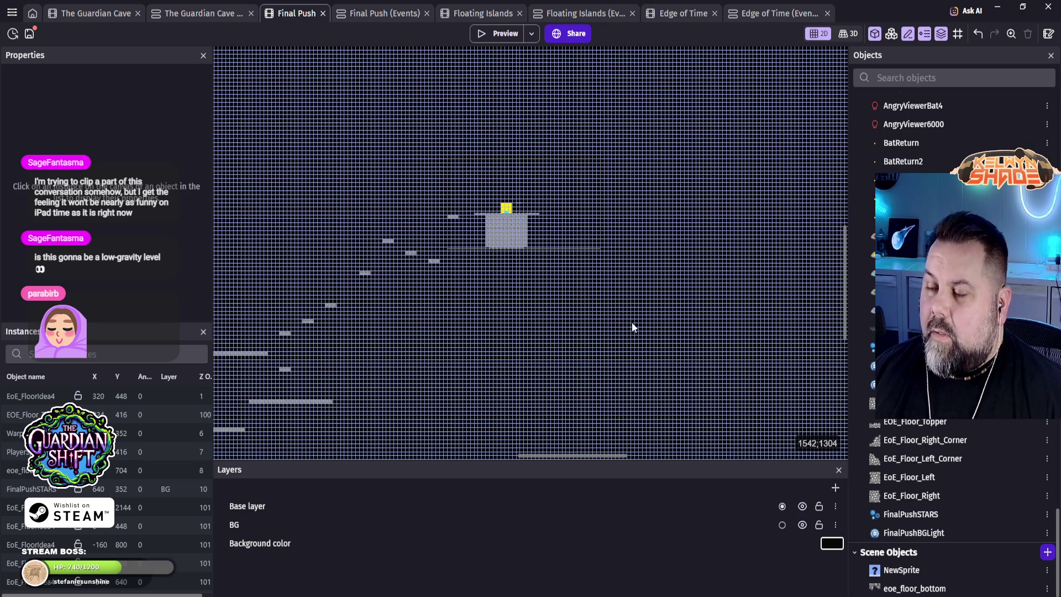
scroll(575, 232, "left", 3)
left_click_drag(597, 227, 563, 211)
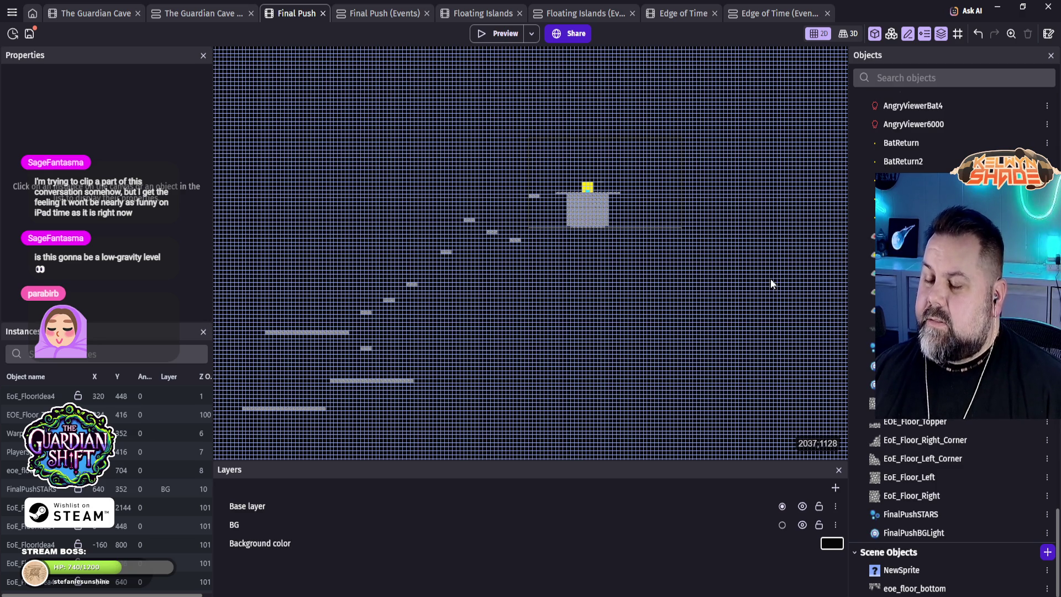
scroll(585, 319, "down", 4)
scroll(586, 319, "left", 3)
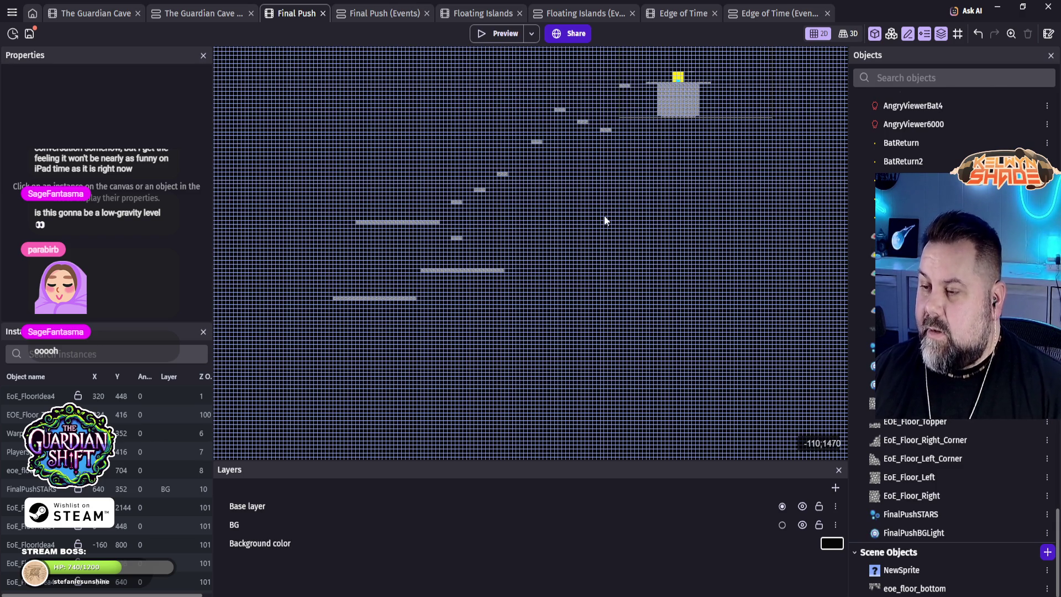
mouse_move(573, 195)
left_mouse_down()
mouse_move(571, 343)
mouse_move(545, 351)
mouse_move(579, 217)
left_mouse_up()
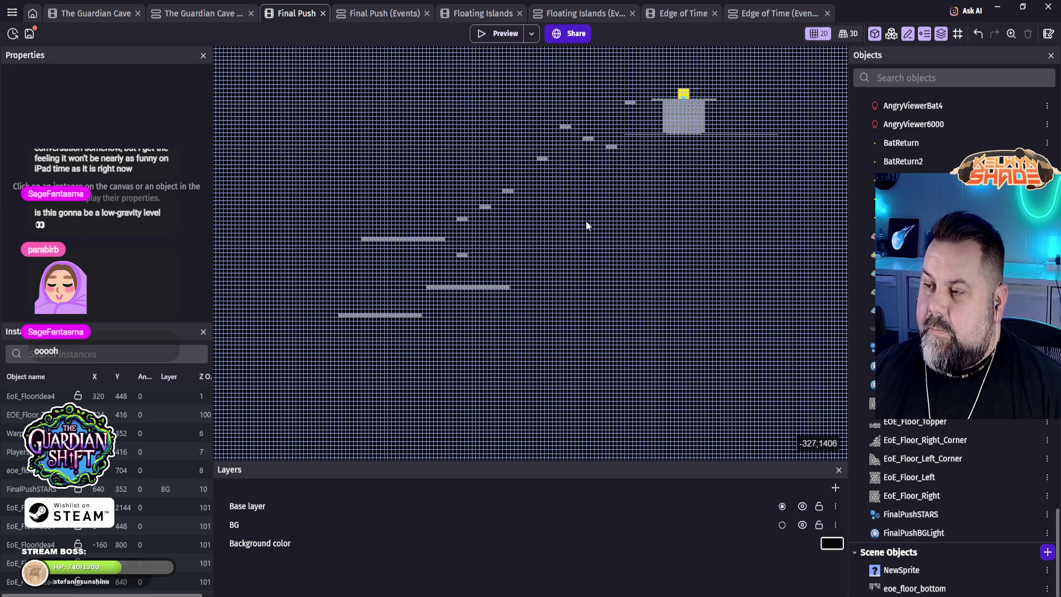
mouse_move(600, 169)
left_mouse_down()
mouse_move(523, 348)
mouse_move(443, 315)
mouse_move(525, 248)
left_mouse_up()
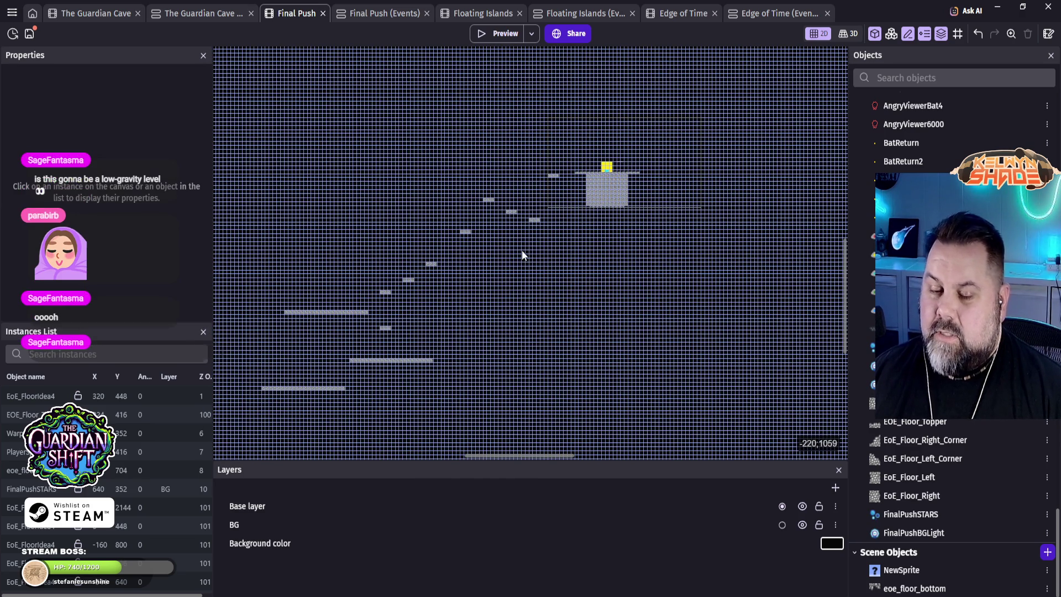
scroll(466, 264, "up", 2)
scroll(465, 264, "up", 4)
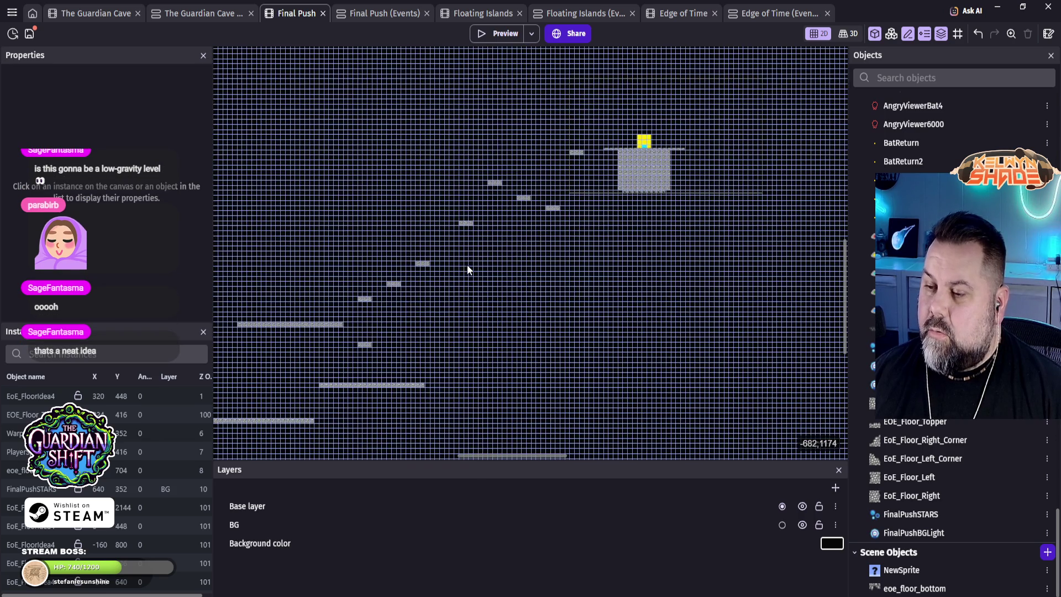
scroll(487, 246, "down", 2)
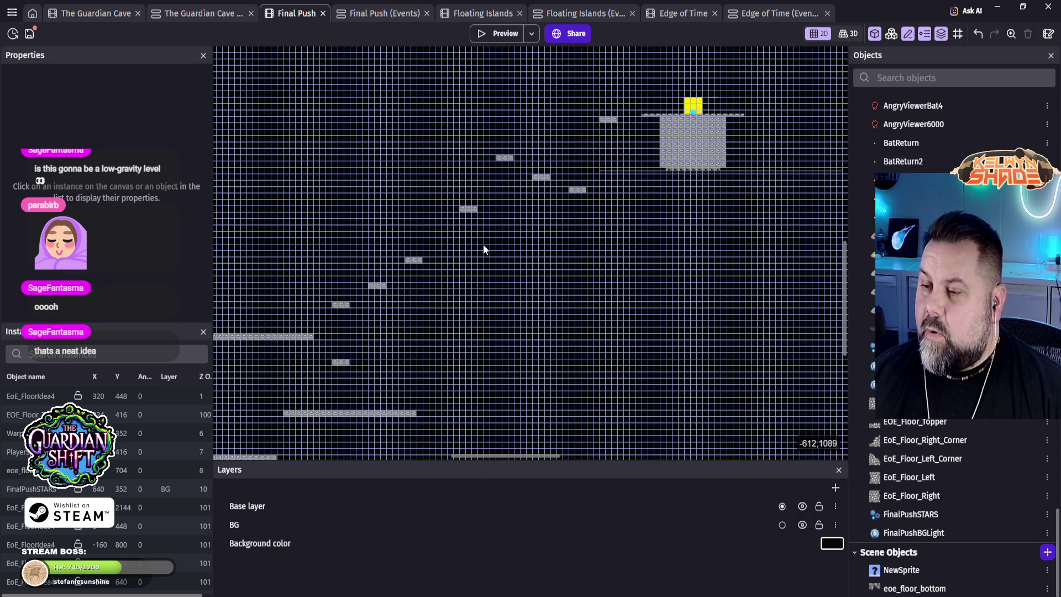
mouse_move(535, 240)
left_mouse_down()
mouse_move(658, 152)
mouse_move(649, 216)
mouse_move(563, 263)
mouse_move(526, 319)
mouse_move(519, 309)
left_mouse_up()
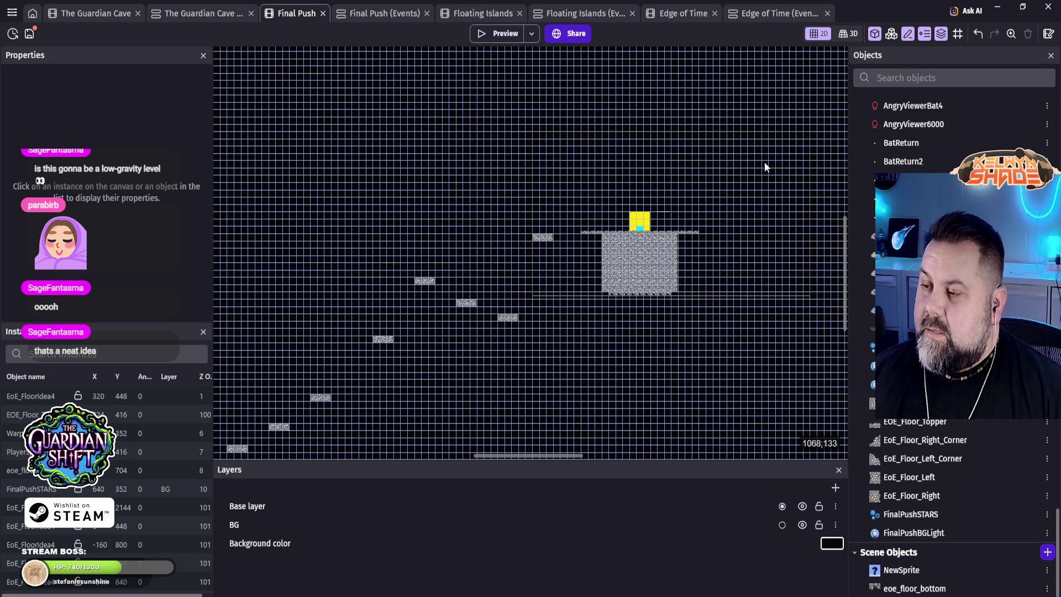
left_click_drag(331, 314, 441, 355)
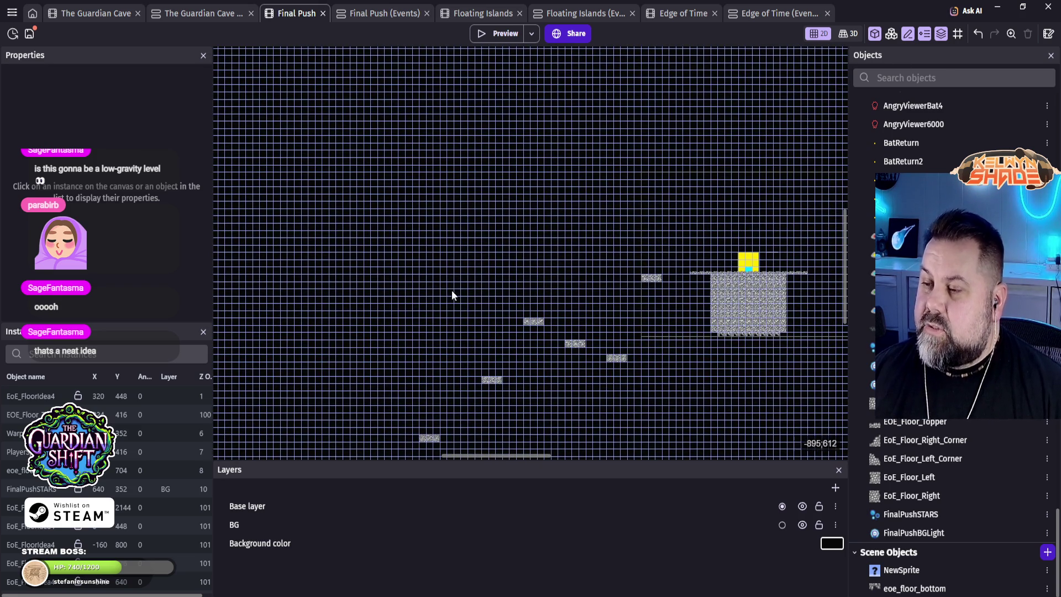
left_click_drag(621, 157, 330, 217)
mouse_move(687, 235)
left_mouse_down()
mouse_move(509, 190)
mouse_move(661, 154)
mouse_move(725, 111)
left_mouse_up()
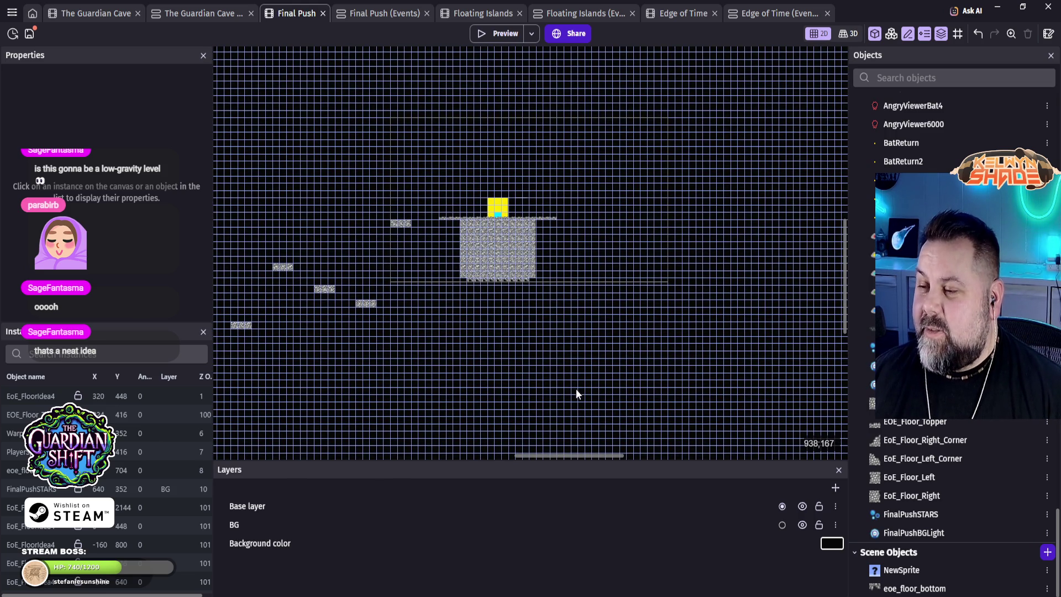
scroll(416, 277, "up", 5)
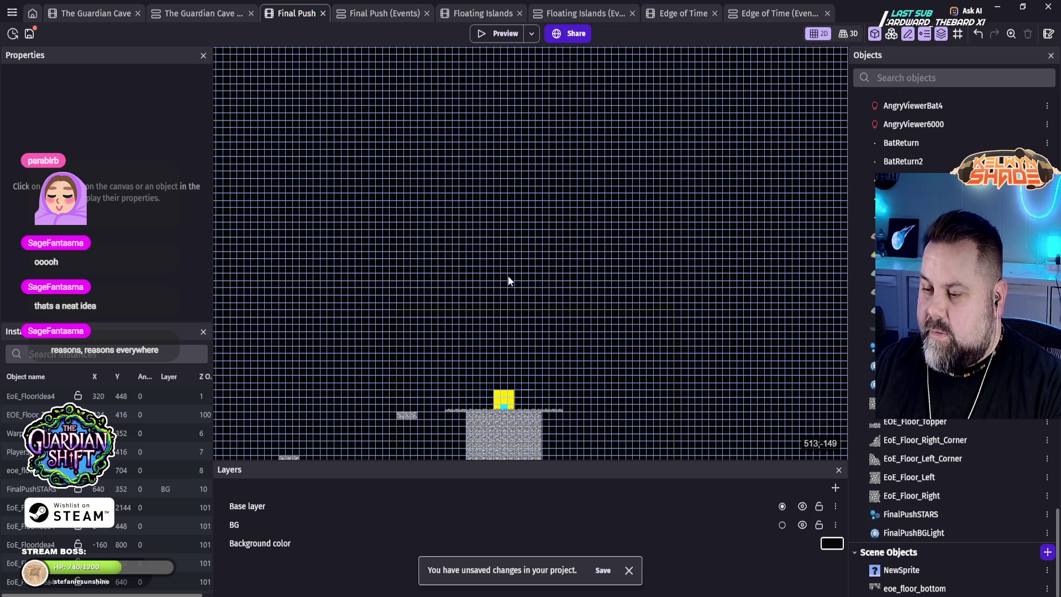
mouse_move(611, 363)
left_mouse_down()
mouse_move(781, 147)
mouse_move(716, 135)
left_mouse_up()
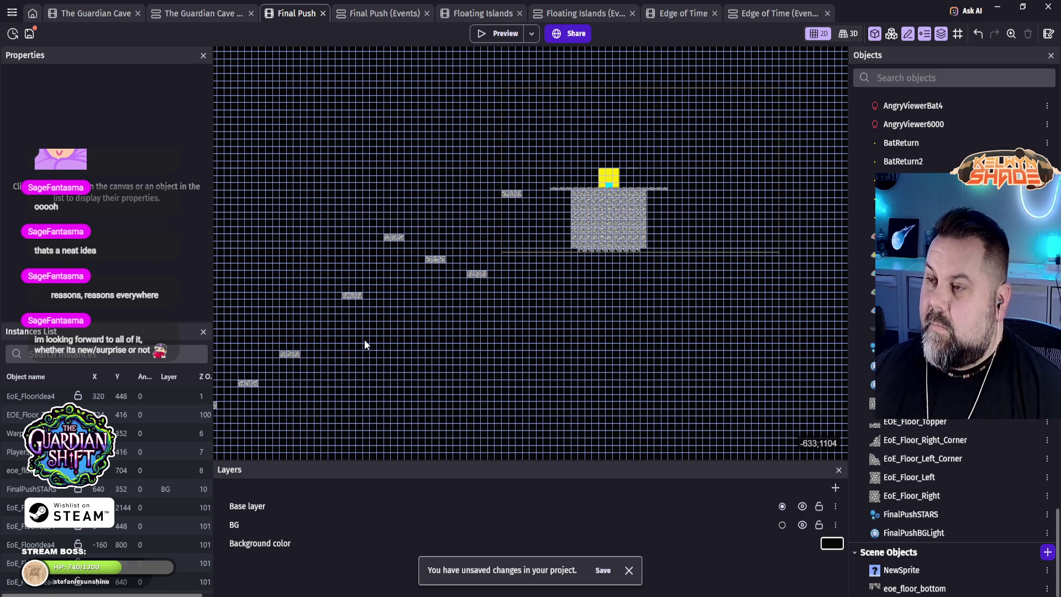
Step: Pan down and select the lowest long ledge, 704 wide at -2400, 2144
left_click_drag(416, 386, 643, 237)
scroll(640, 254, "down", 3)
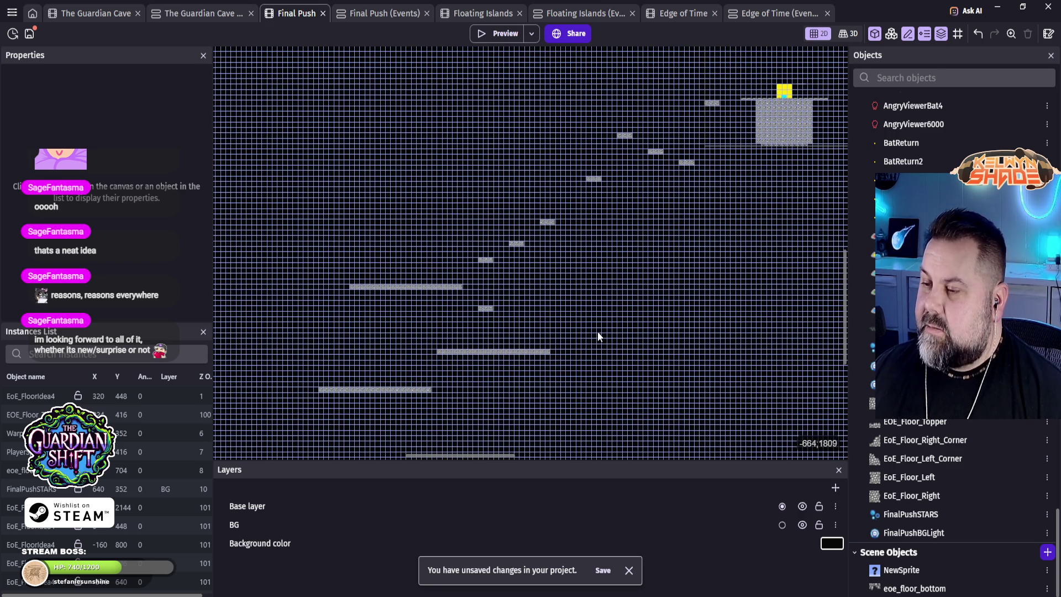
mouse_move(599, 332)
left_mouse_down()
mouse_move(569, 228)
mouse_move(534, 273)
mouse_move(549, 327)
mouse_move(539, 275)
left_mouse_up()
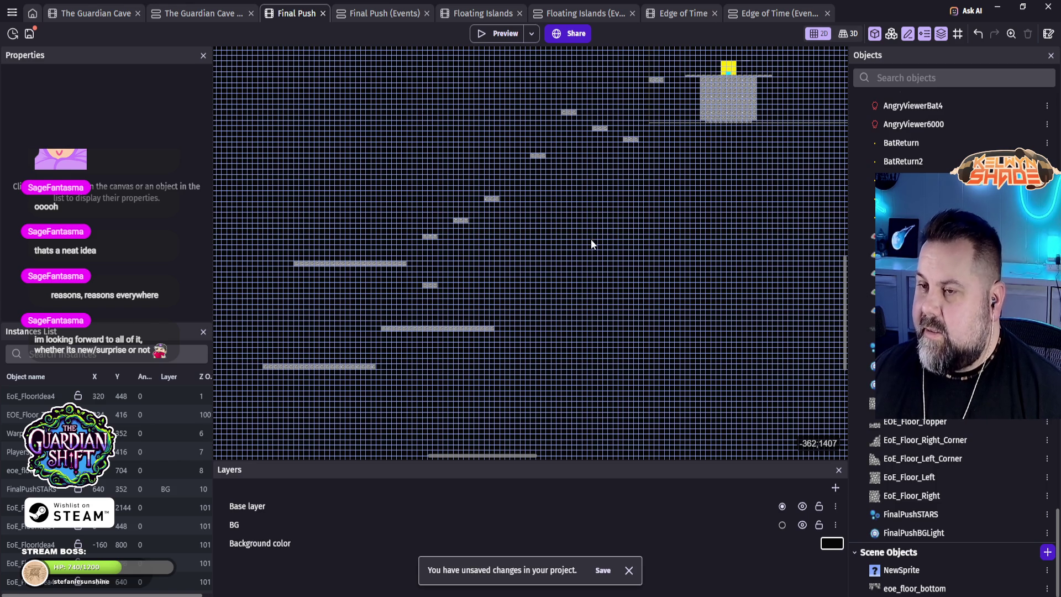
mouse_move(583, 287)
left_mouse_down()
mouse_move(578, 242)
mouse_move(592, 220)
left_mouse_up()
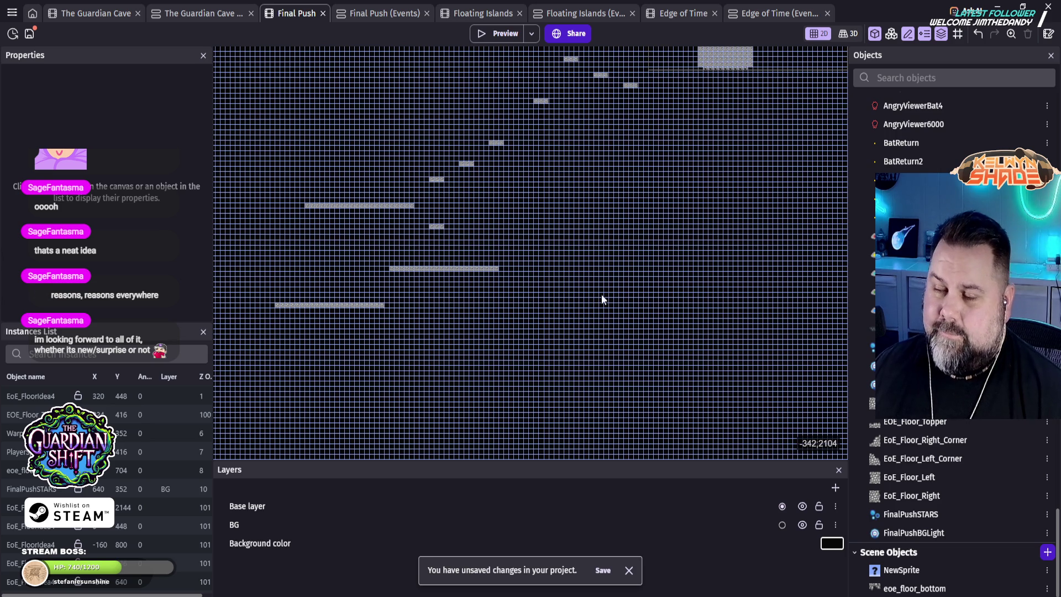
mouse_move(602, 204)
left_mouse_down()
mouse_move(569, 301)
mouse_move(489, 349)
mouse_move(666, 208)
left_mouse_up()
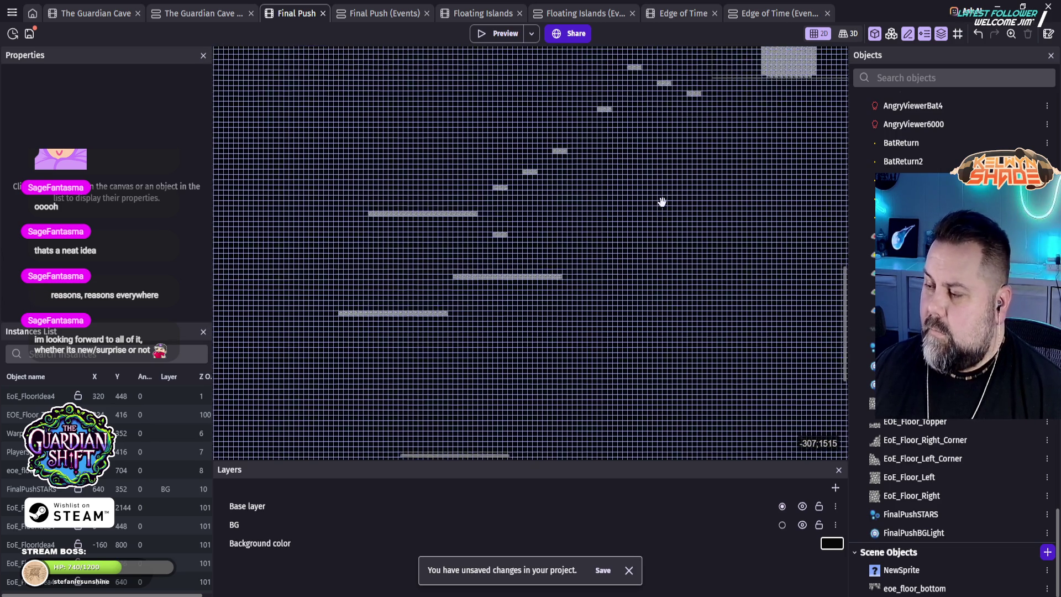
left_click_drag(464, 305, 587, 208)
left_click(532, 217)
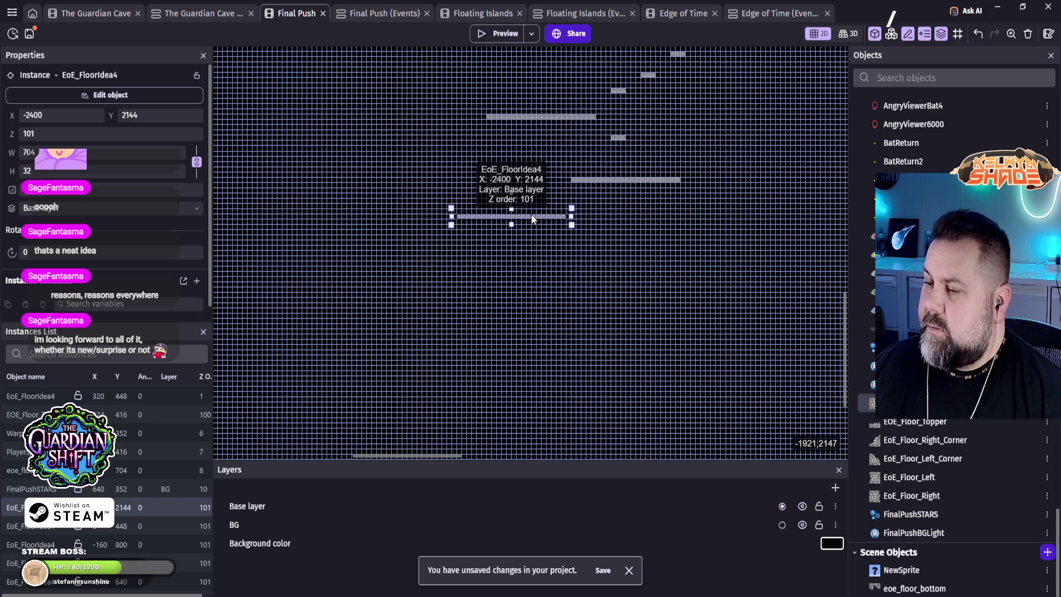
Step: Duplicate the long ledge down-left, widen it to 1920 and lower it to Y 3456
mouse_move(531, 218)
left_mouse_down()
mouse_move(506, 283)
mouse_move(479, 278)
mouse_move(486, 309)
mouse_move(613, 360)
mouse_move(635, 337)
mouse_move(622, 328)
left_mouse_up()
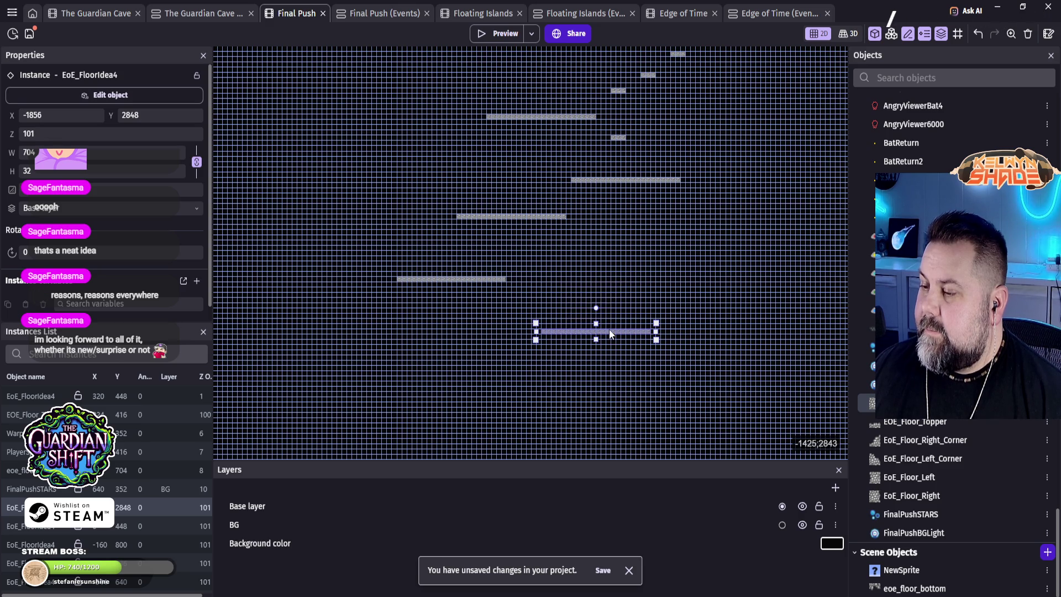
scroll(582, 377, "down", 5)
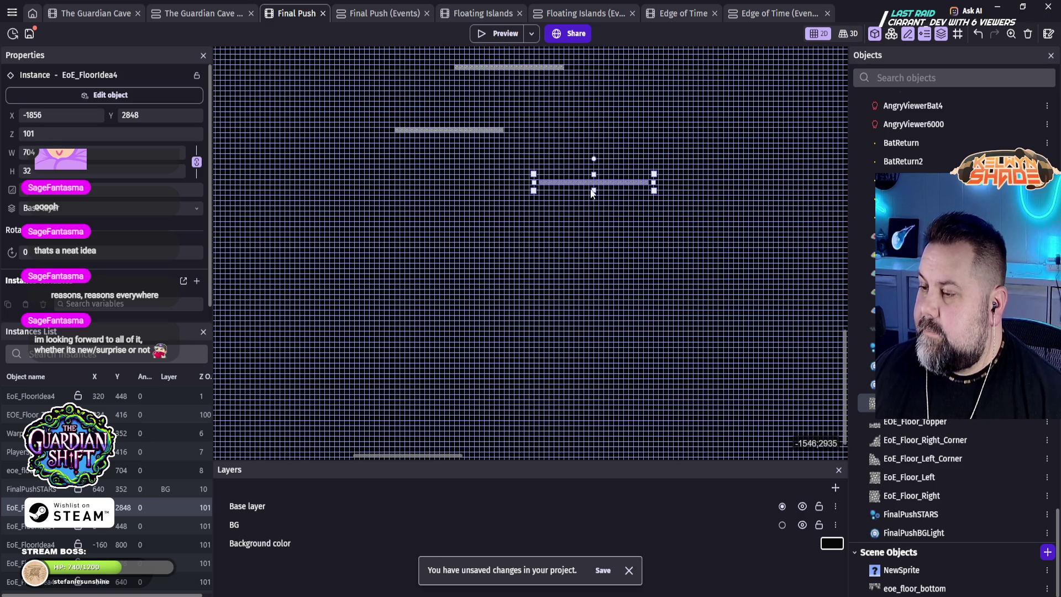
mouse_move(595, 185)
left_mouse_down()
mouse_move(534, 262)
mouse_move(521, 259)
mouse_move(524, 271)
mouse_move(383, 270)
left_mouse_up()
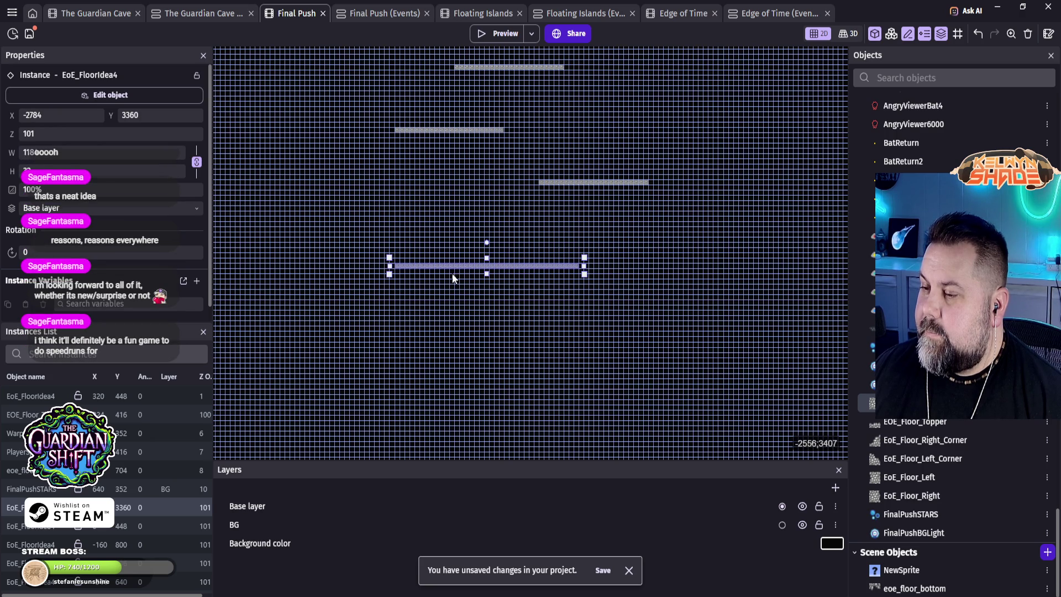
left_click_drag(586, 266, 688, 261)
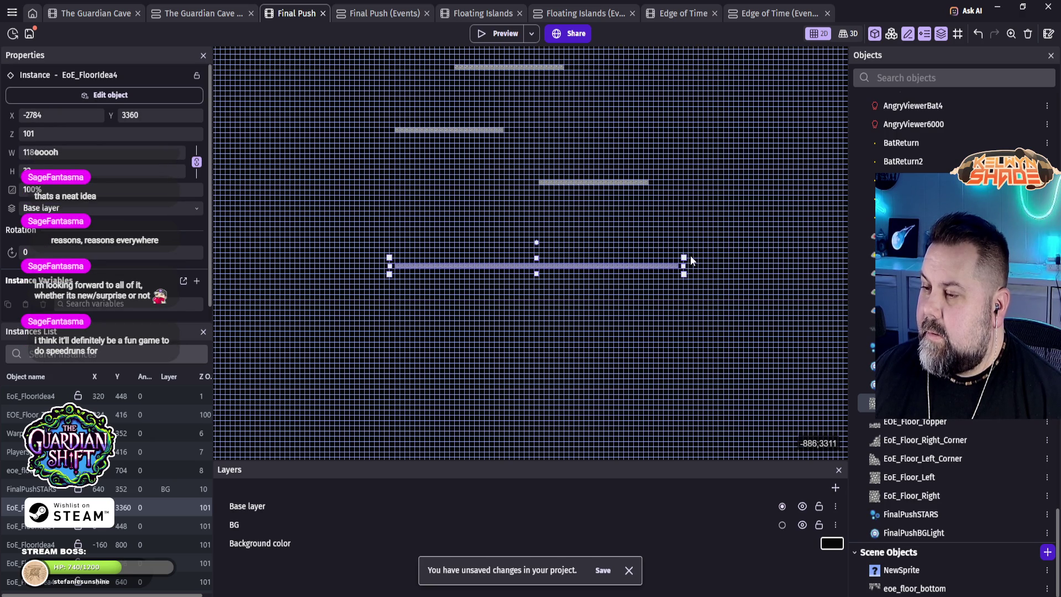
left_click_drag(389, 268, 373, 269)
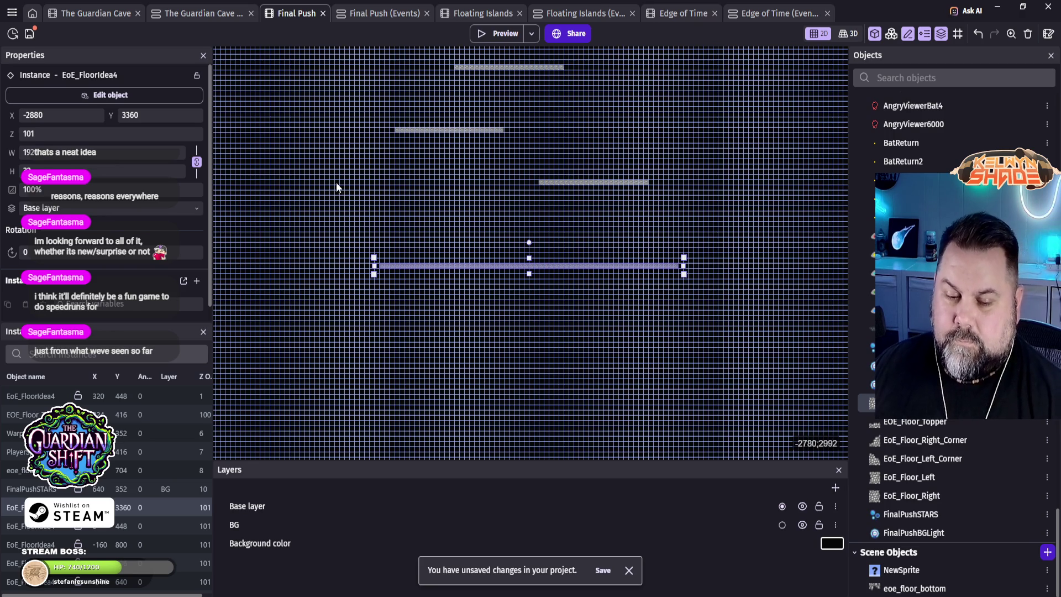
left_click_drag(579, 267, 572, 283)
left_click(692, 310)
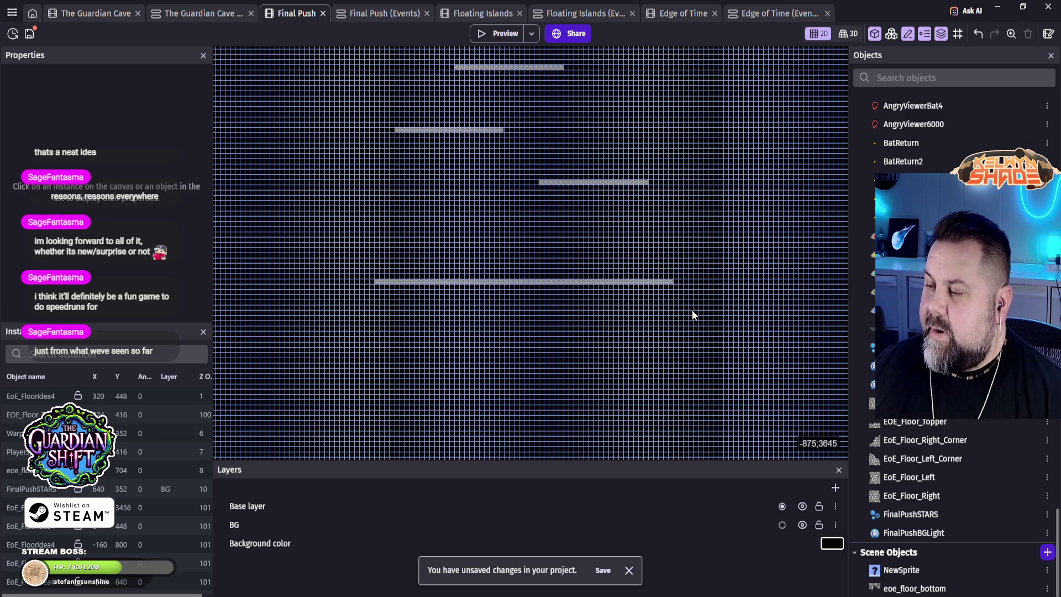
left_click_drag(691, 199, 688, 328)
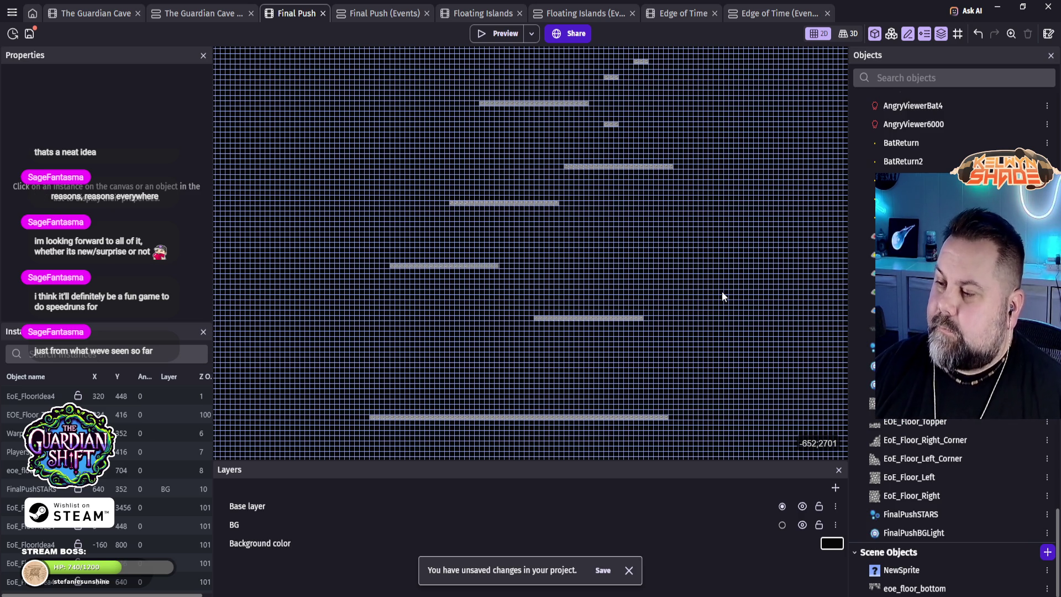
scroll(689, 166, "down", 4)
mouse_move(758, 171)
left_mouse_down()
mouse_move(590, 317)
mouse_move(576, 270)
mouse_move(623, 130)
mouse_move(626, 171)
mouse_move(599, 256)
mouse_move(559, 184)
mouse_move(512, 284)
mouse_move(498, 248)
mouse_move(495, 175)
mouse_move(549, 249)
mouse_move(566, 307)
mouse_move(574, 209)
mouse_move(576, 286)
mouse_move(589, 223)
mouse_move(596, 232)
mouse_move(568, 362)
mouse_move(628, 331)
mouse_move(552, 382)
mouse_move(534, 343)
left_mouse_up()
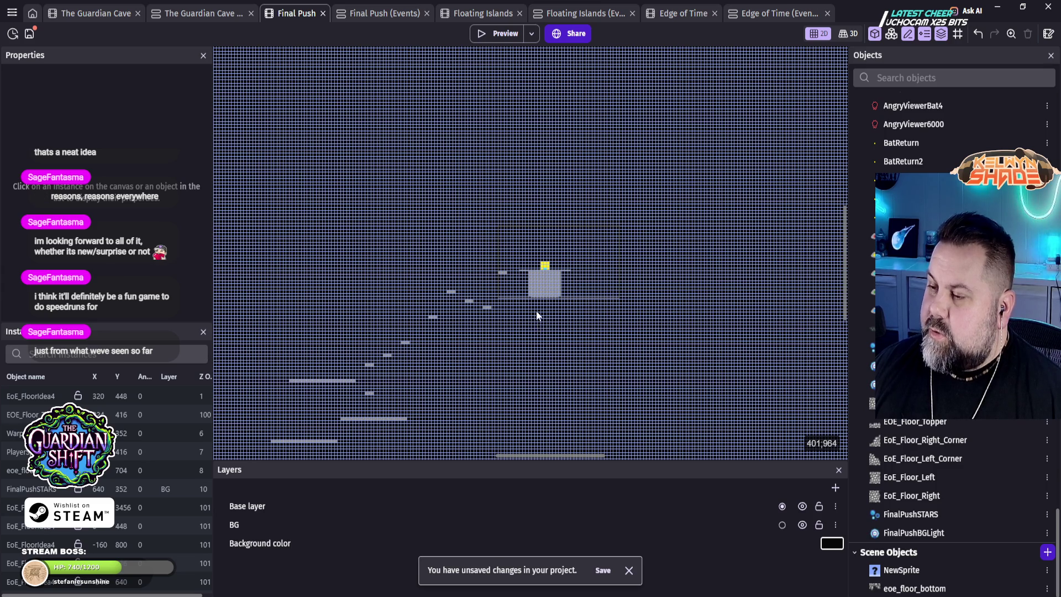
scroll(545, 277, "up", 5)
scroll(562, 251, "up", 4)
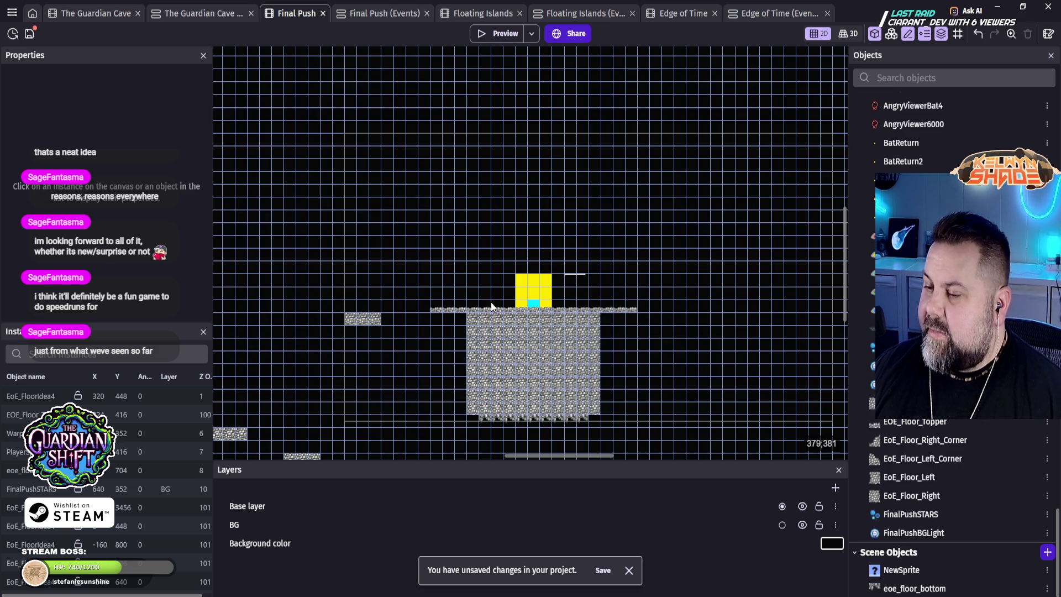
Step: Duplicate the small platform left of the portal upward and paste a copy to the right
left_click(366, 320)
left_click_drag(366, 318, 402, 227)
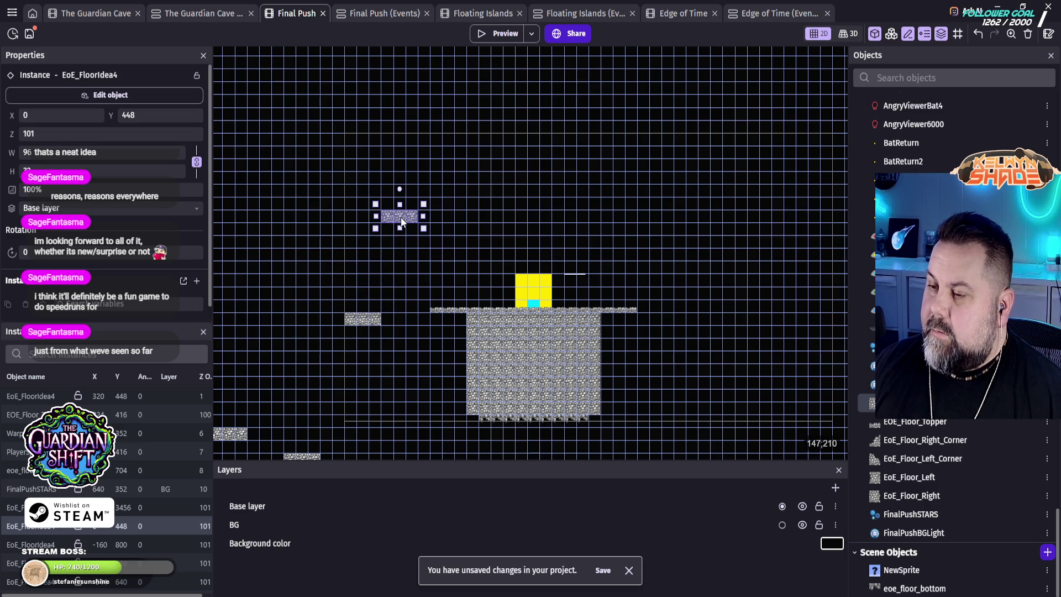
left_click_drag(402, 218, 542, 191)
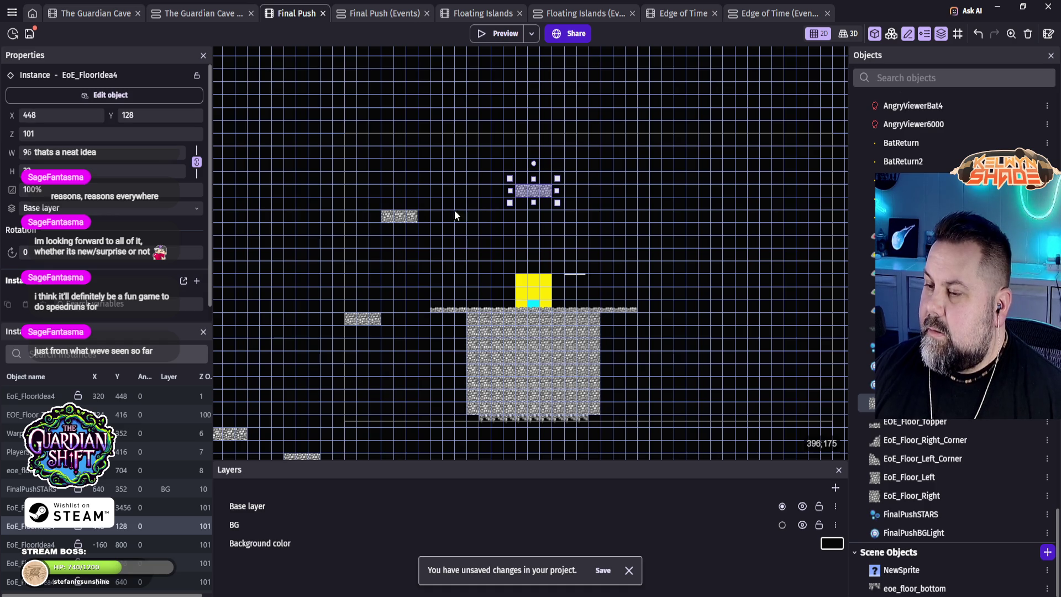
left_click_drag(399, 221, 412, 224)
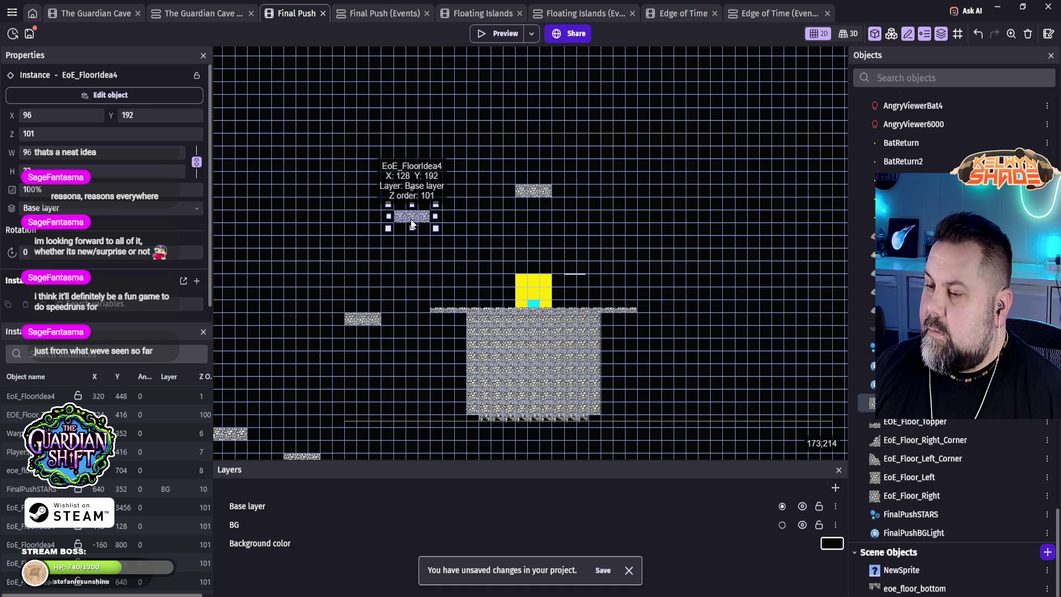
key("ctrl+v")
left_click_drag(575, 224, 641, 224)
left_click_drag(645, 220, 653, 219)
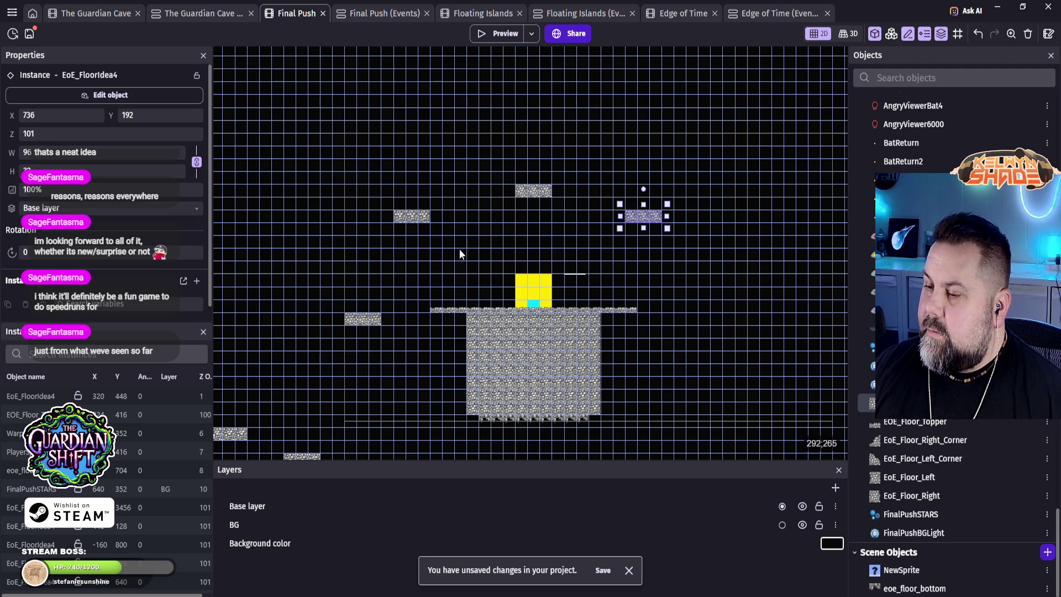
Step: Stretch the right floating platform taller and shift it one cell right to X 896, Y 448
left_click_drag(648, 220, 660, 220)
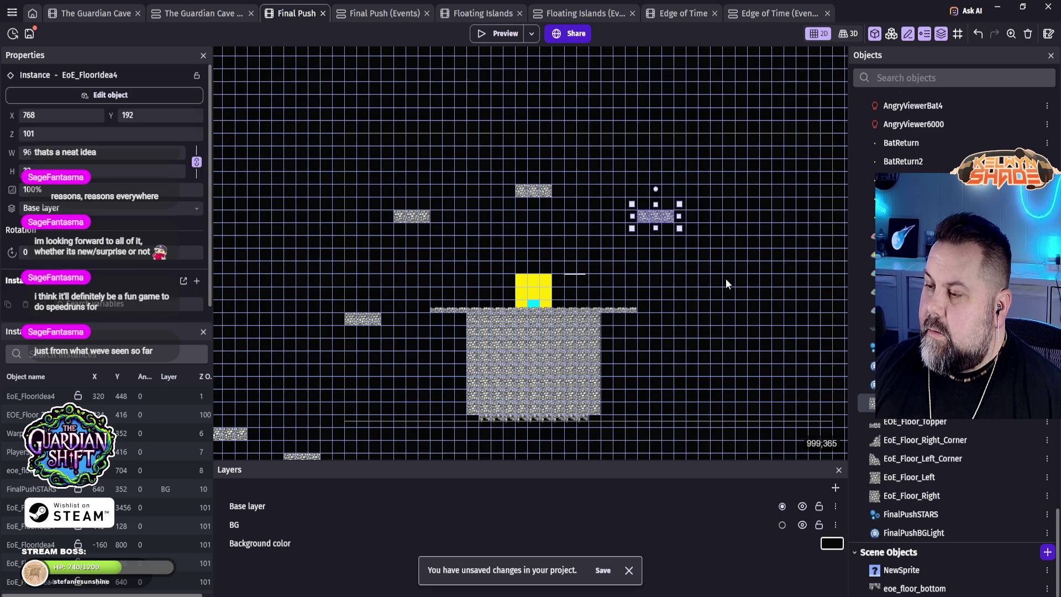
left_click(711, 267)
left_click(659, 222)
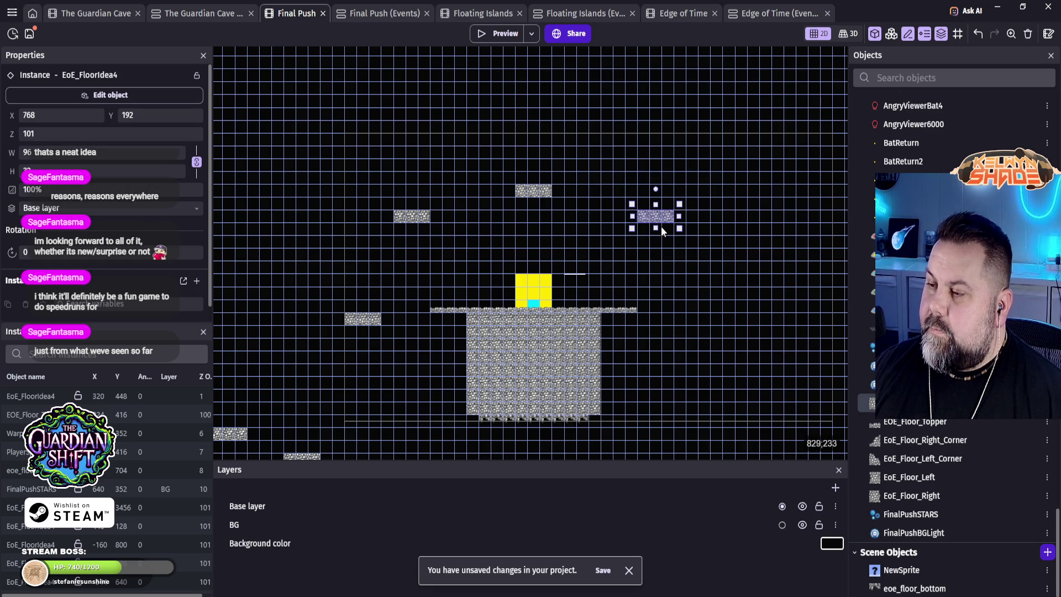
mouse_move(680, 226)
left_mouse_down()
mouse_move(681, 323)
mouse_move(686, 334)
mouse_move(668, 223)
mouse_move(719, 252)
mouse_move(720, 325)
left_mouse_up()
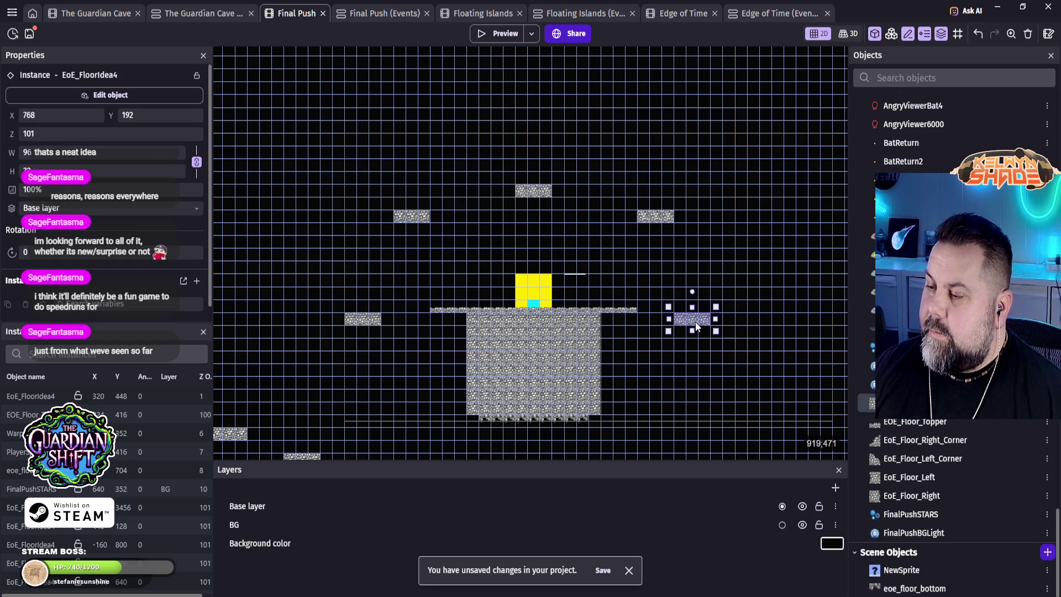
left_click_drag(697, 321, 707, 316)
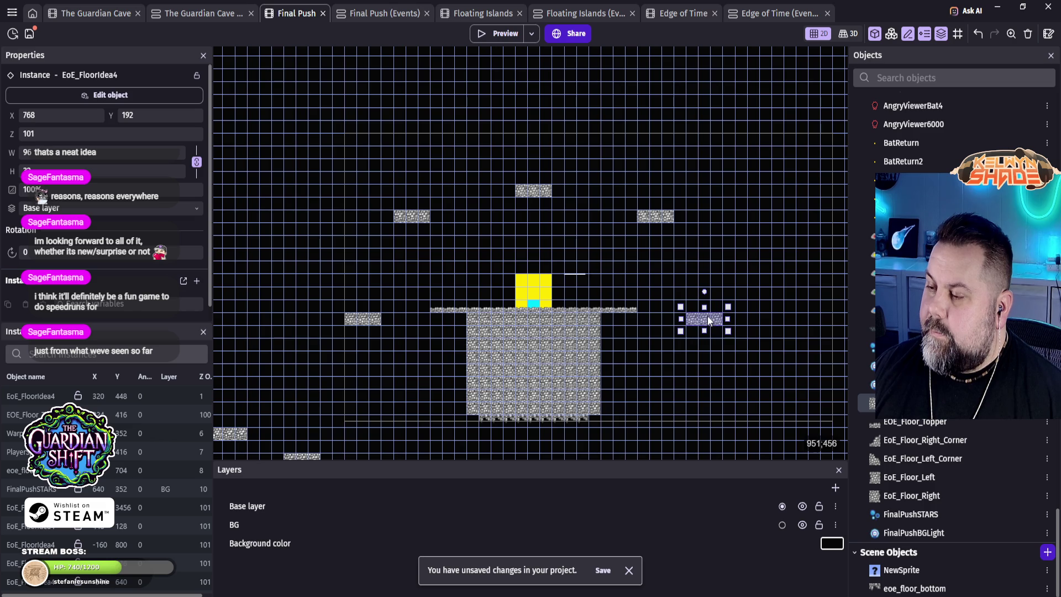
left_click(693, 395)
scroll(619, 283, "down", 3)
scroll(619, 331, "up", 5)
left_click_drag(586, 174, 621, 314)
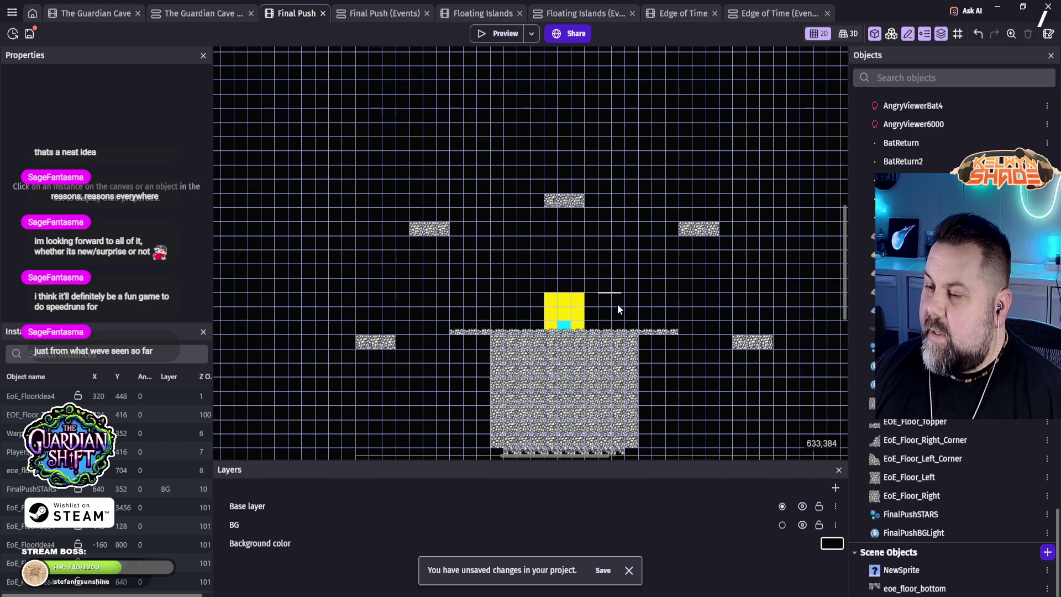
Step: Move a group of small platforms below the central block further left and down
mouse_move(395, 330)
left_mouse_down()
mouse_move(490, 220)
mouse_move(493, 273)
mouse_move(551, 95)
mouse_move(663, 147)
left_mouse_up()
scroll(602, 188, "down", 5)
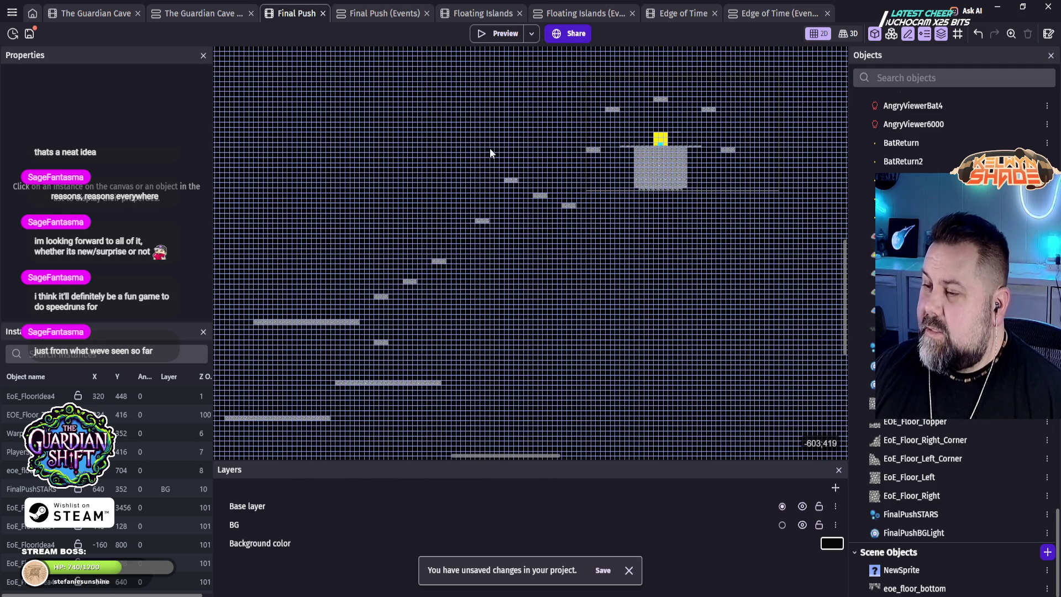
mouse_move(484, 151)
left_mouse_down()
mouse_move(594, 237)
mouse_move(582, 210)
left_mouse_up()
mouse_move(517, 185)
left_mouse_down()
mouse_move(442, 178)
mouse_move(260, 194)
left_mouse_up()
left_click_drag(363, 250, 618, 208)
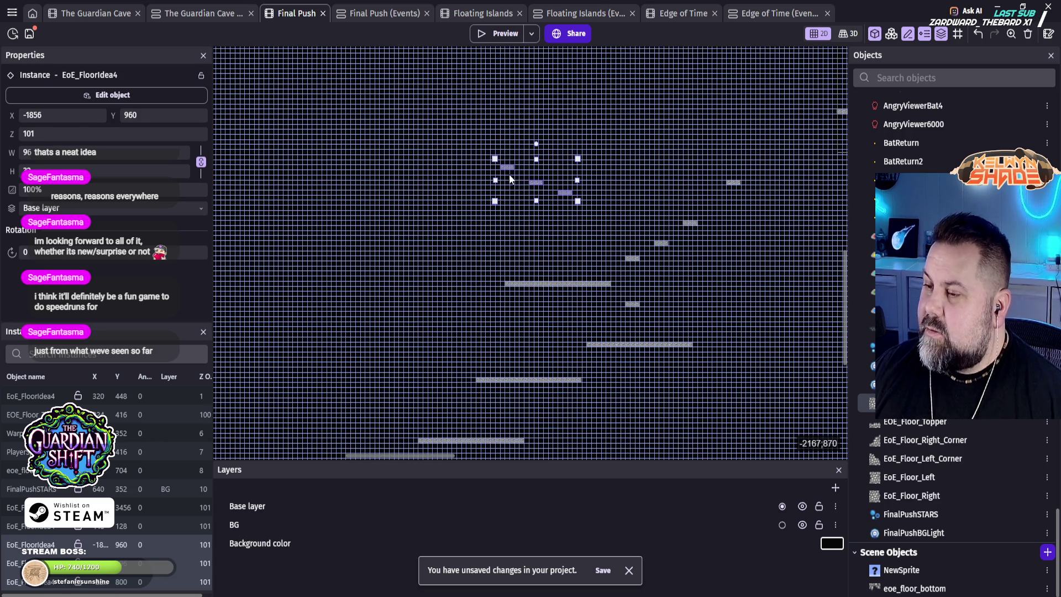
mouse_move(509, 168)
left_mouse_down()
mouse_move(453, 190)
mouse_move(376, 263)
mouse_move(379, 234)
mouse_move(403, 259)
left_mouse_up()
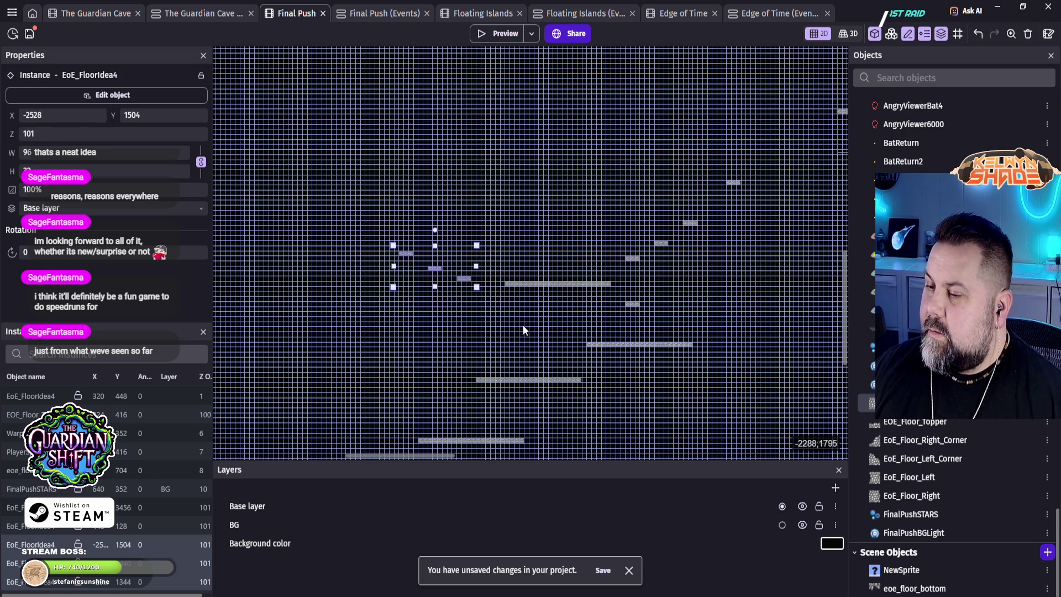
left_click(571, 326)
mouse_move(739, 335)
left_mouse_down()
mouse_move(509, 341)
mouse_move(446, 398)
mouse_move(574, 285)
mouse_move(623, 217)
mouse_move(484, 399)
mouse_move(460, 461)
left_mouse_up()
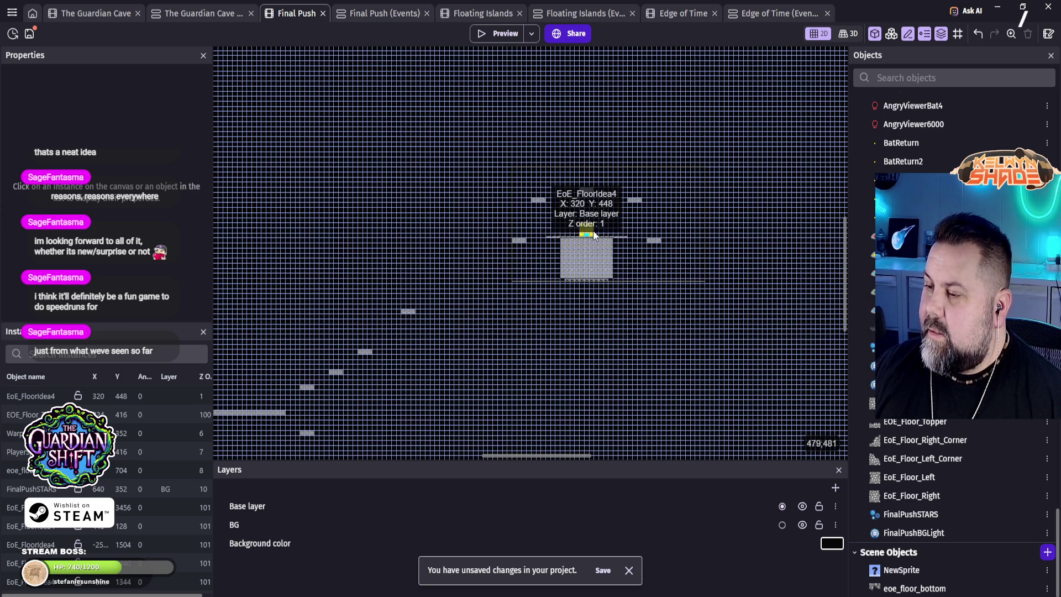
mouse_move(489, 360)
left_mouse_down()
mouse_move(564, 305)
mouse_move(504, 359)
mouse_move(459, 380)
left_mouse_up()
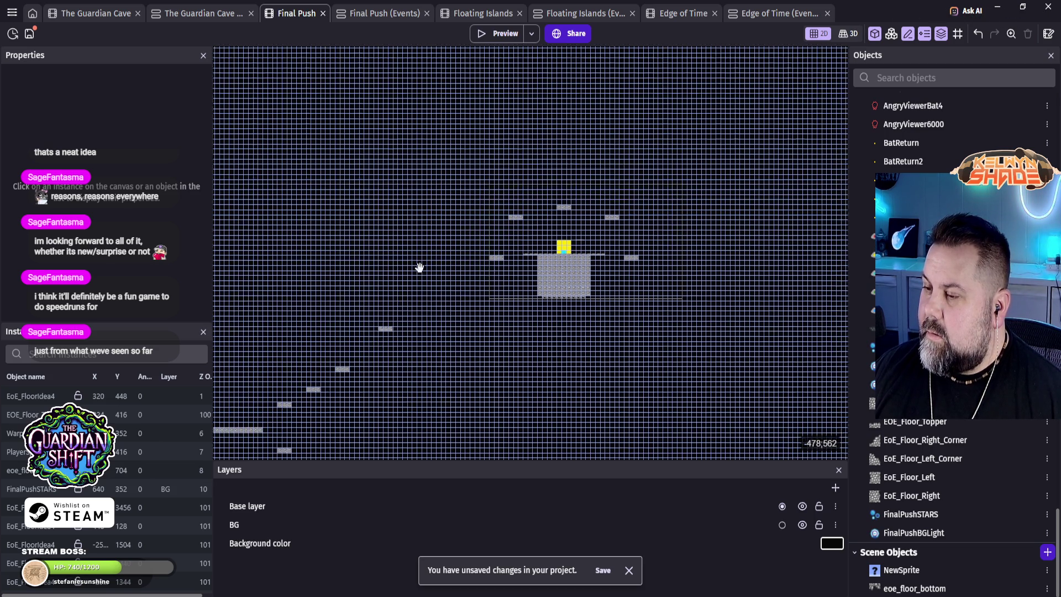
Step: Shift the lower-left platforms and a pair of small tiles further down-left
mouse_move(419, 267)
left_mouse_down()
mouse_move(459, 232)
mouse_move(651, 131)
mouse_move(641, 108)
left_mouse_up()
left_click_drag(606, 196, 506, 257)
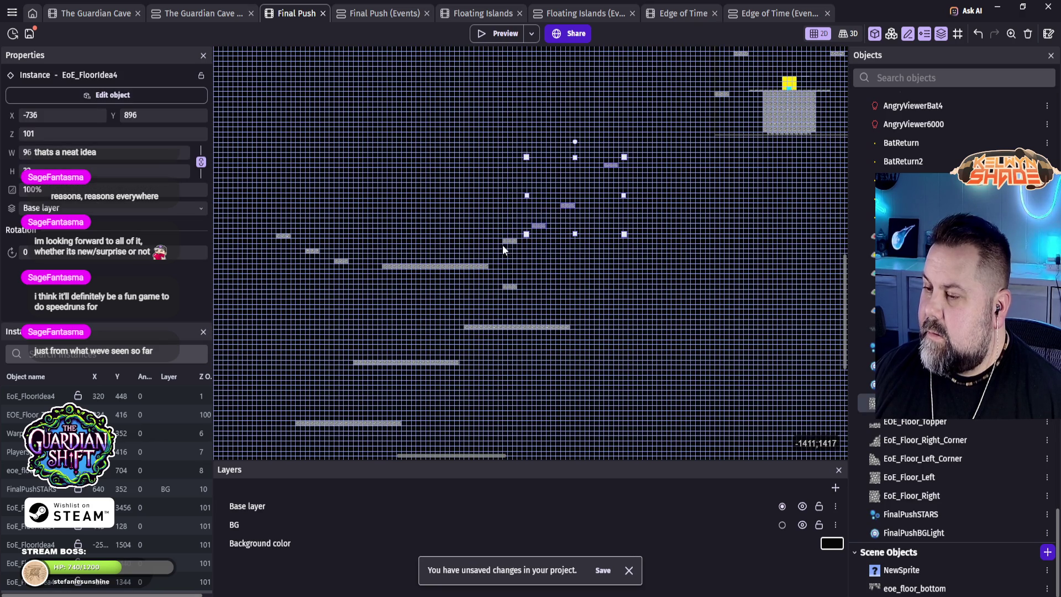
mouse_move(570, 209)
left_mouse_down()
mouse_move(366, 323)
mouse_move(301, 338)
mouse_move(279, 375)
left_mouse_up()
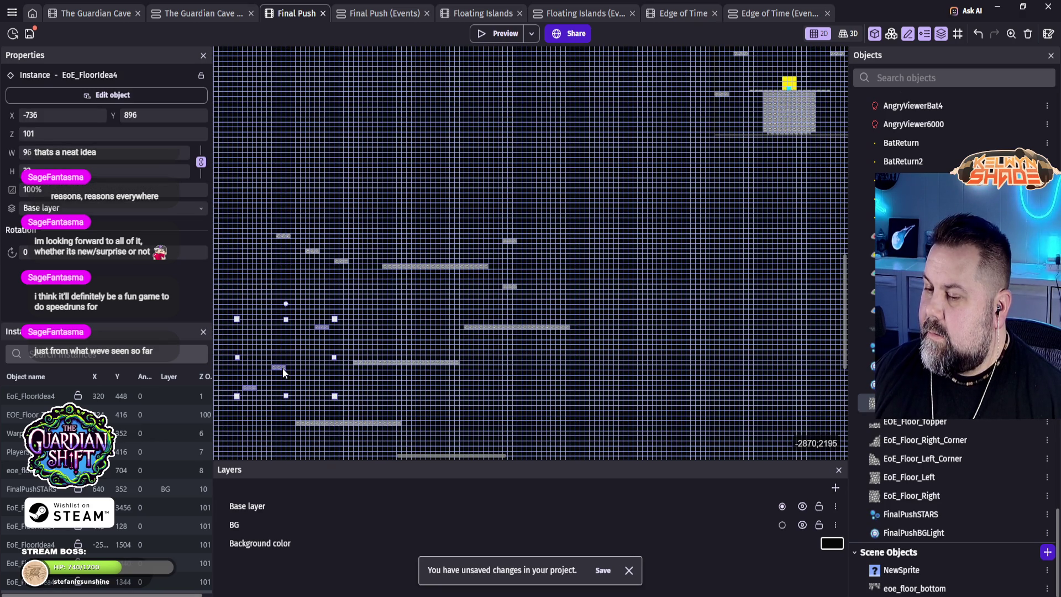
left_click_drag(458, 380, 540, 220)
left_click(634, 120)
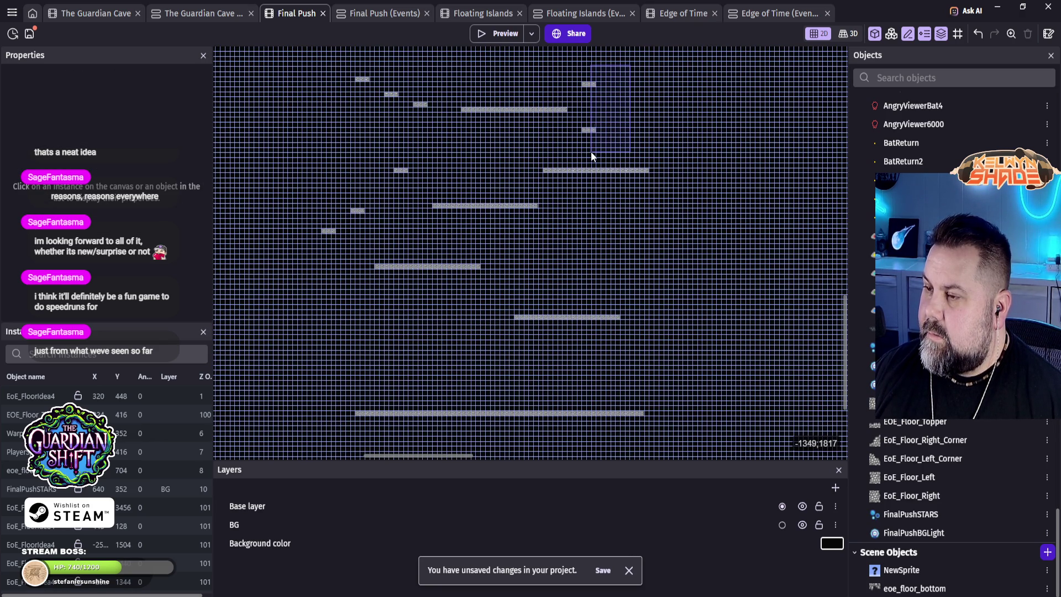
mouse_move(575, 158)
left_mouse_down()
mouse_move(581, 167)
mouse_move(309, 441)
left_mouse_up()
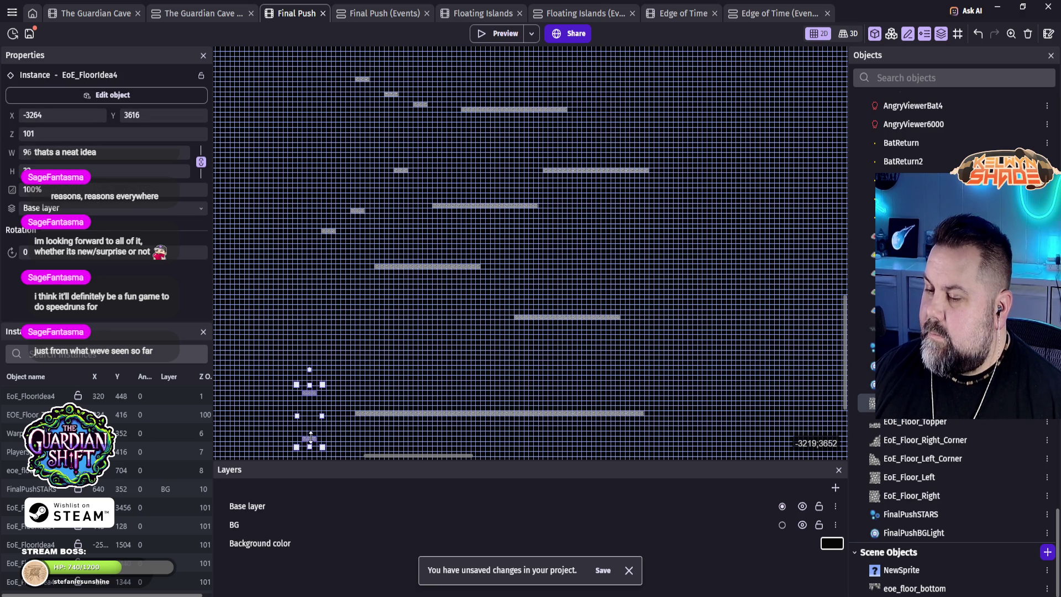
scroll(448, 309, "down", 2)
left_click(455, 257)
scroll(498, 338, "up", 5)
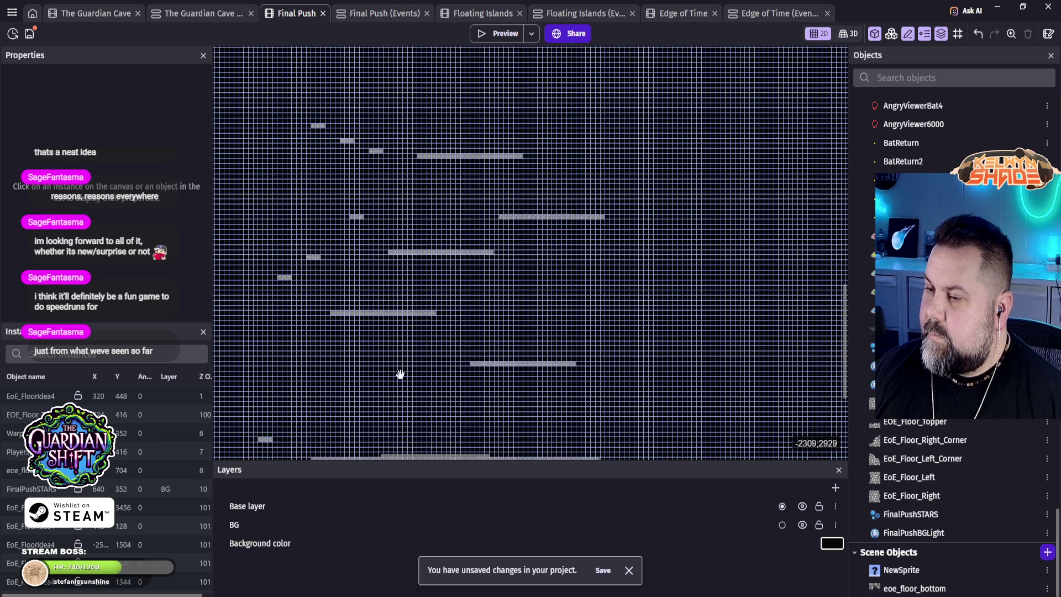
scroll(511, 341, "up", 3)
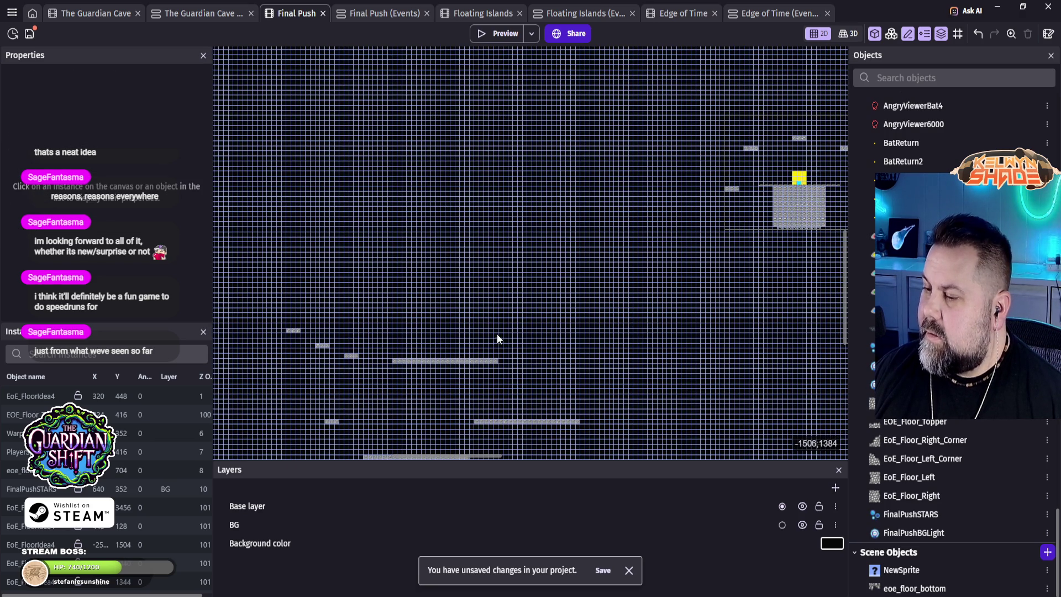
Step: Nudge individual small tiles into place, one ending at -2528, 1536
left_click(292, 332)
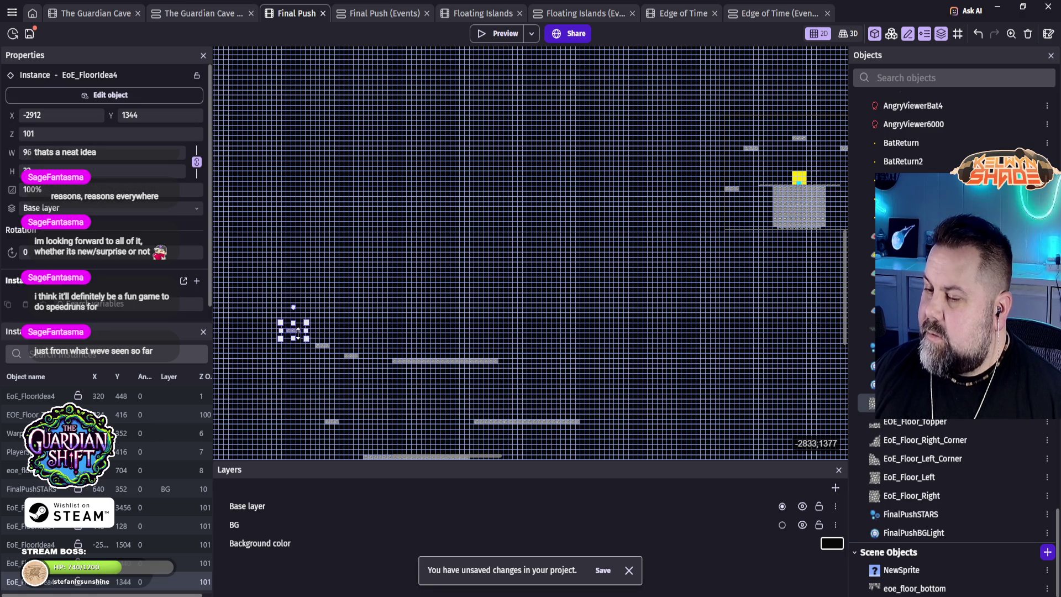
mouse_move(350, 303)
left_mouse_down()
mouse_move(283, 367)
mouse_move(633, 401)
mouse_move(609, 389)
left_mouse_up()
left_click(665, 417)
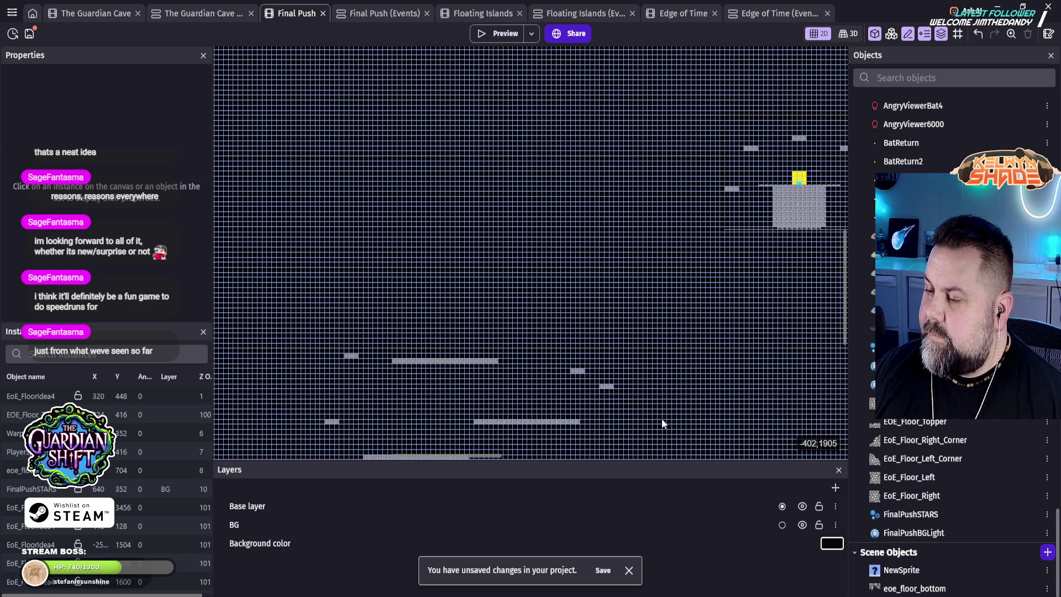
left_click(349, 356)
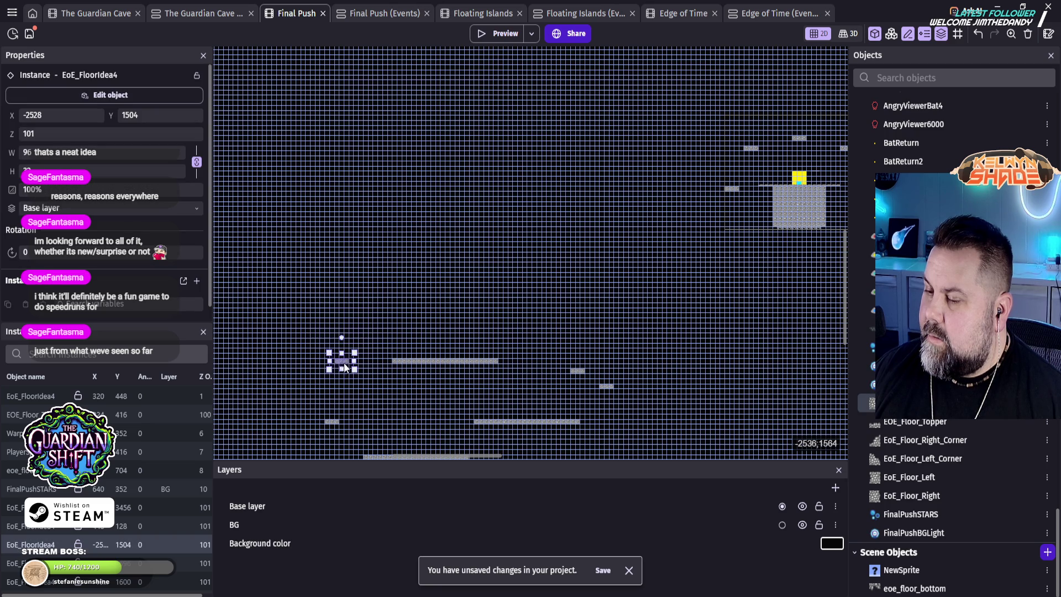
left_click_drag(353, 362, 352, 359)
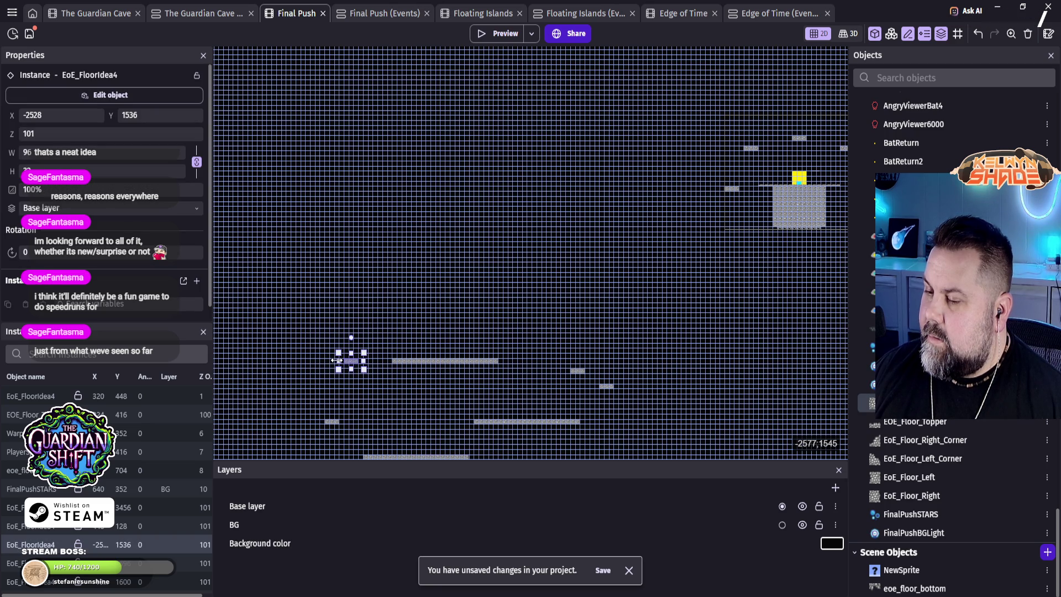
left_click(683, 350)
mouse_move(683, 351)
left_mouse_down()
mouse_move(665, 204)
mouse_move(774, 90)
mouse_move(744, 160)
mouse_move(519, 395)
left_mouse_up()
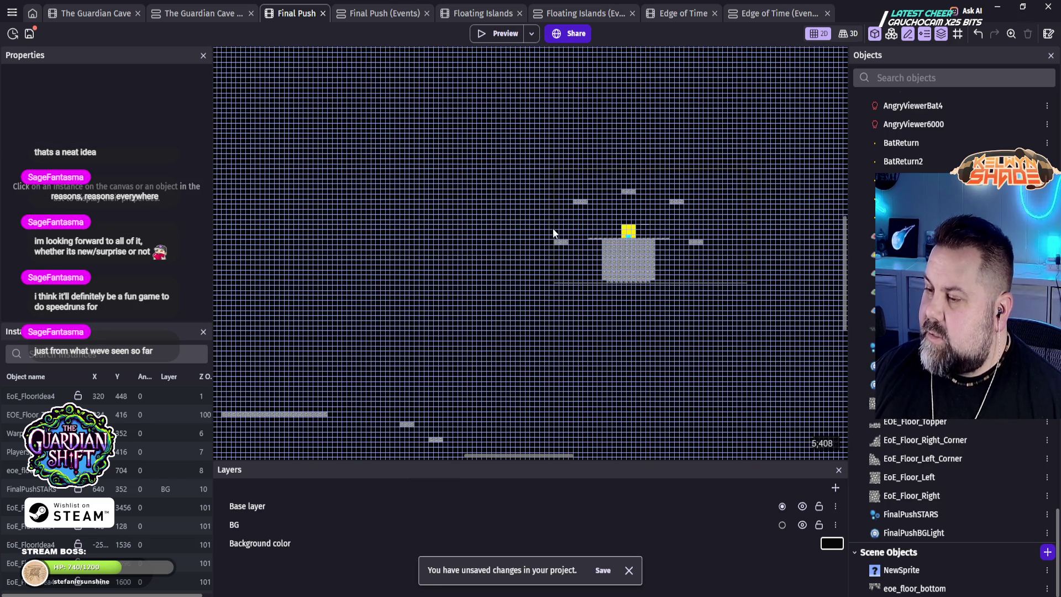
left_click_drag(272, 386, 618, 369)
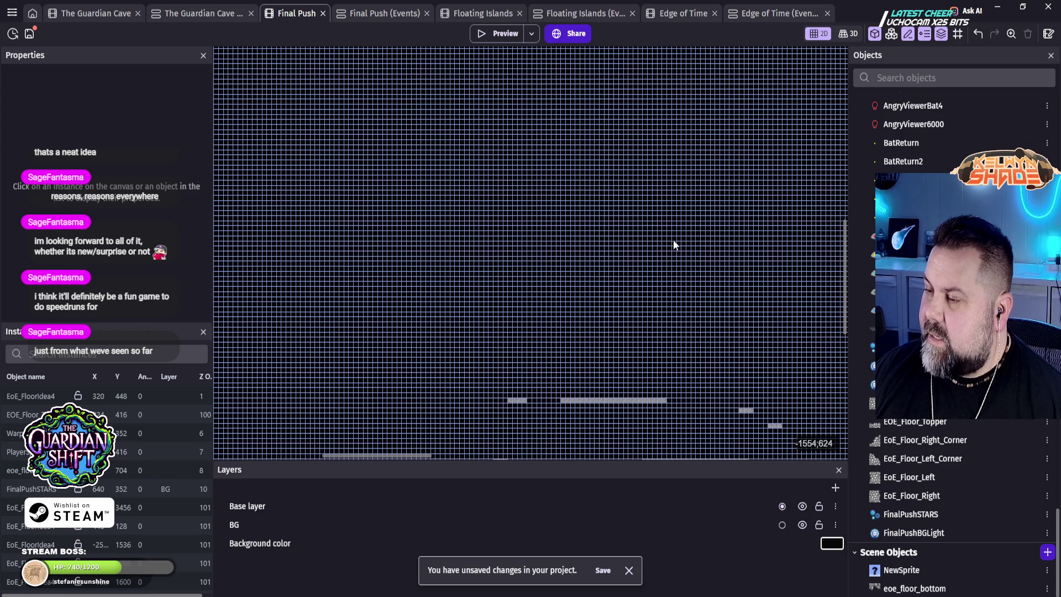
Step: Zoom out to survey the whole platform layout, then launch the Final Push preview
scroll(455, 118, "right", 10)
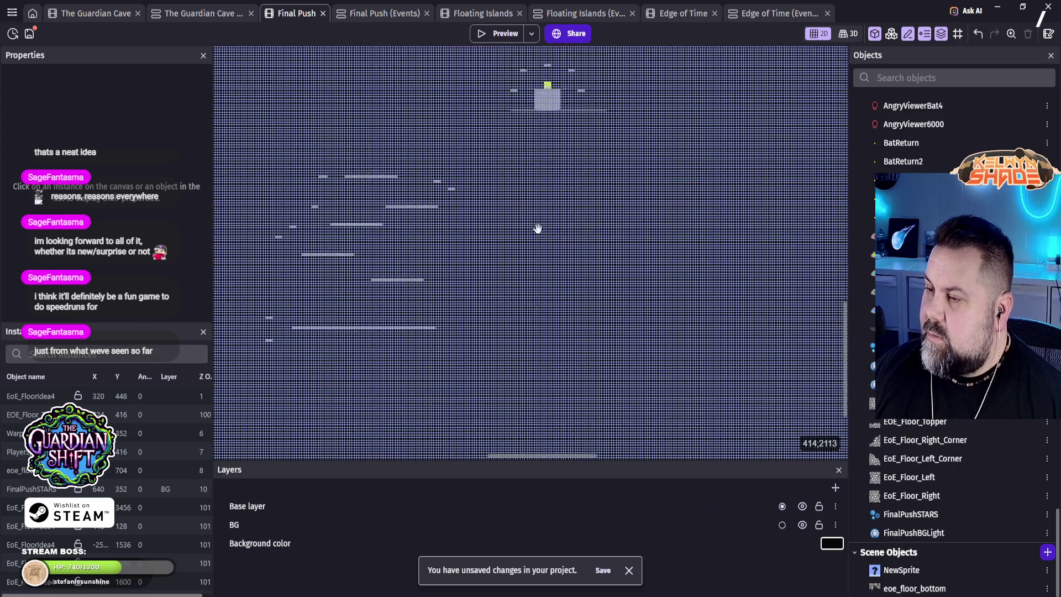
scroll(538, 230, "up", 3)
mouse_move(480, 232)
left_mouse_down()
mouse_move(507, 262)
mouse_move(582, 263)
mouse_move(450, 216)
mouse_move(572, 369)
left_mouse_up()
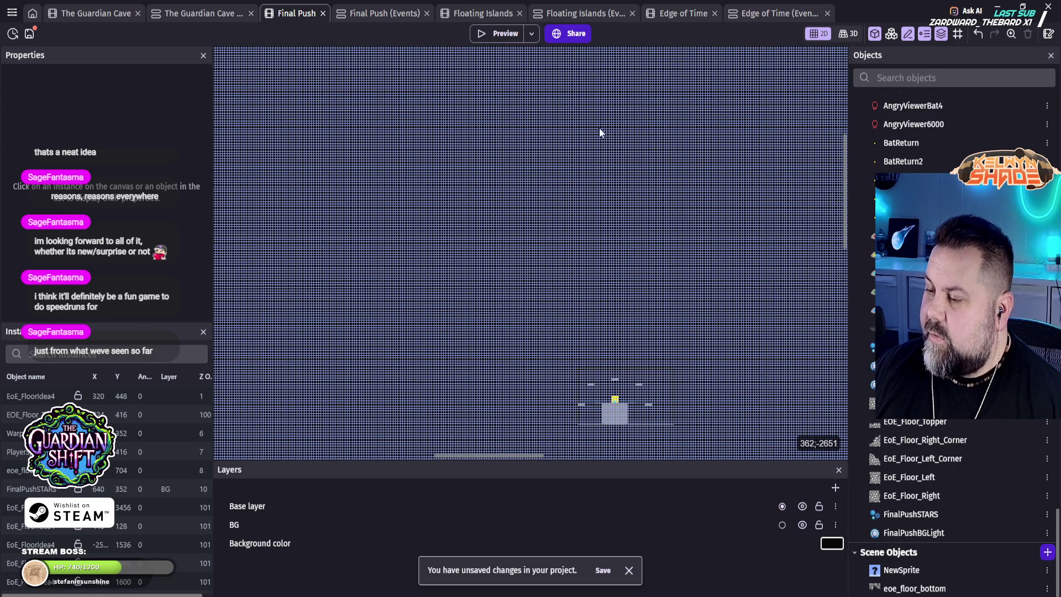
scroll(726, 329, "down", 4)
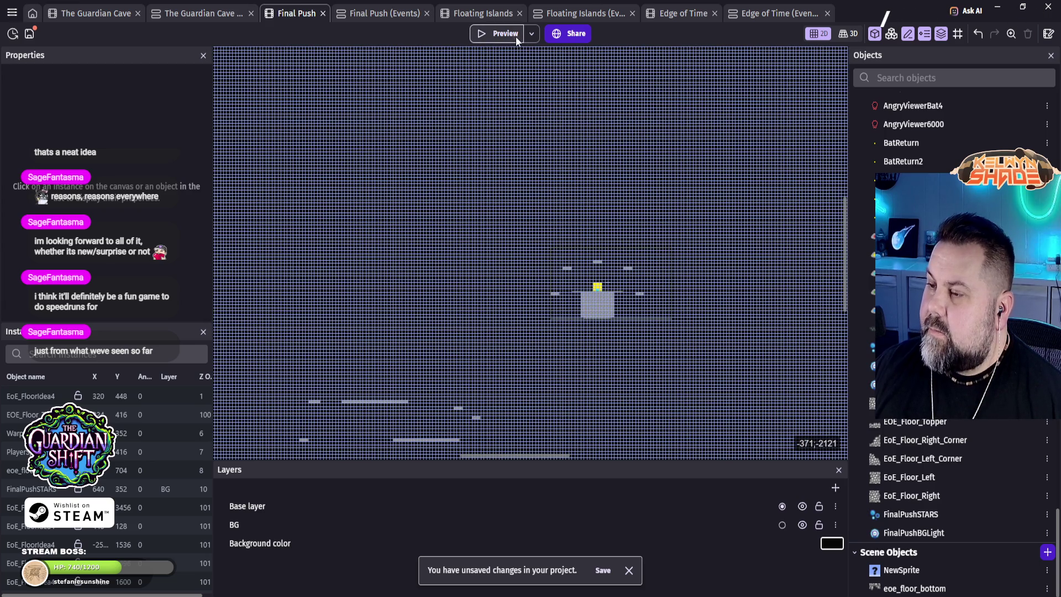
left_click(516, 35)
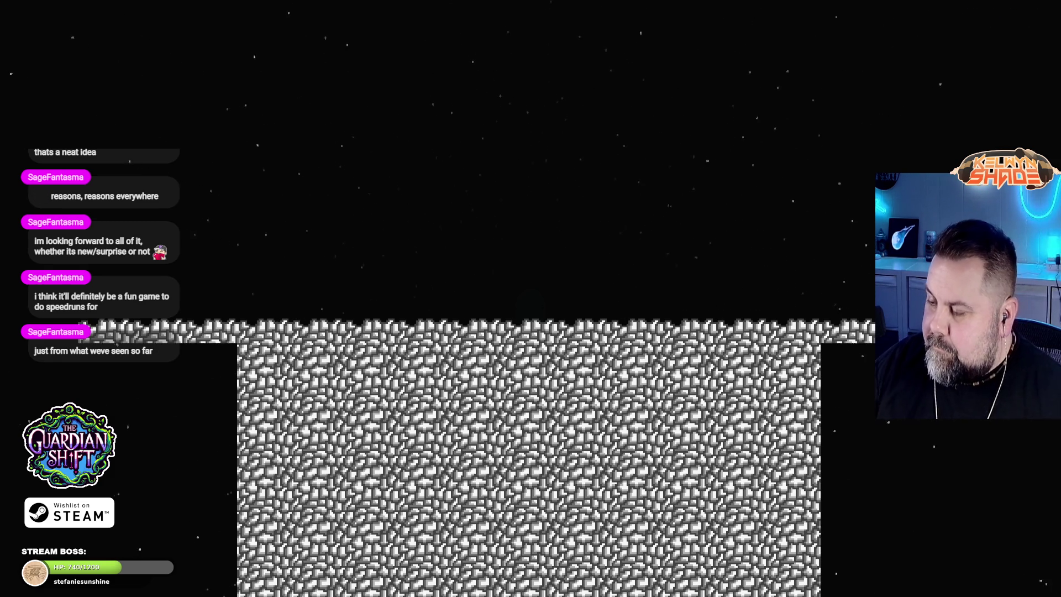
Step: Playtest by jumping and walking left to check the camera follows the character
key("space")
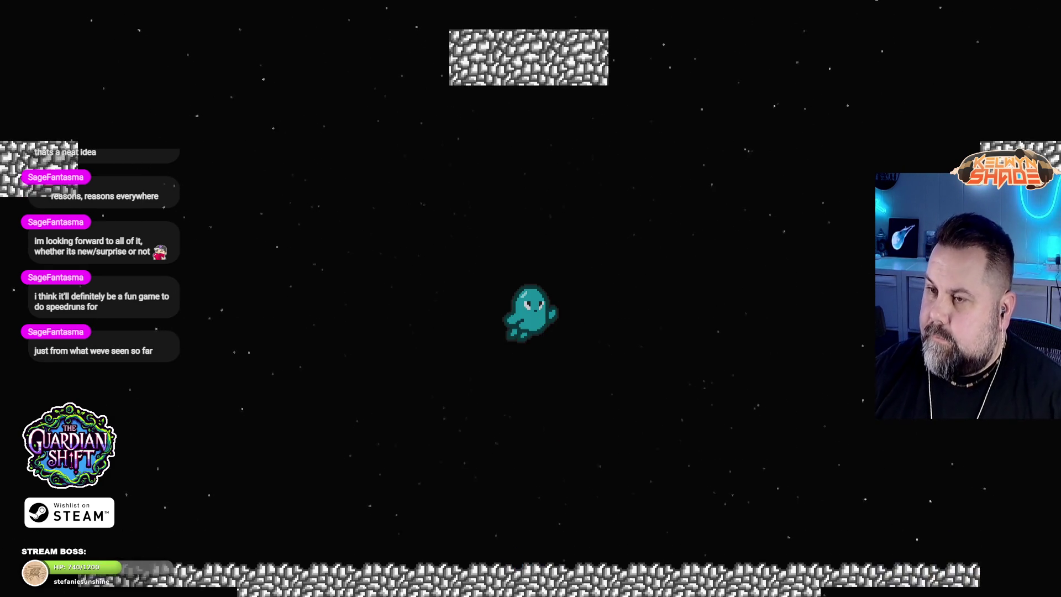
key("space")
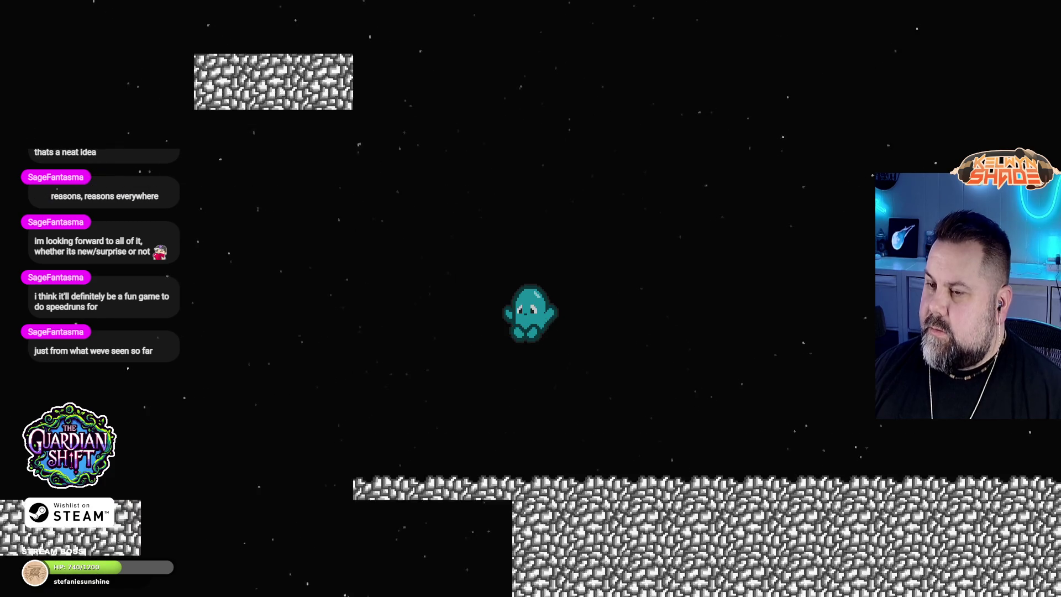
key("space")
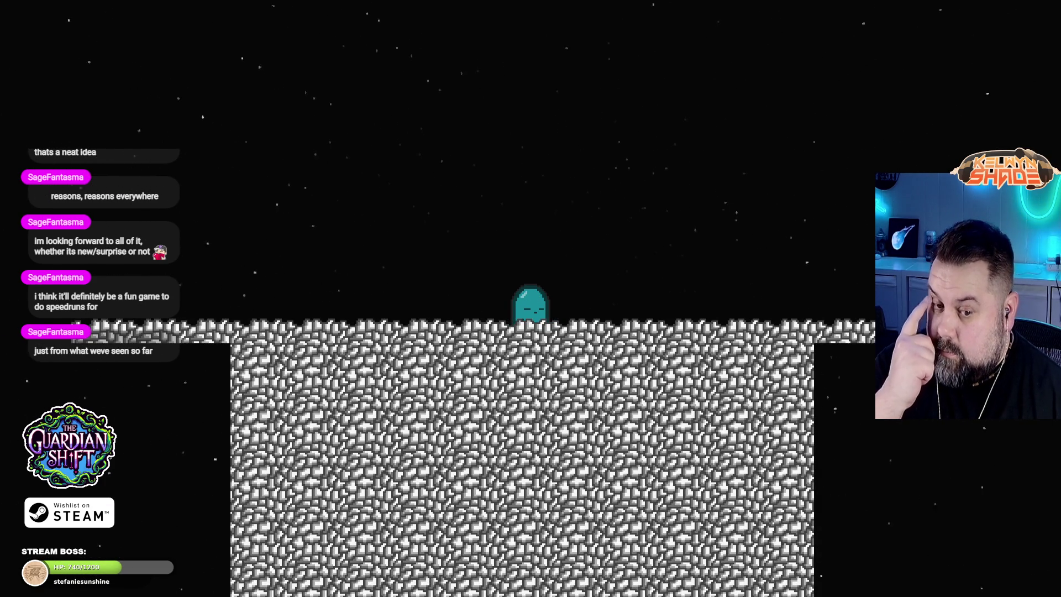
key("space")
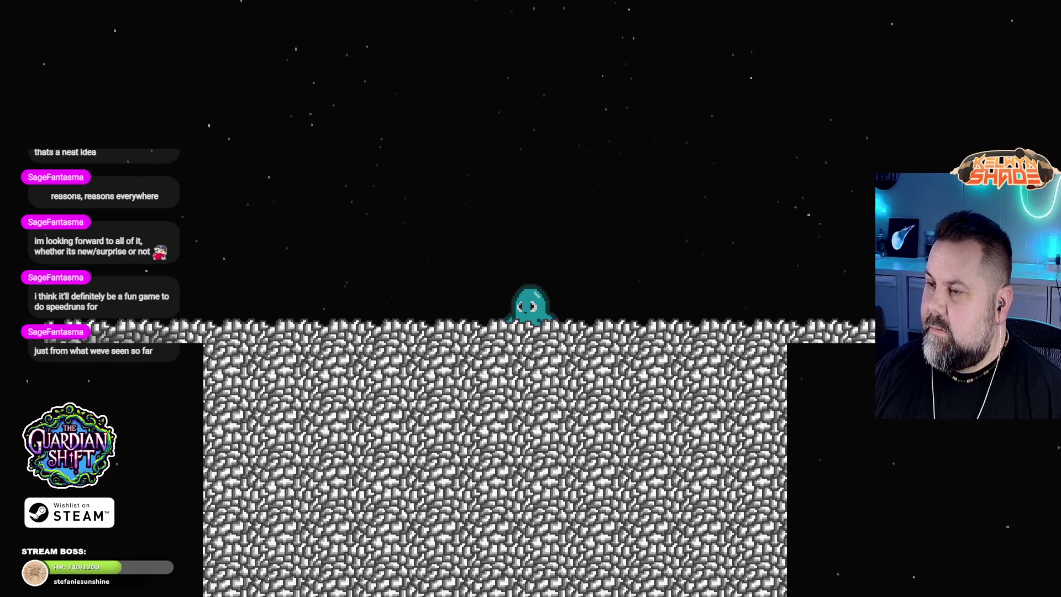
key("Left")
key("Left")
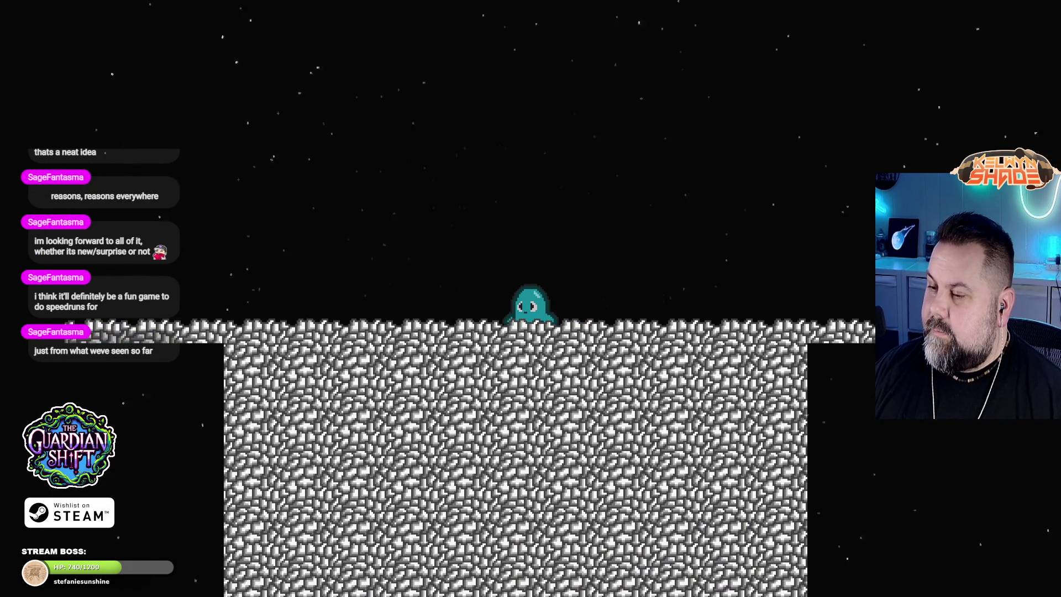
key("space")
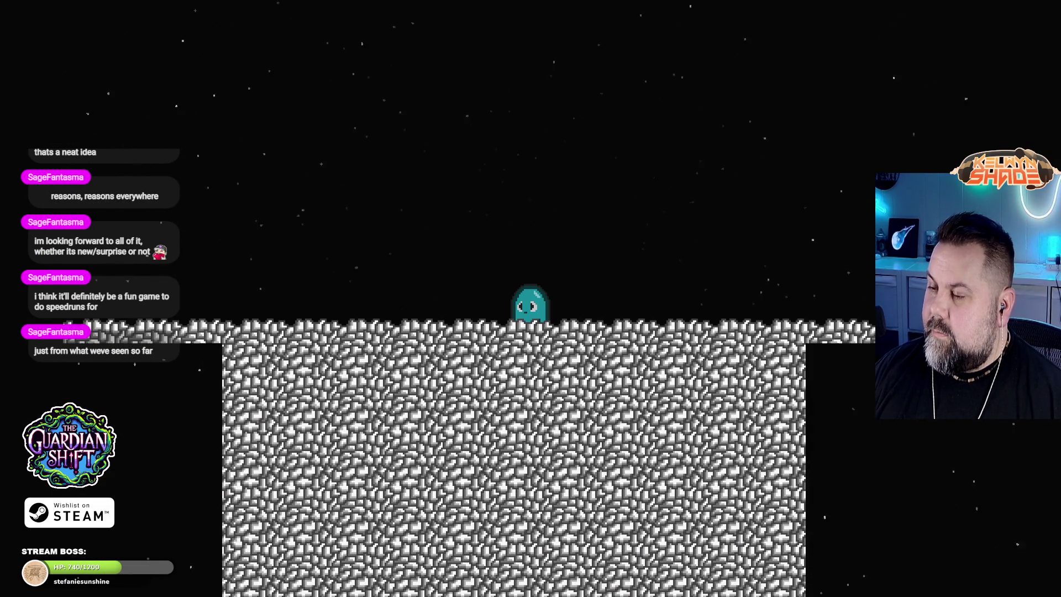
Step: Exit the preview and close the diagnostic report about missing objects
key("Escape")
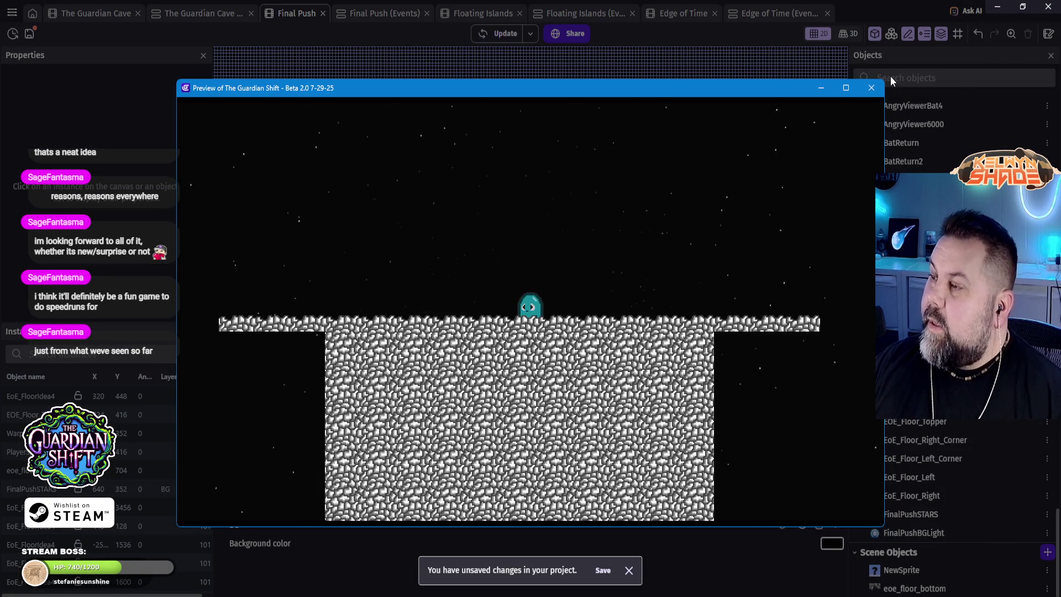
left_click(872, 87)
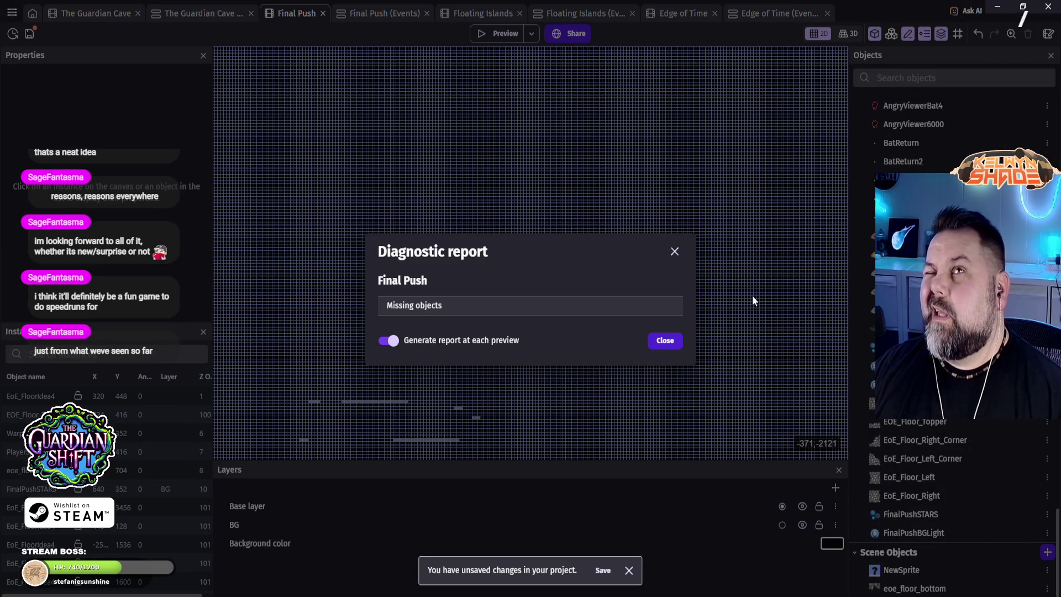
left_click(665, 341)
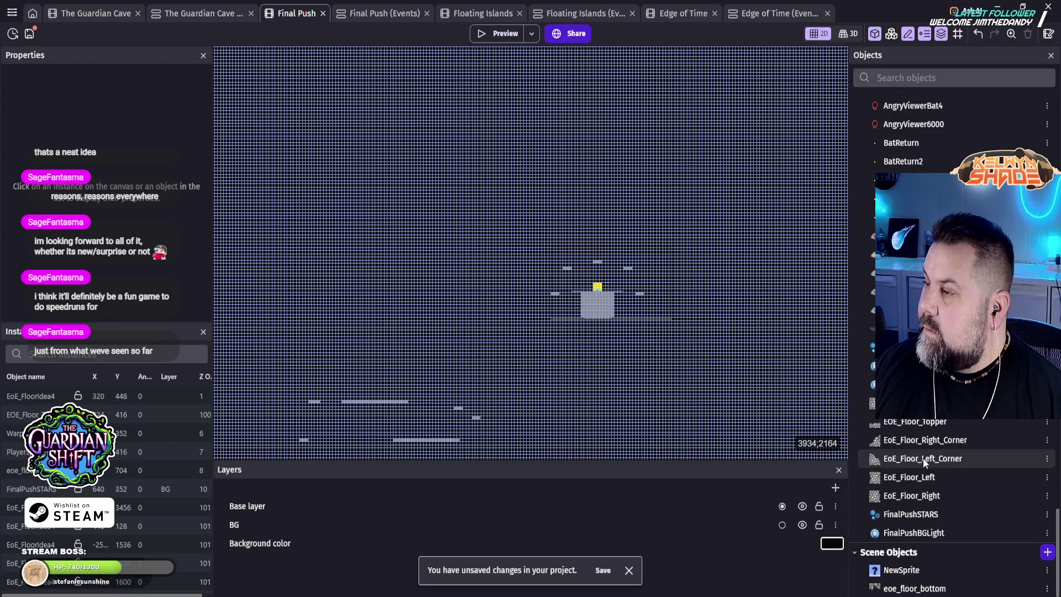
Step: Make The Guardian Cave's FinalPortal object global, then switch back to the Final Push scene
scroll(939, 487, "up", 5)
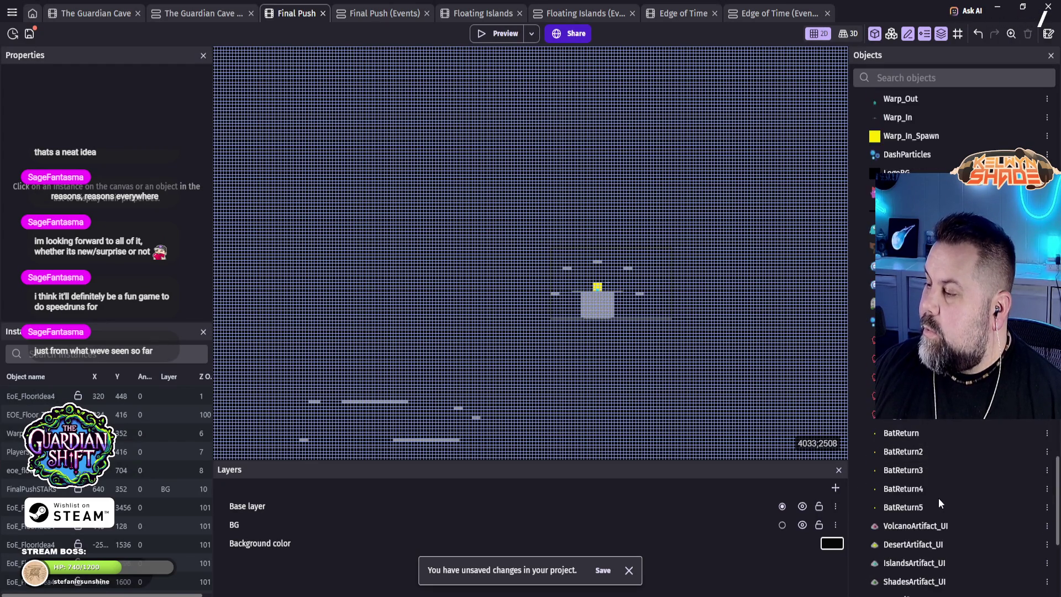
scroll(940, 497, "up", 5)
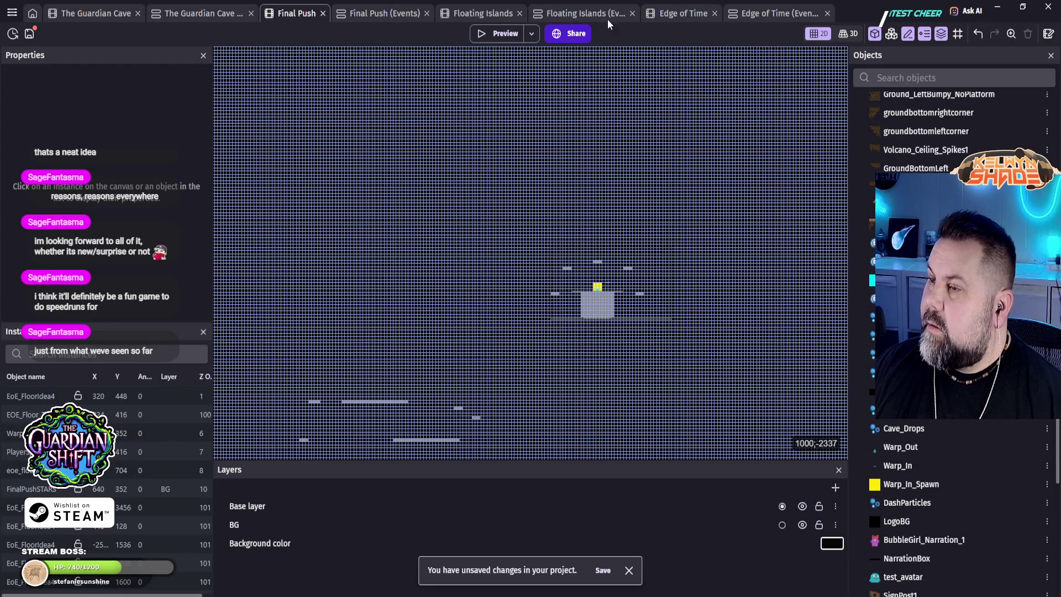
left_click(108, 21)
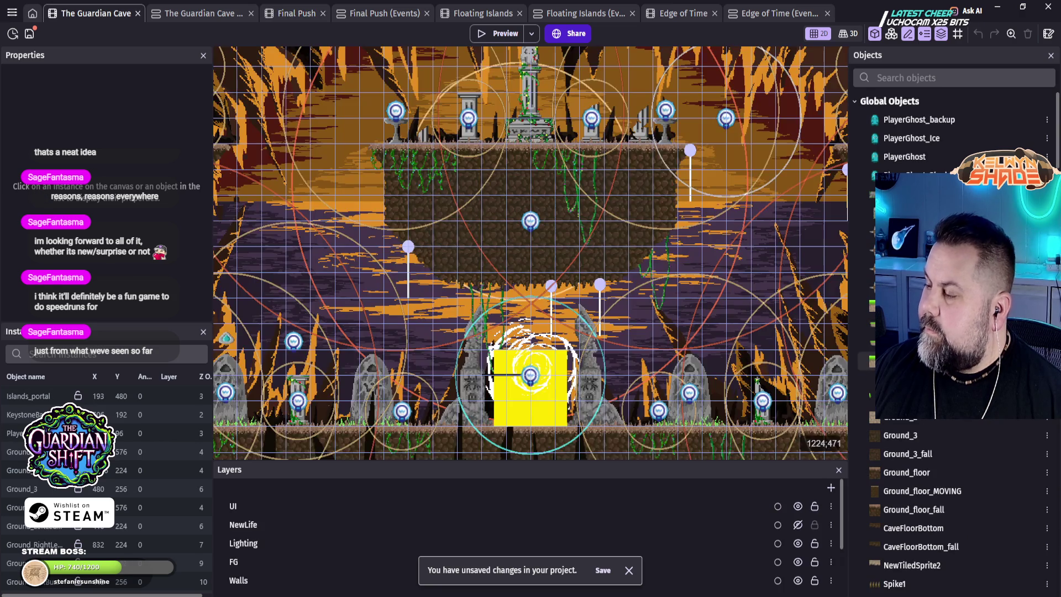
scroll(984, 498, "down", 10)
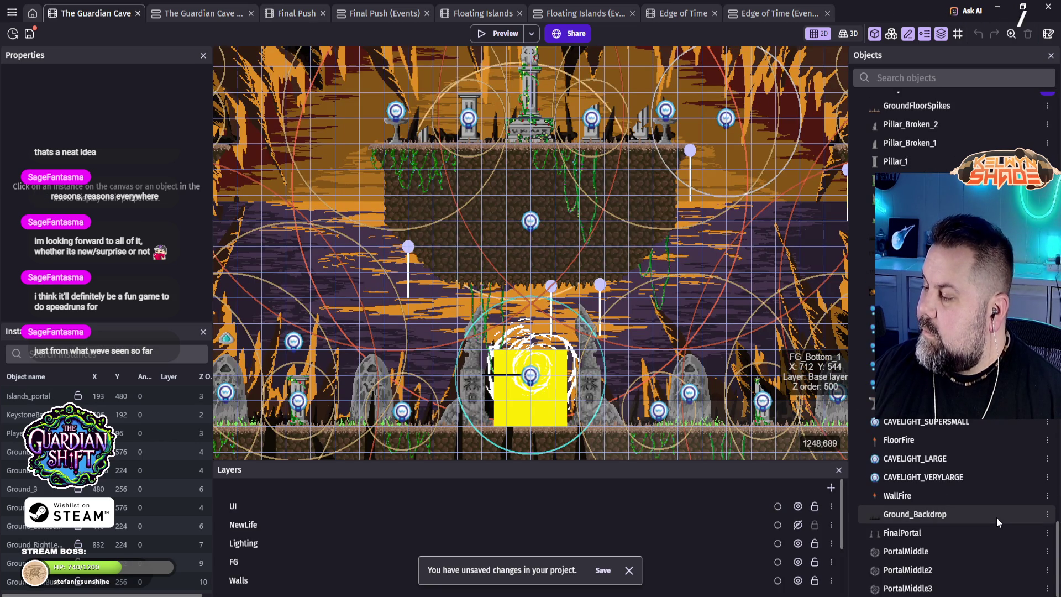
right_click(908, 533)
left_click(881, 479)
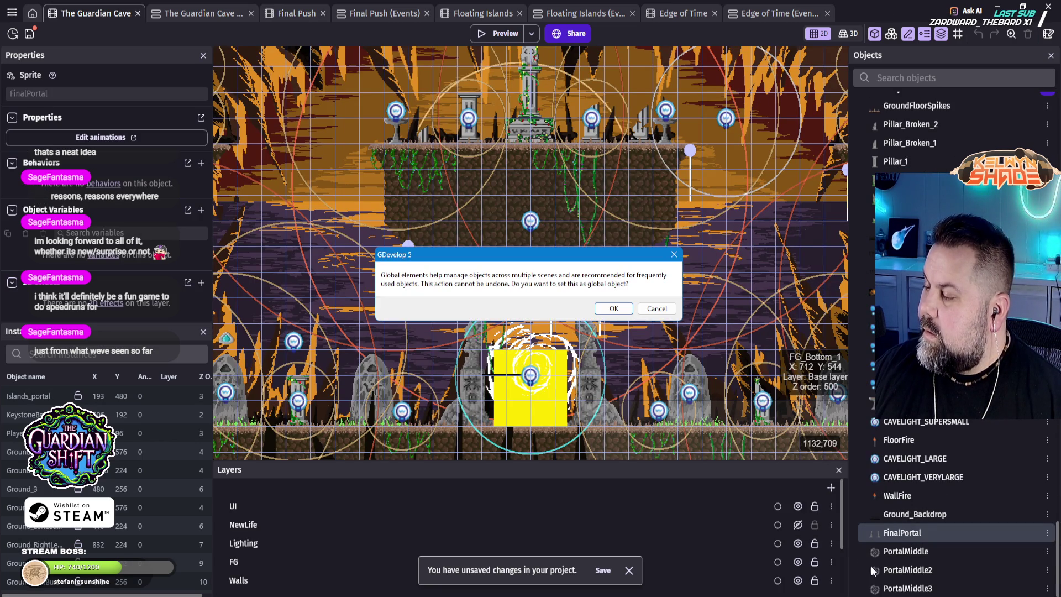
left_click(614, 309)
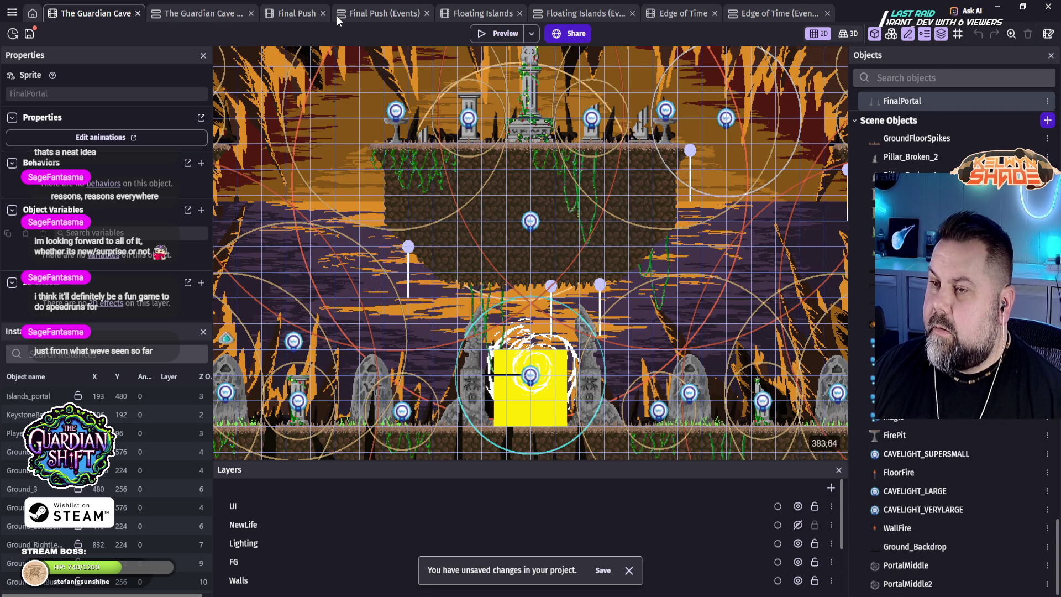
left_click(302, 16)
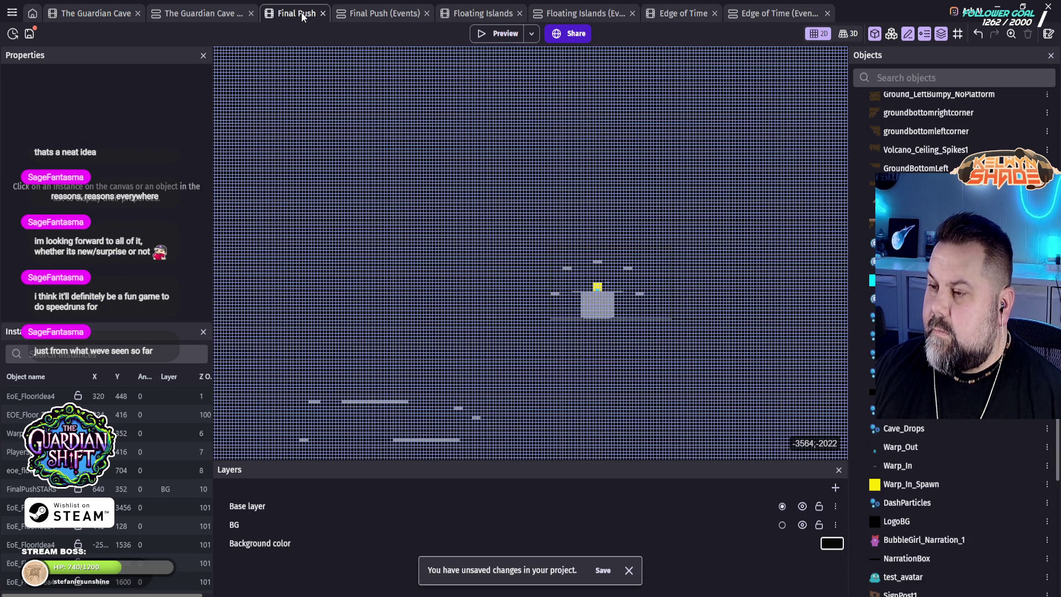
Step: Drop a FinalPortal on the yellow spawn block, enlarge it, and nudge it to 384, 283
scroll(611, 286, "up", 10)
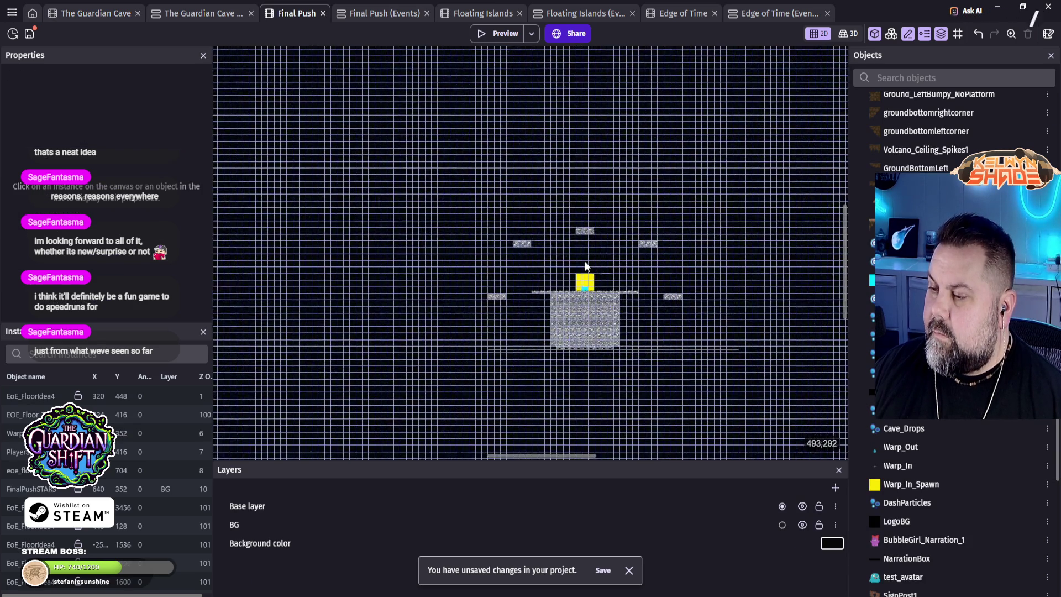
scroll(602, 267, "up", 3)
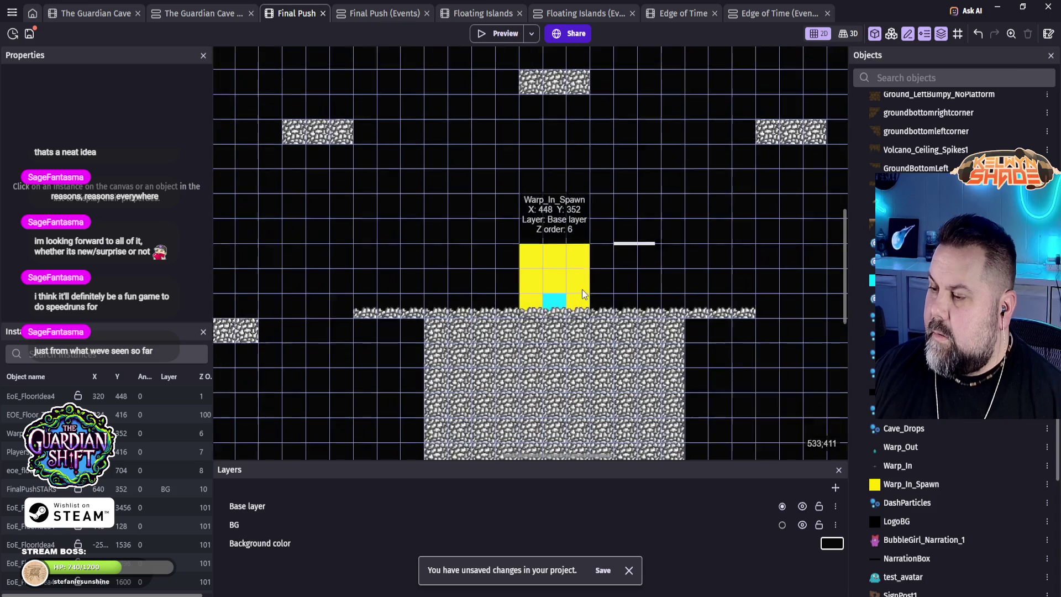
scroll(924, 432, "down", 1)
scroll(924, 433, "down", 10)
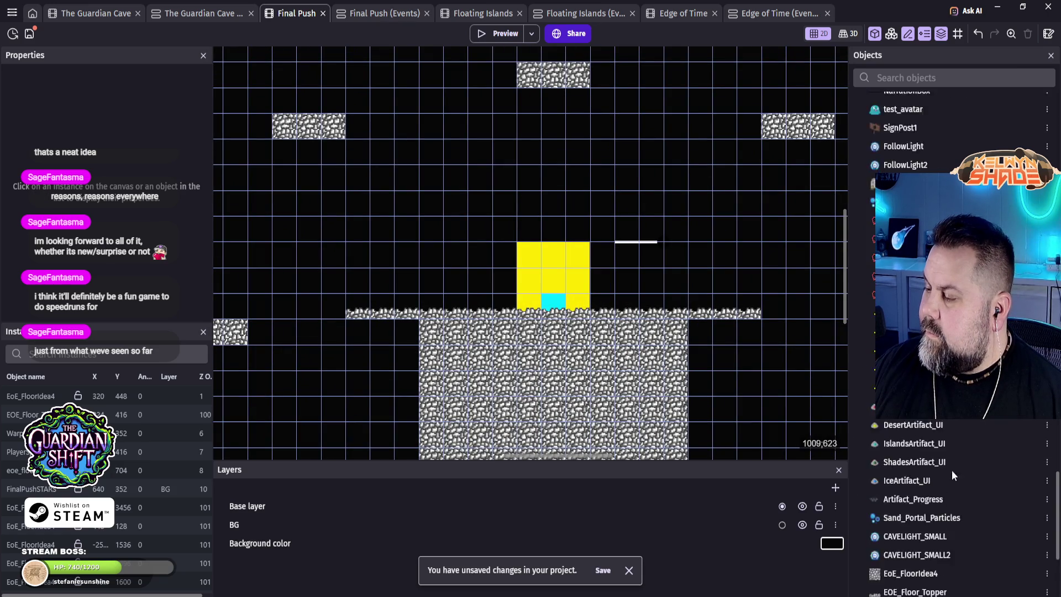
mouse_move(917, 540)
left_mouse_down()
mouse_move(897, 539)
mouse_move(713, 382)
mouse_move(469, 205)
left_mouse_up()
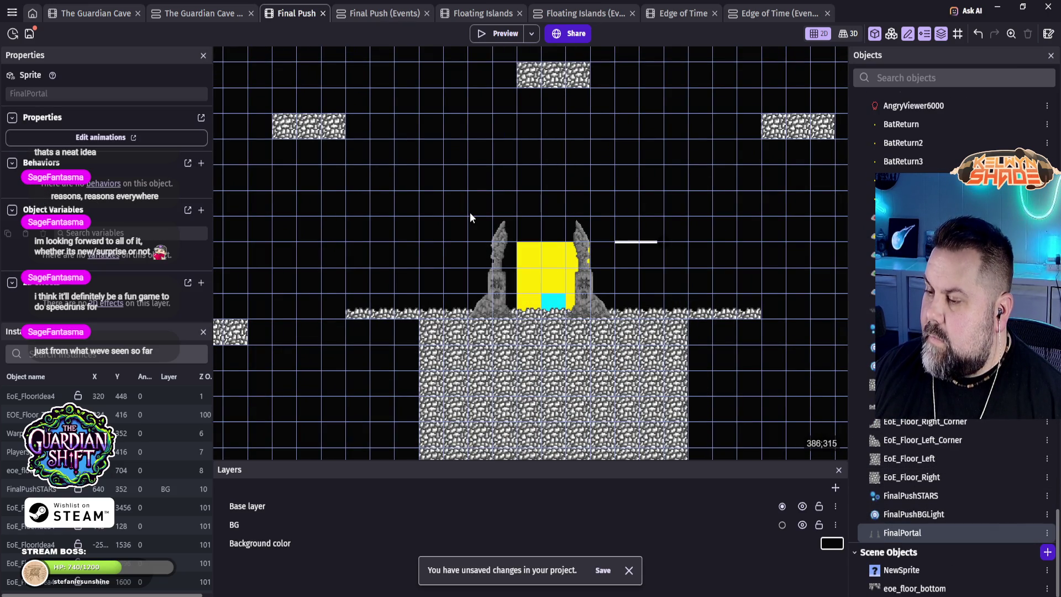
left_click(489, 297)
left_click_drag(621, 208, 643, 187)
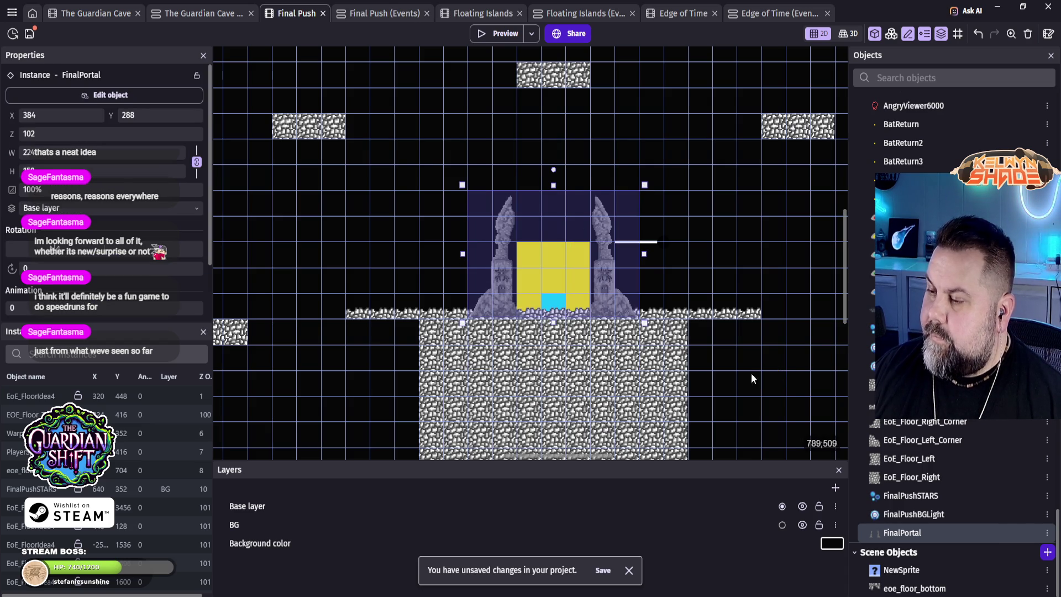
key("Up")
key("Up")
key("Up")
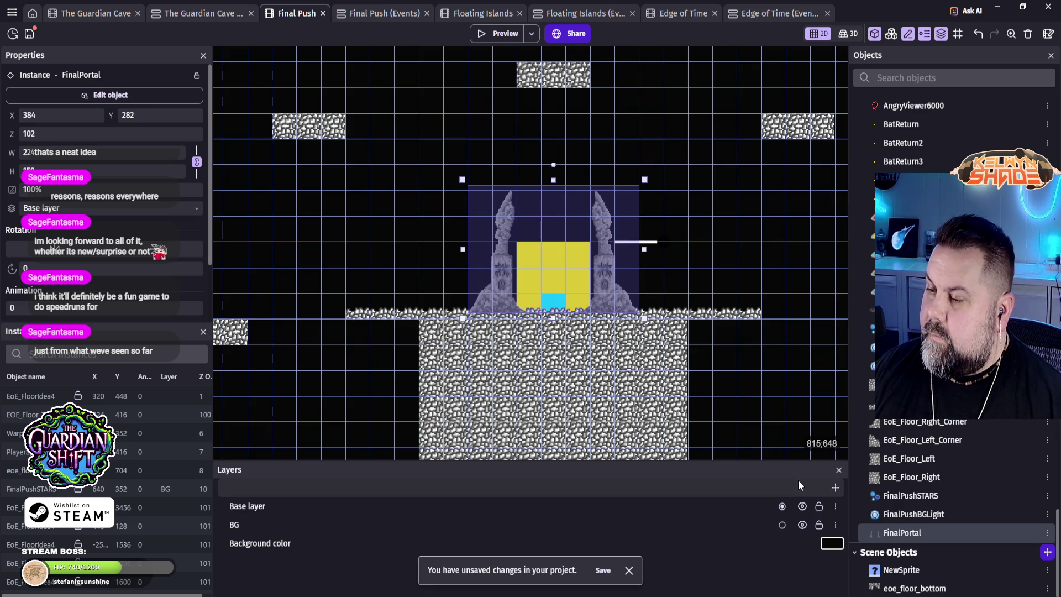
key("Down")
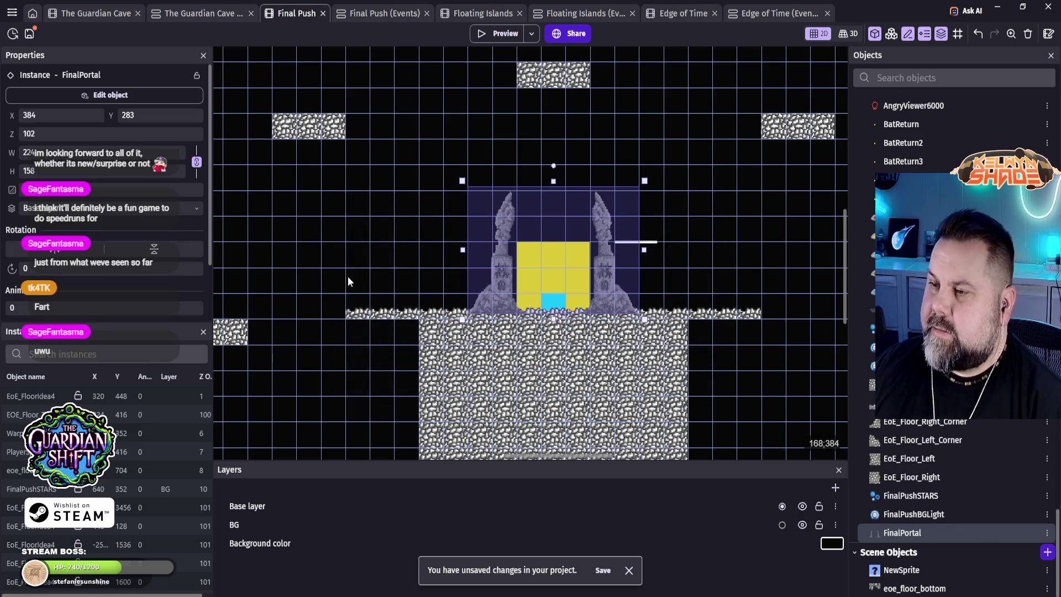
Step: Compare with the floor topper's Z, then change the portal's Z order from 102 to 10
left_click(418, 316)
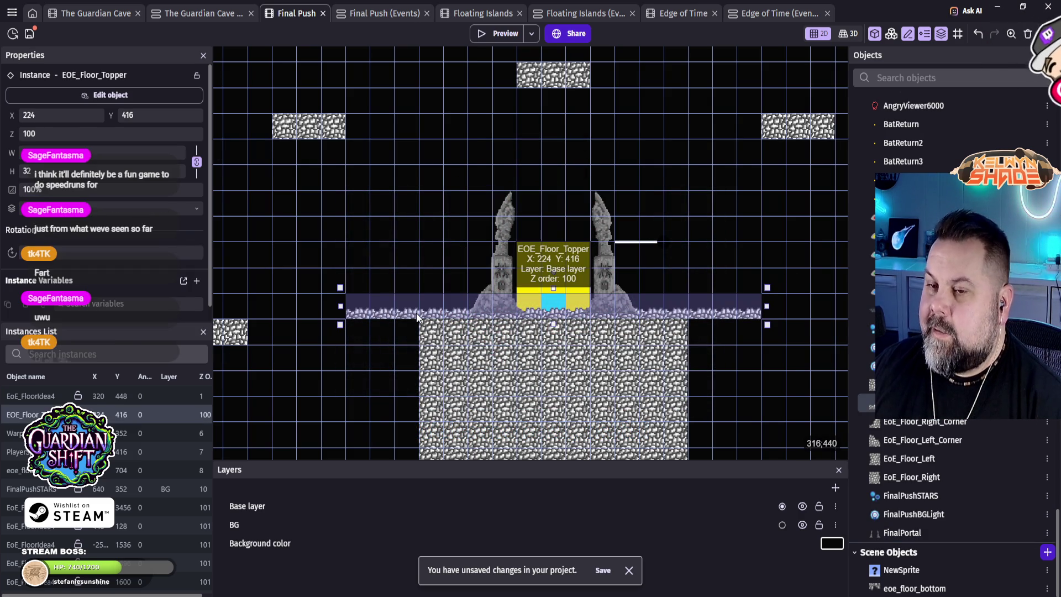
left_click(608, 218)
left_click(13, 137)
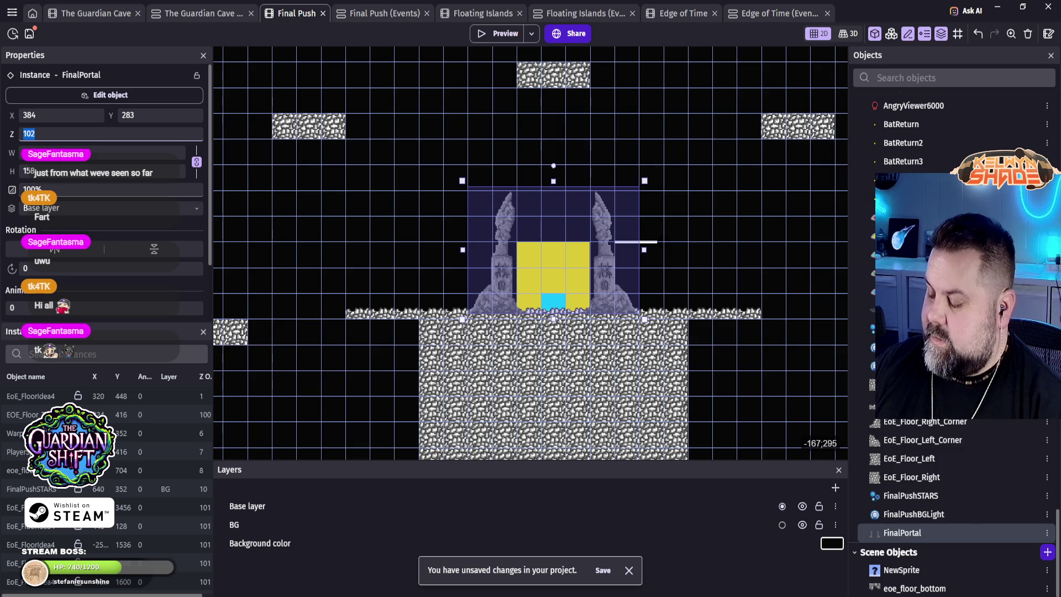
left_click(725, 210)
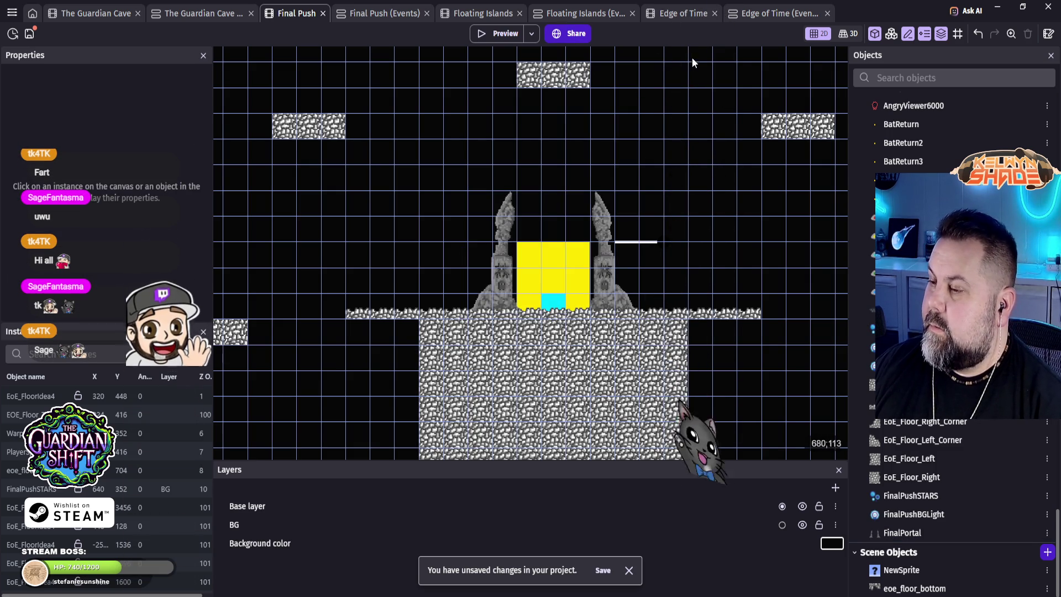
left_click(600, 211)
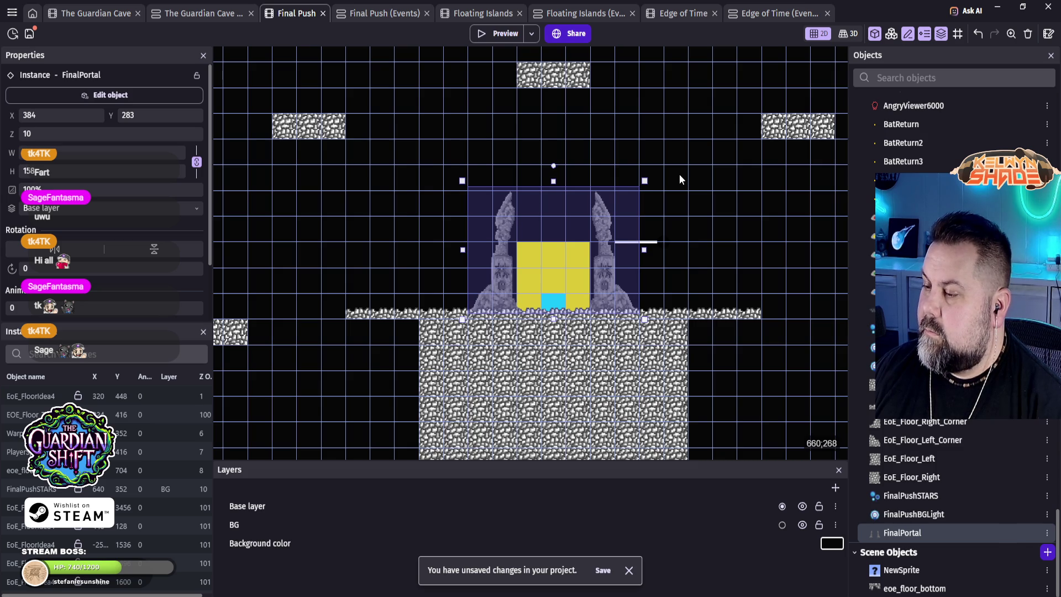
left_click(497, 33)
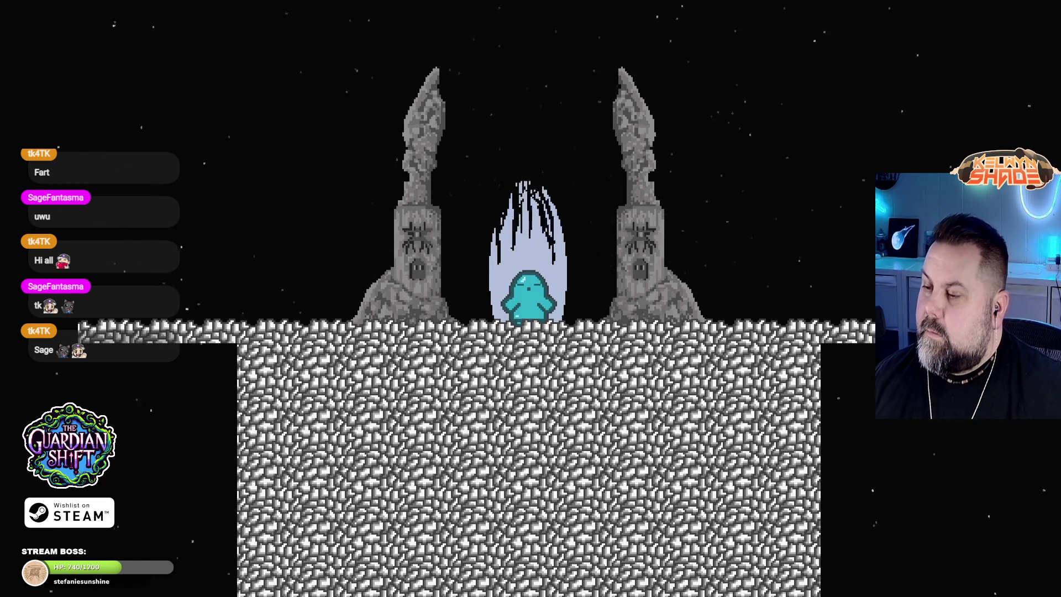
key("Left")
key("Right")
key("Left")
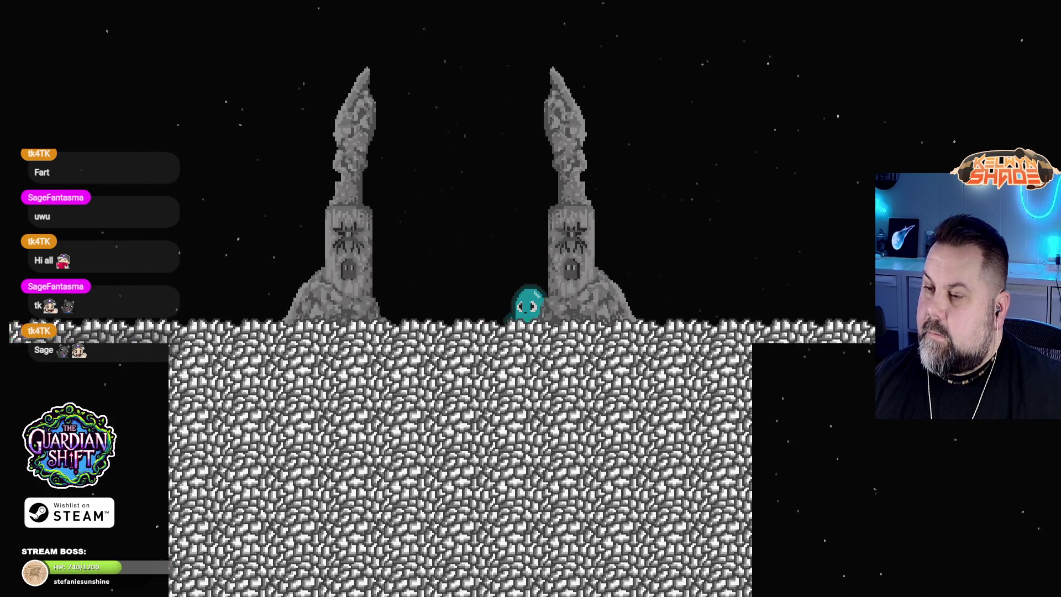
key("Left")
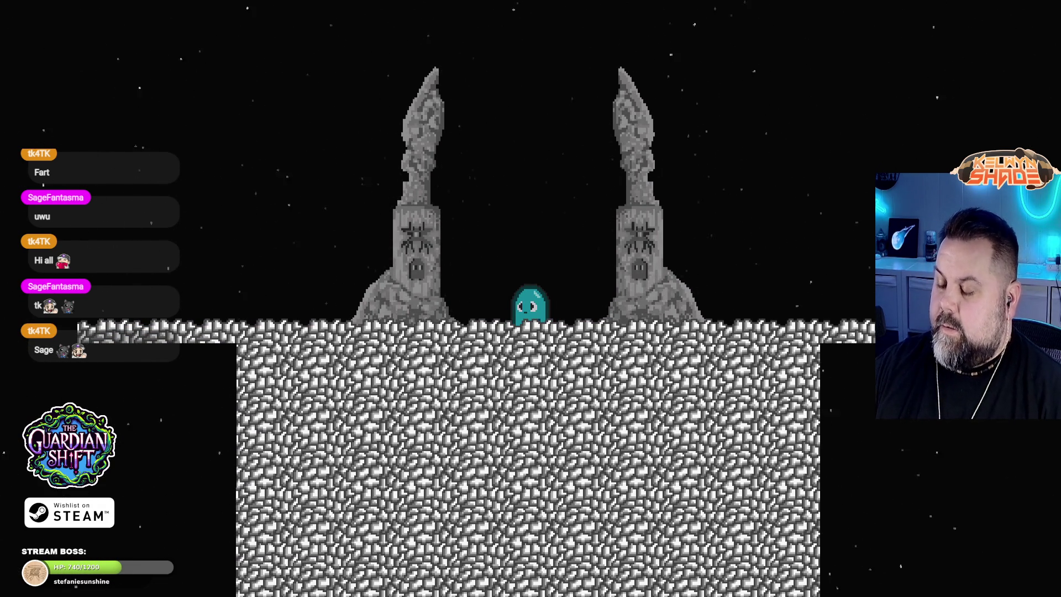
key("Escape")
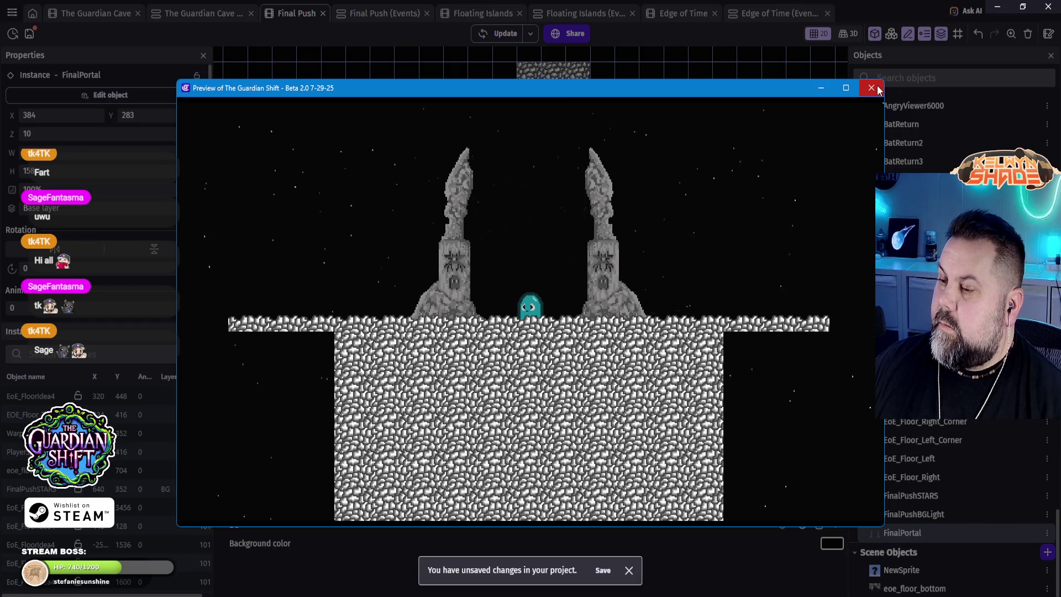
left_click(878, 90)
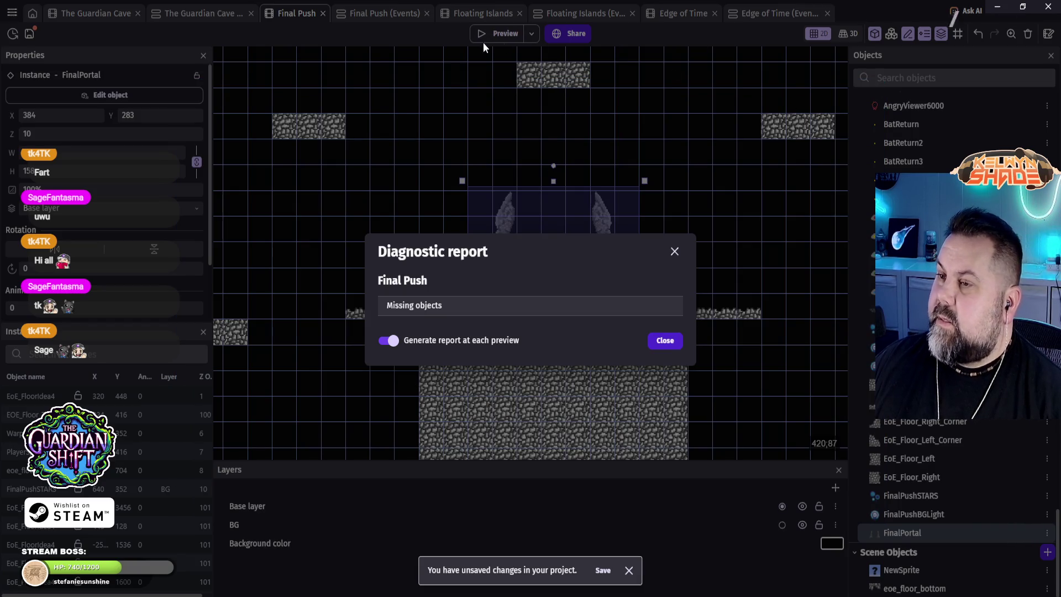
left_click(674, 253)
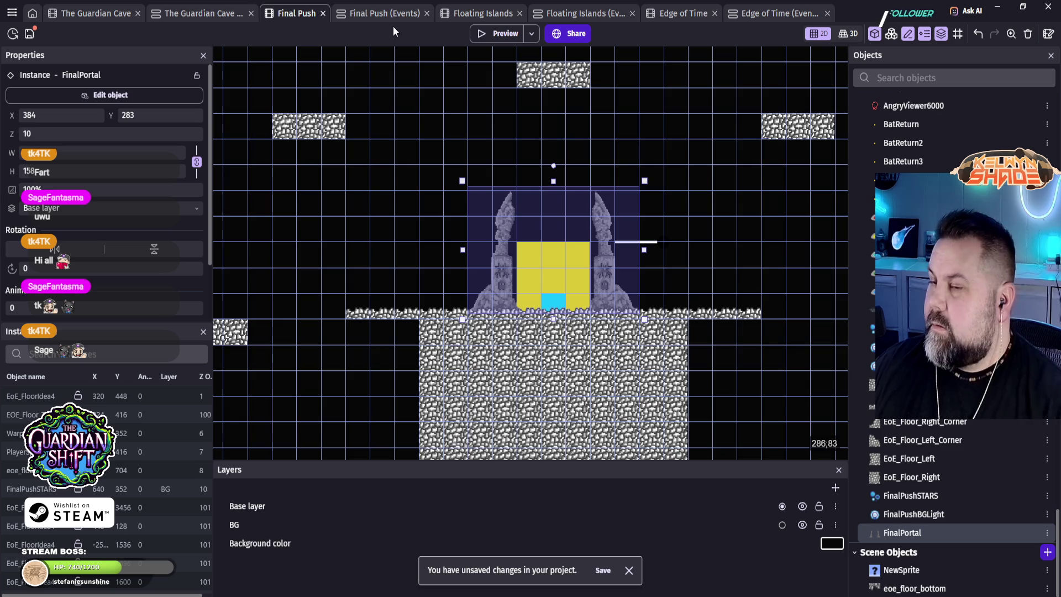
left_click(371, 12)
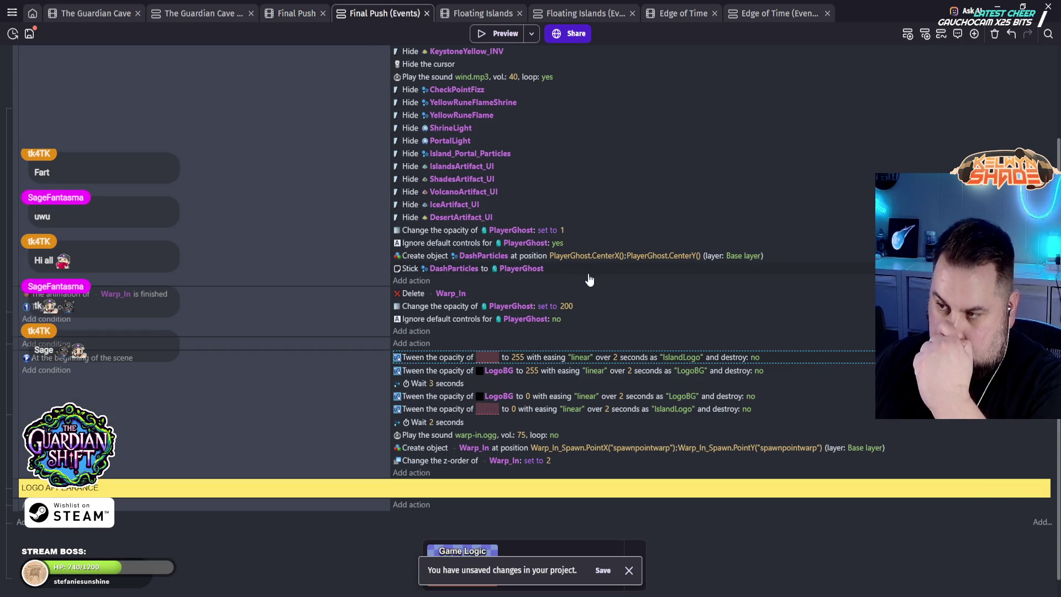
Step: Review the scene-start Change camera zoom action, leave zoom at 2, and begin a new scene-start action
scroll(587, 278, "up", 3)
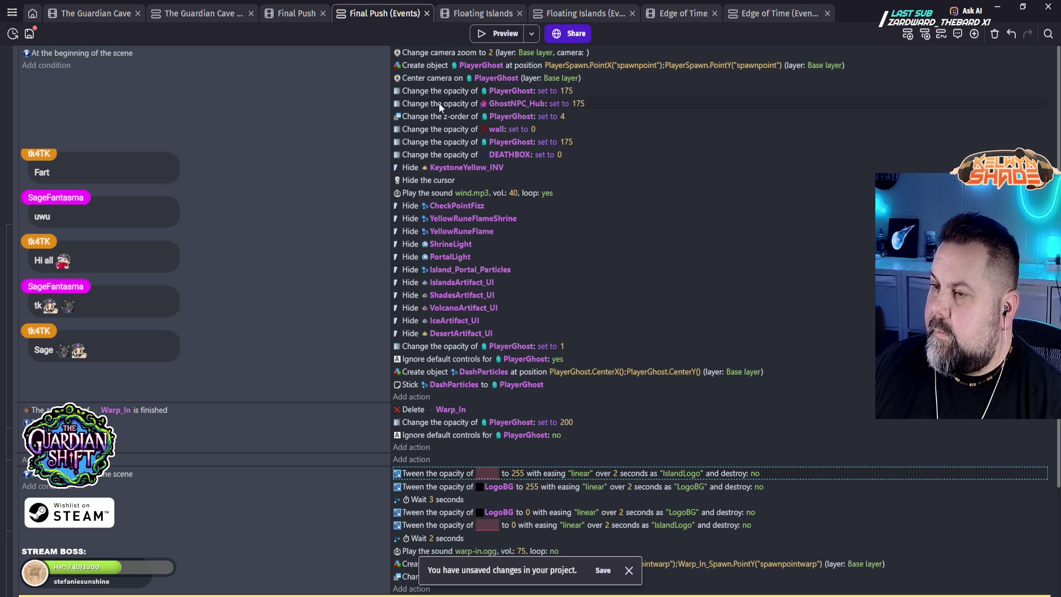
double_click(469, 52)
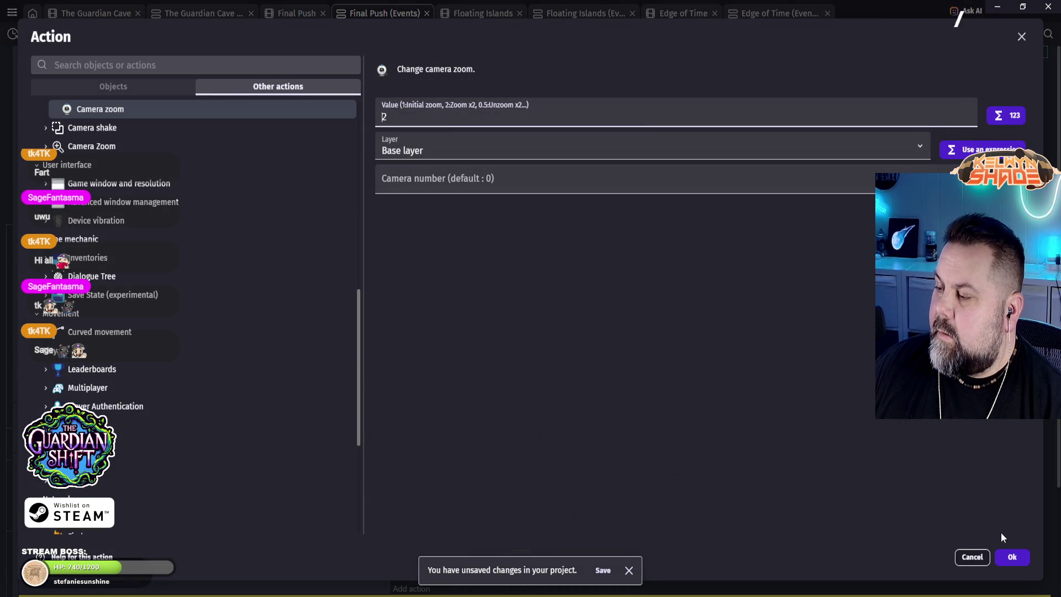
left_click(974, 559)
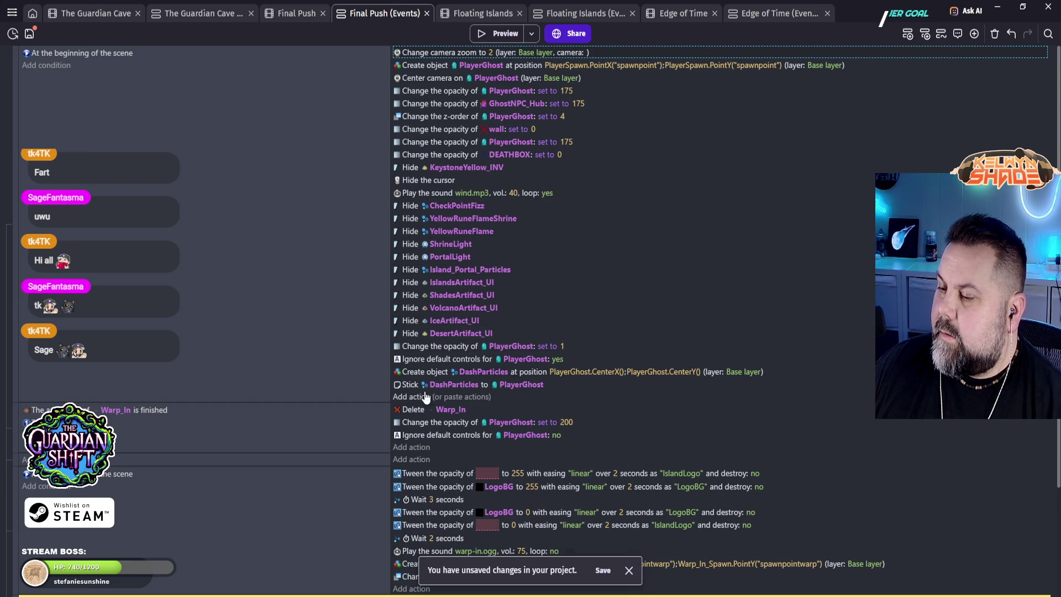
left_click(409, 396)
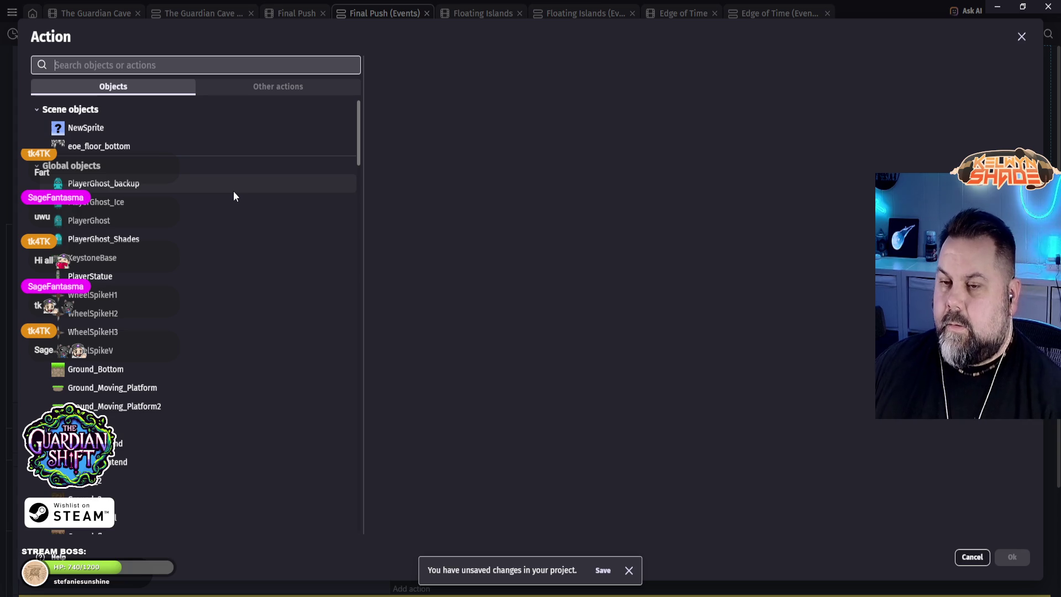
Step: Search 'camera' and choose the Camera offset Y action
type("camera")
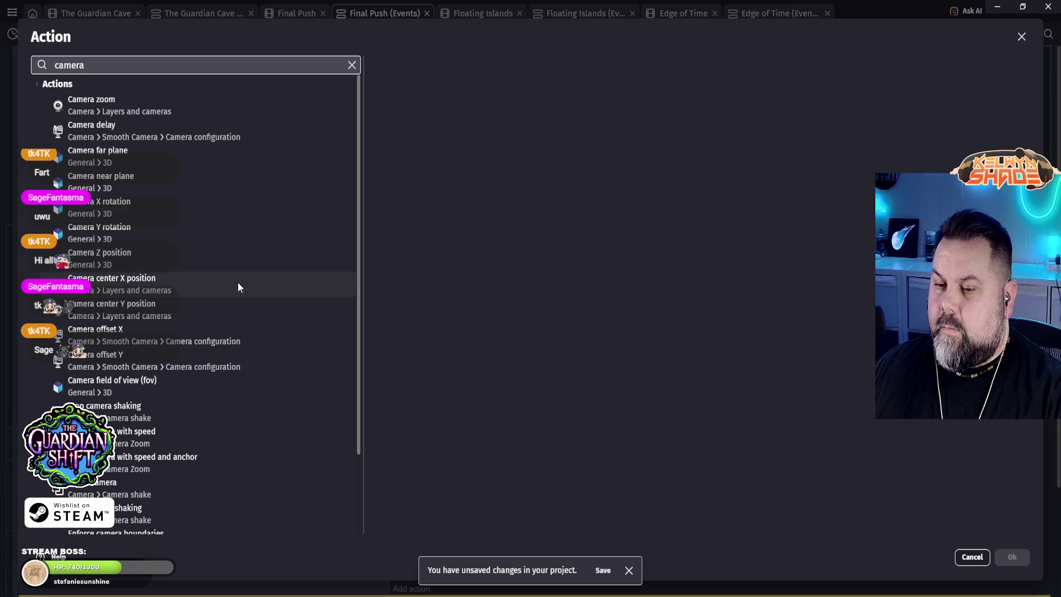
left_click(132, 360)
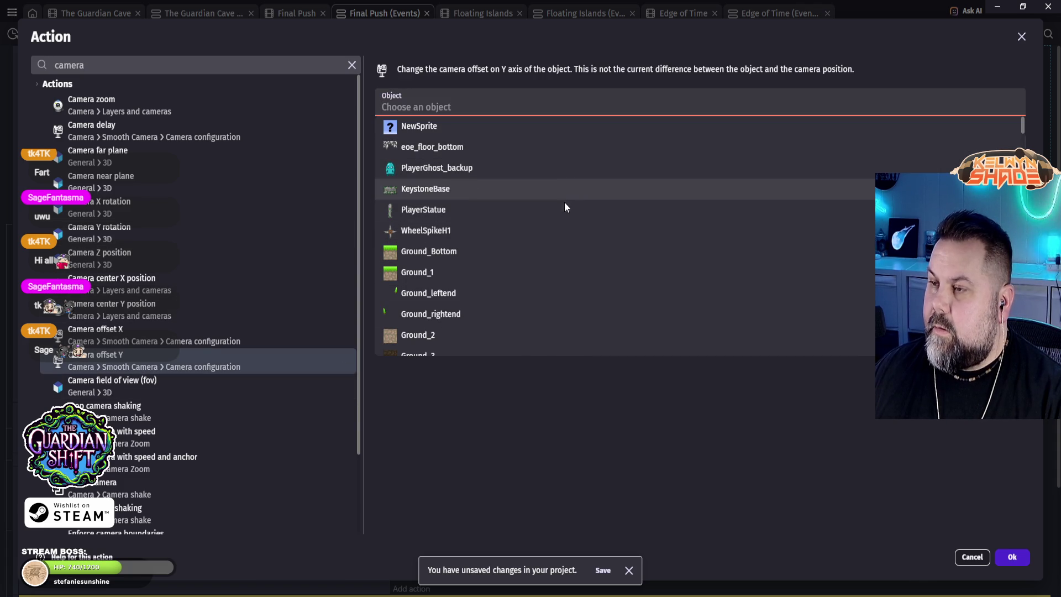
scroll(563, 224, "down", 4)
scroll(562, 227, "down", 10)
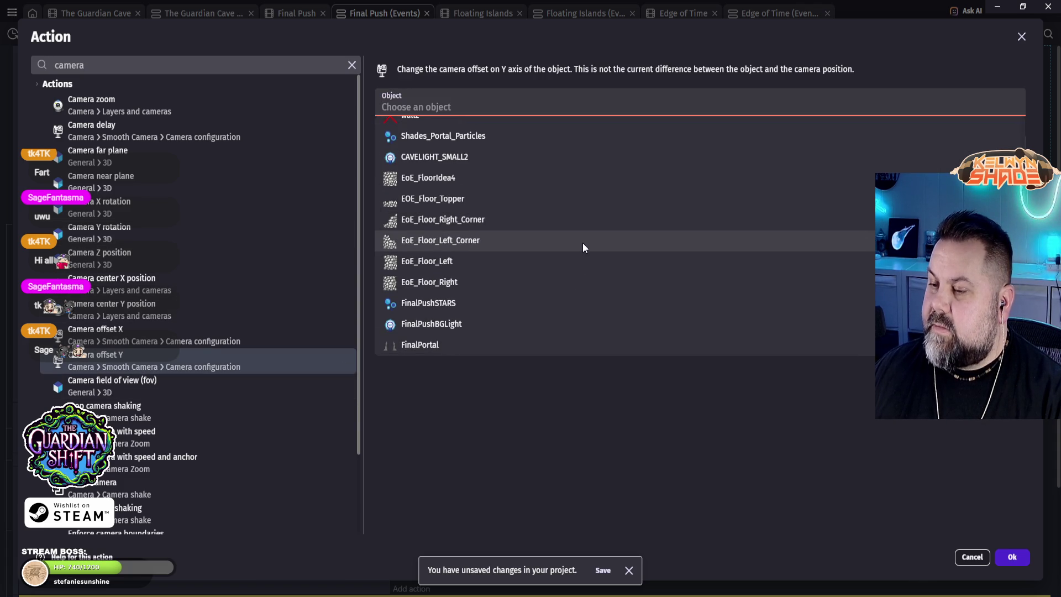
scroll(581, 243, "down", 20)
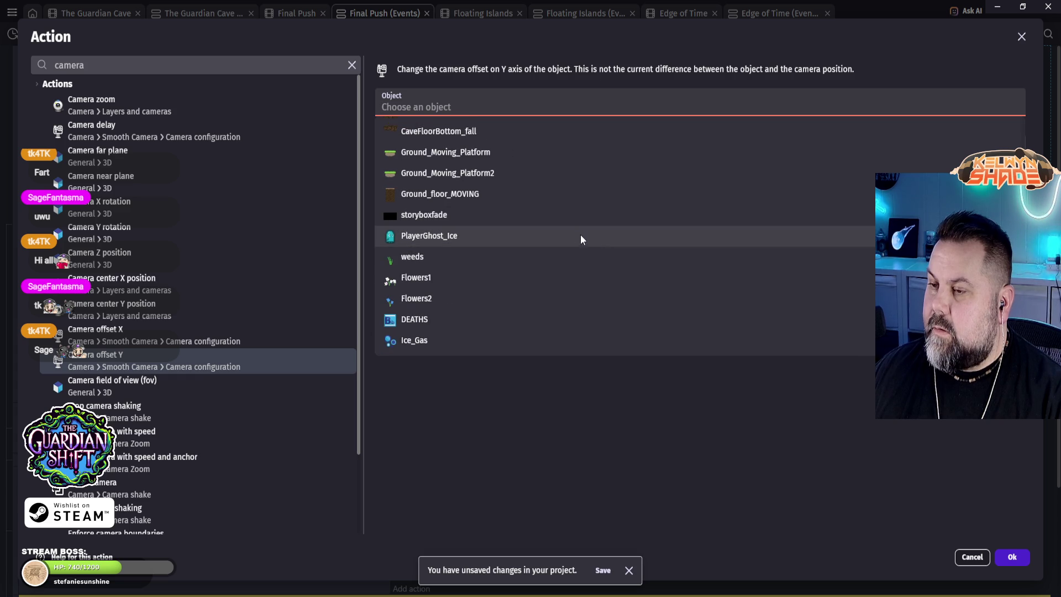
scroll(552, 237, "up", 20)
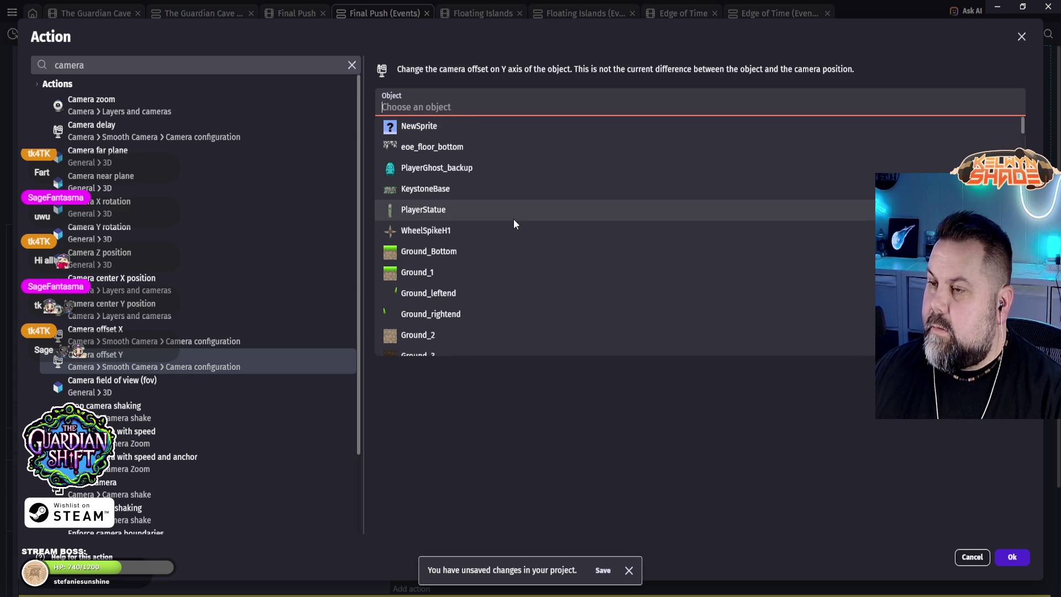
scroll(468, 191, "down", 1)
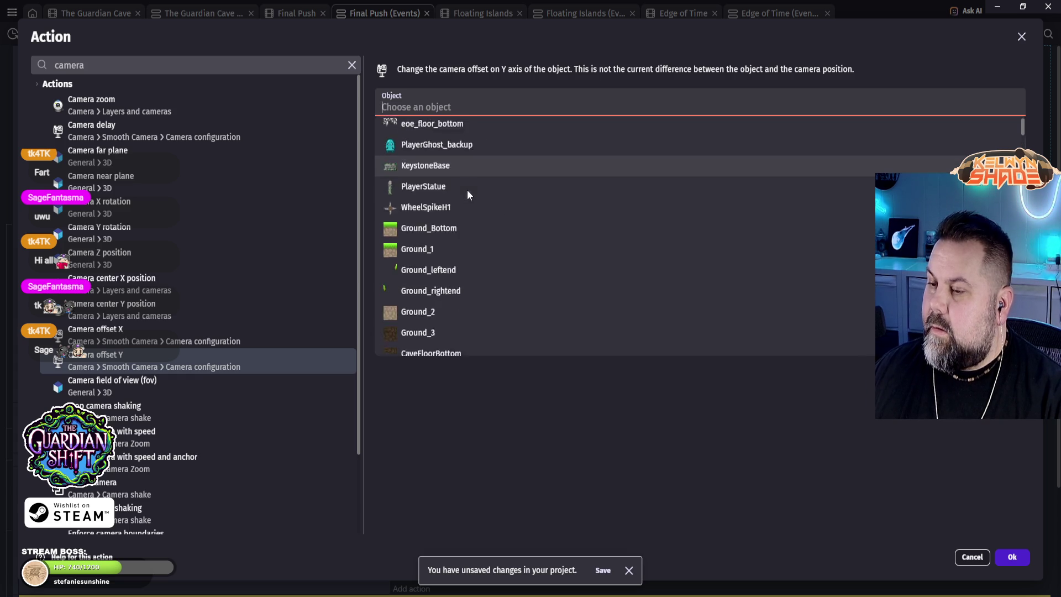
scroll(473, 196, "down", 10)
scroll(476, 204, "down", 15)
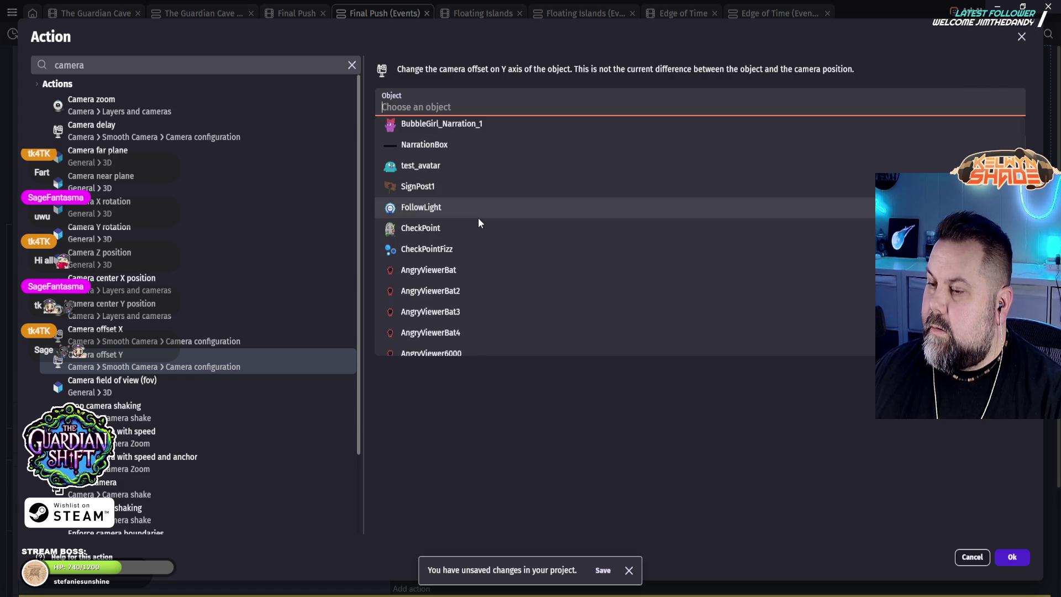
scroll(468, 215, "down", 10)
scroll(480, 222, "down", 3)
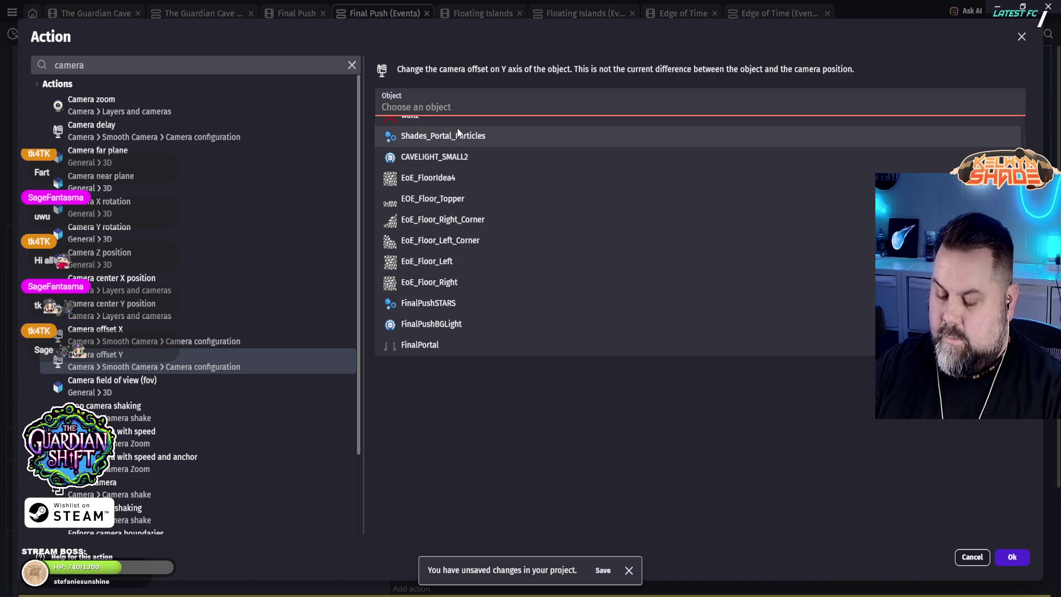
Step: Apply the camera Y offset to PlayerGhost with value 200 and add the action
type("pla")
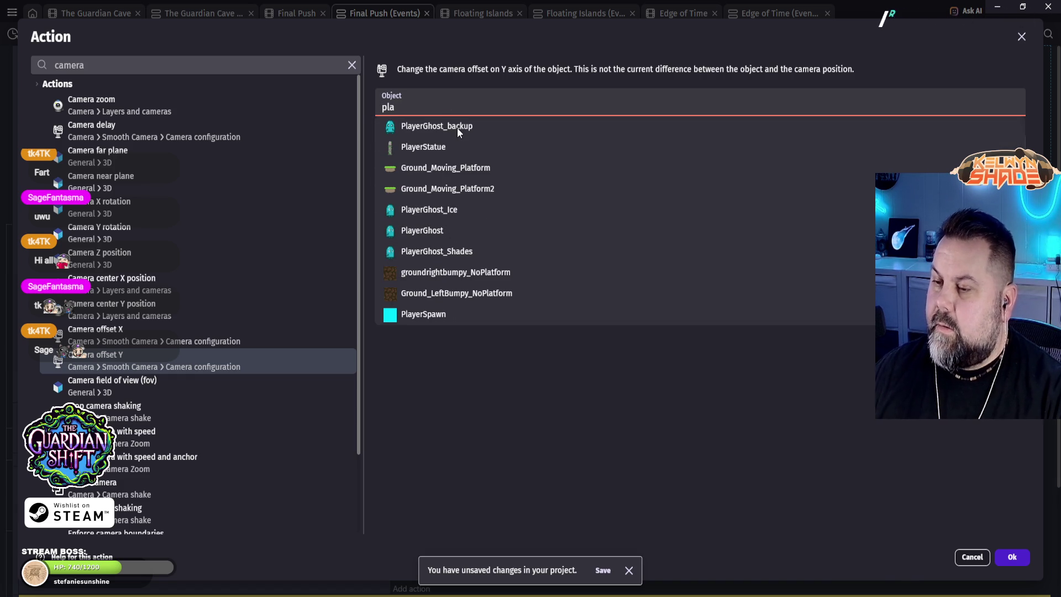
left_click(416, 233)
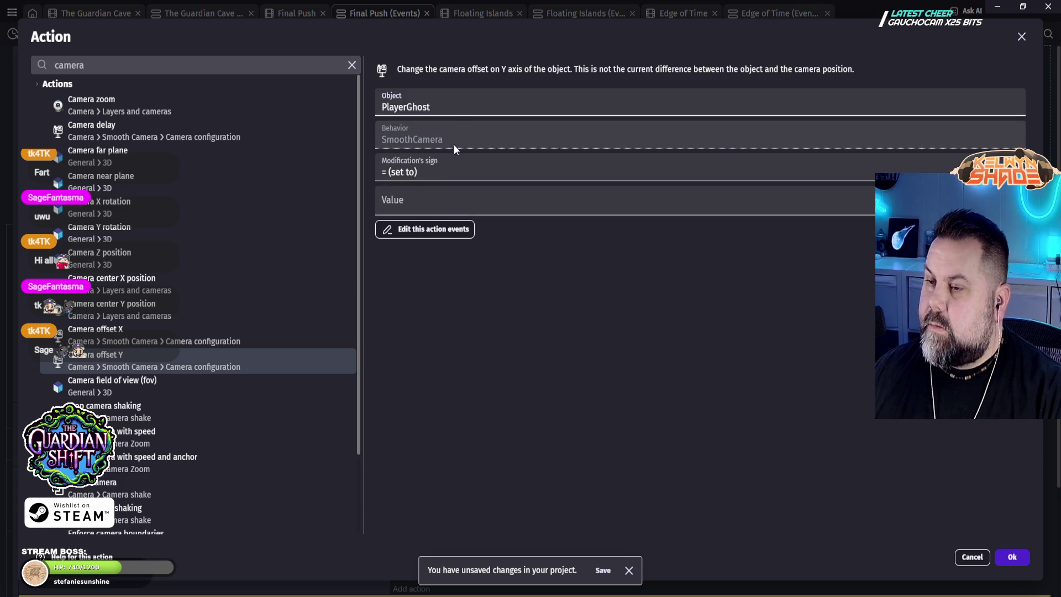
left_click(433, 203)
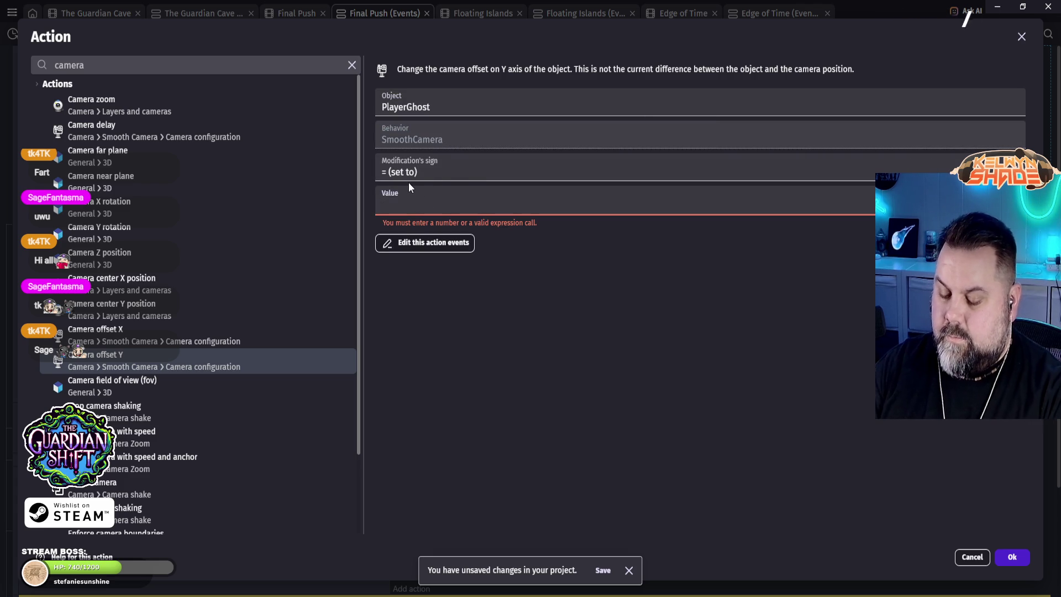
type("200")
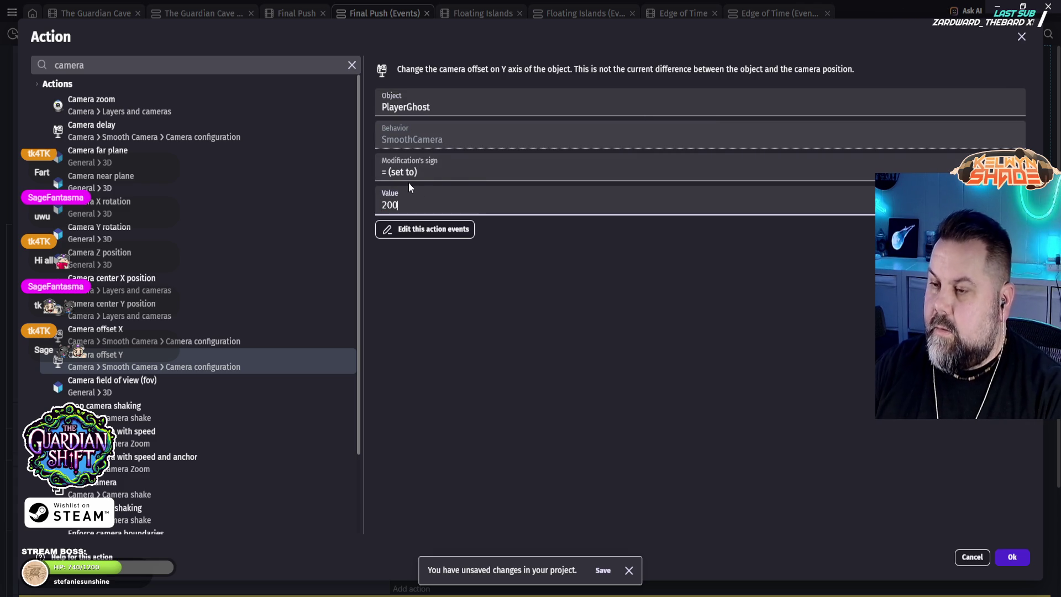
left_click(1012, 557)
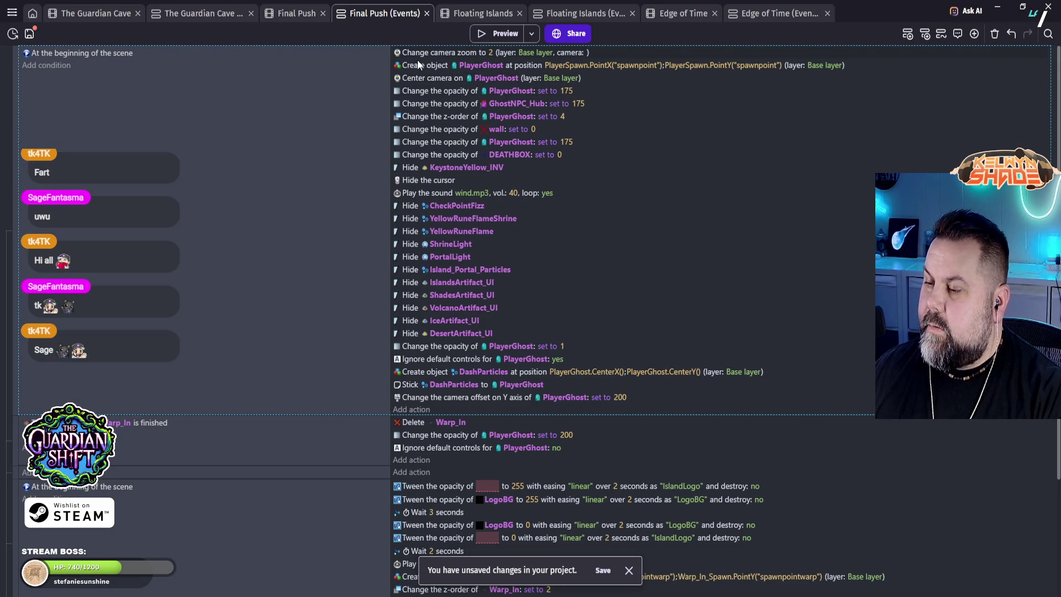
Step: Run a preview of Final Push with the 200 camera offset and exit fullscreen
left_click(506, 33)
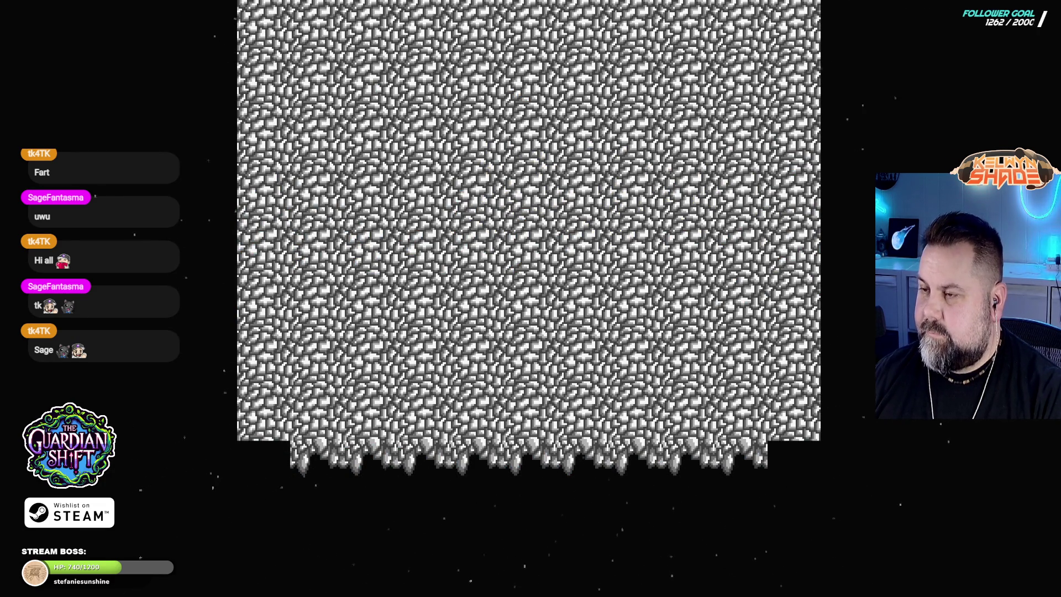
key("Escape")
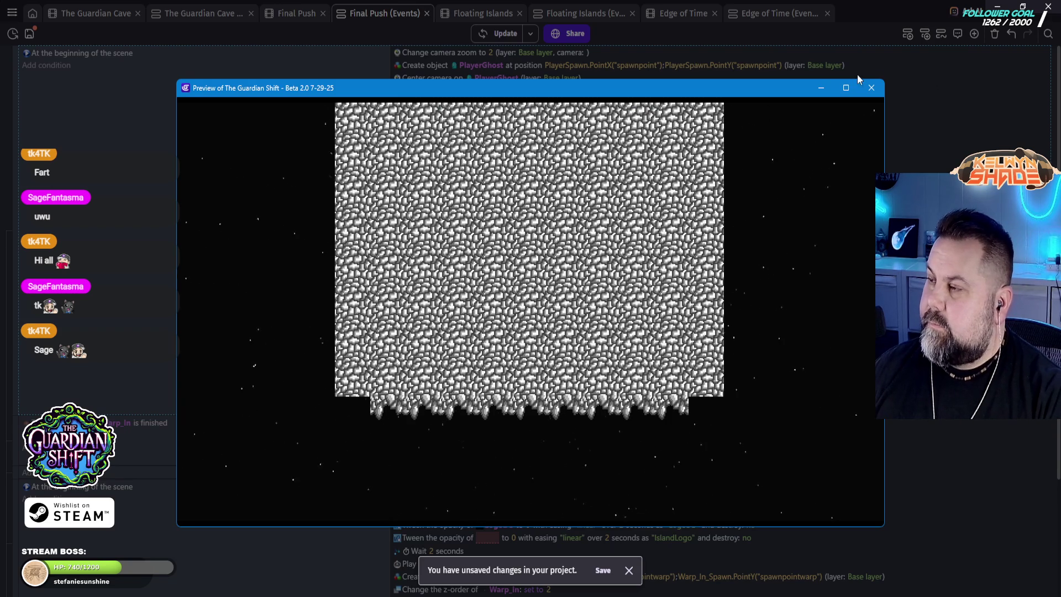
Step: Close the preview and diagnostic report, and change the camera Y offset from 200 to -150
left_click(871, 87)
left_click(675, 251)
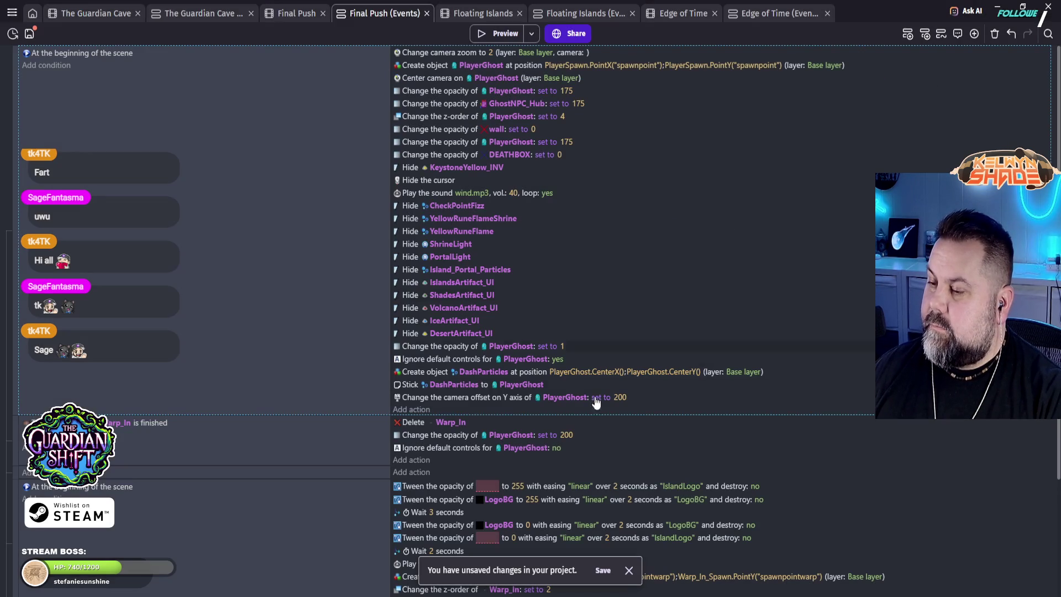
left_click(620, 398)
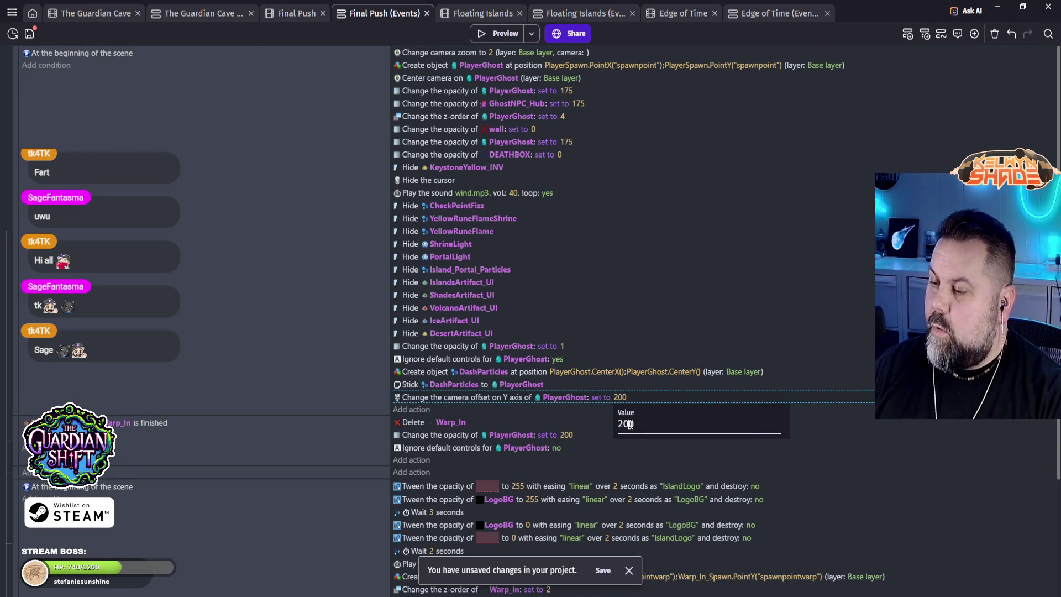
type("-150")
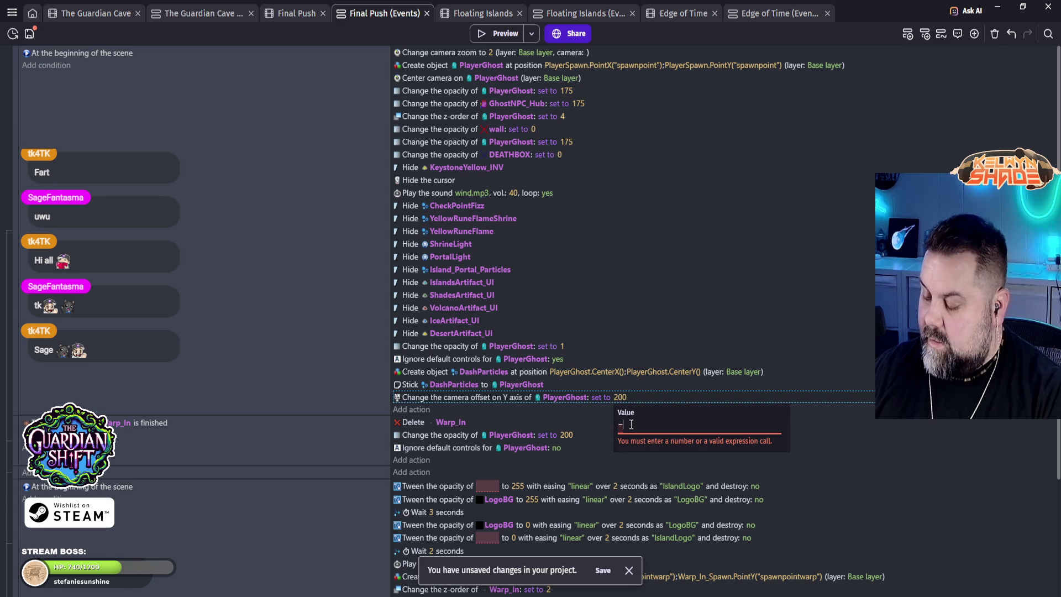
left_click(942, 469)
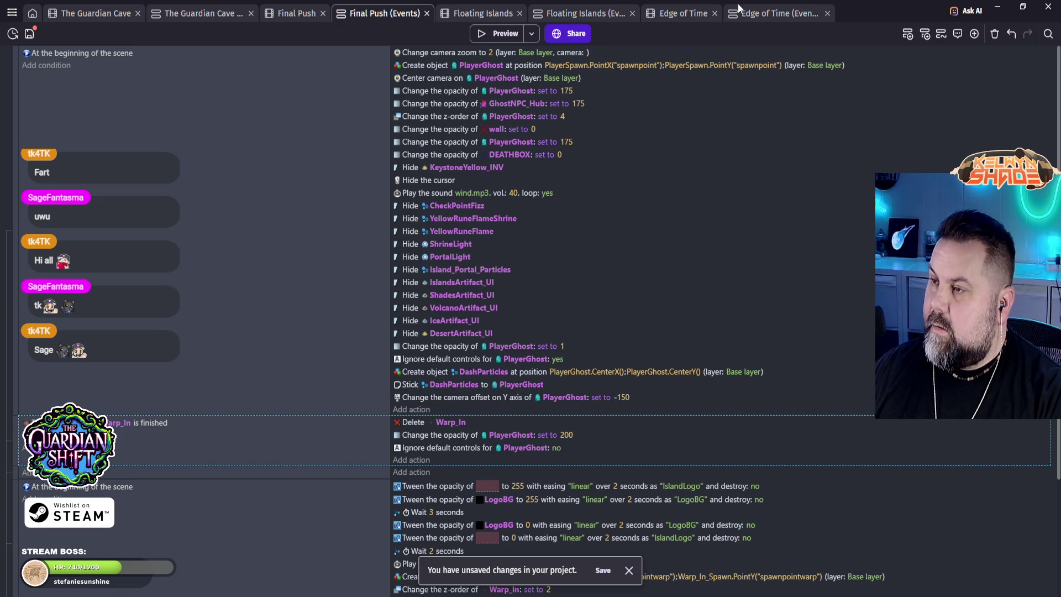
Step: Playtest the -150 offset, walking the character between the pillars, then close the preview
left_click(504, 35)
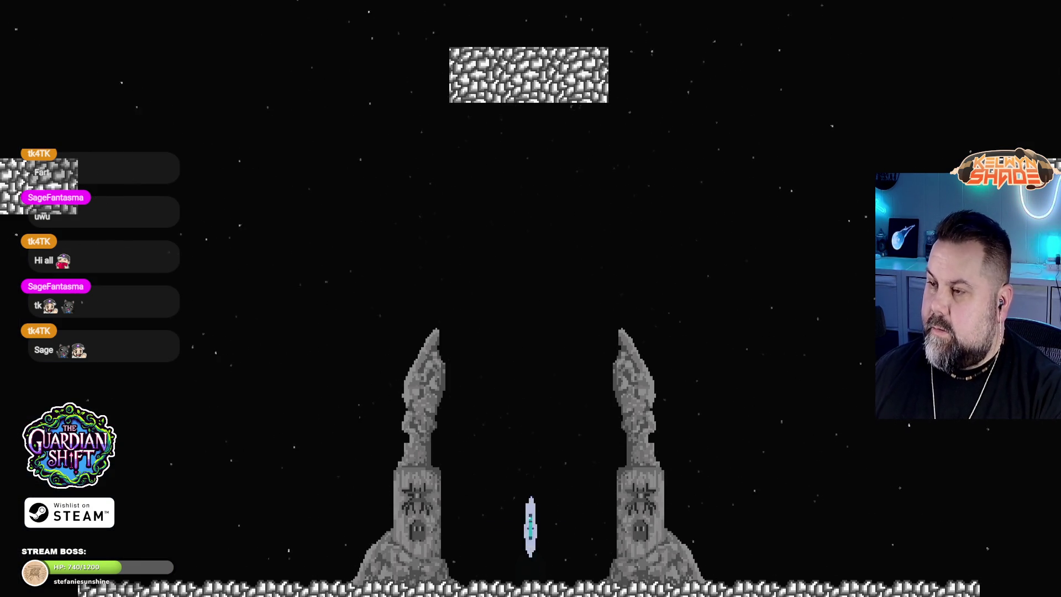
key("Left")
key("Right")
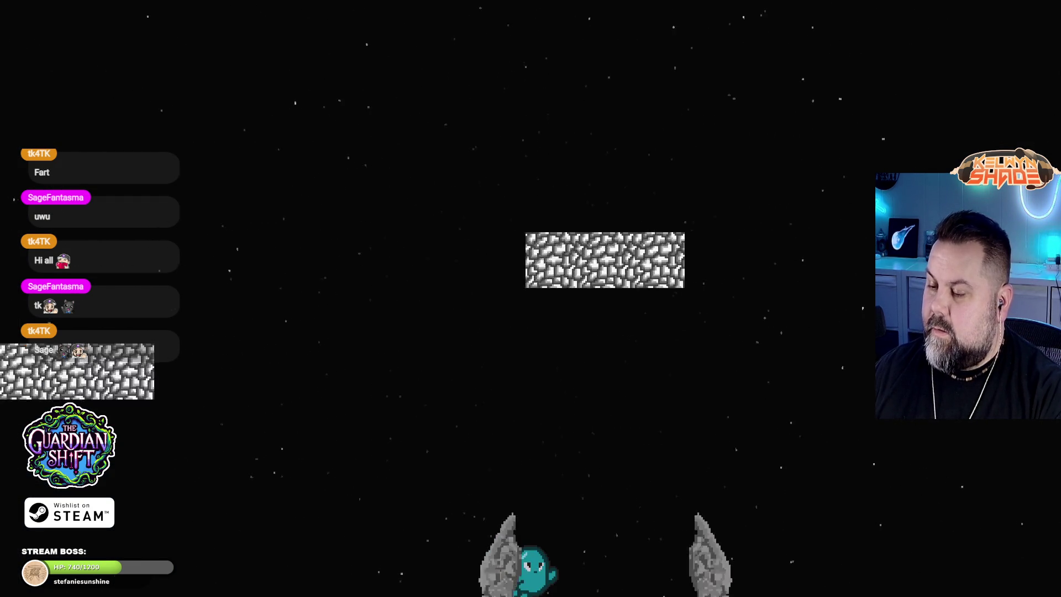
key("Left")
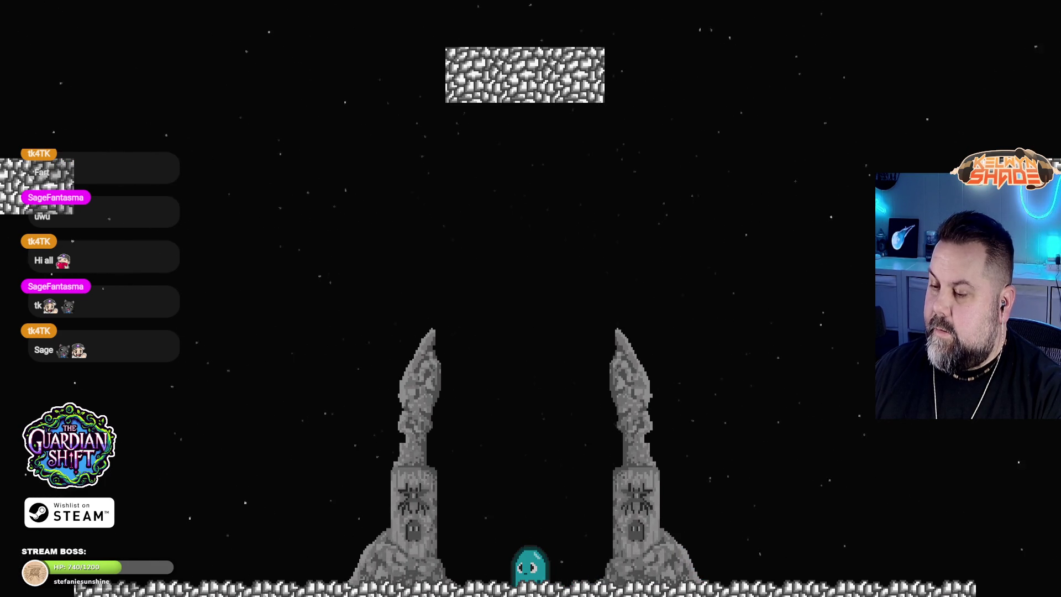
key("Left")
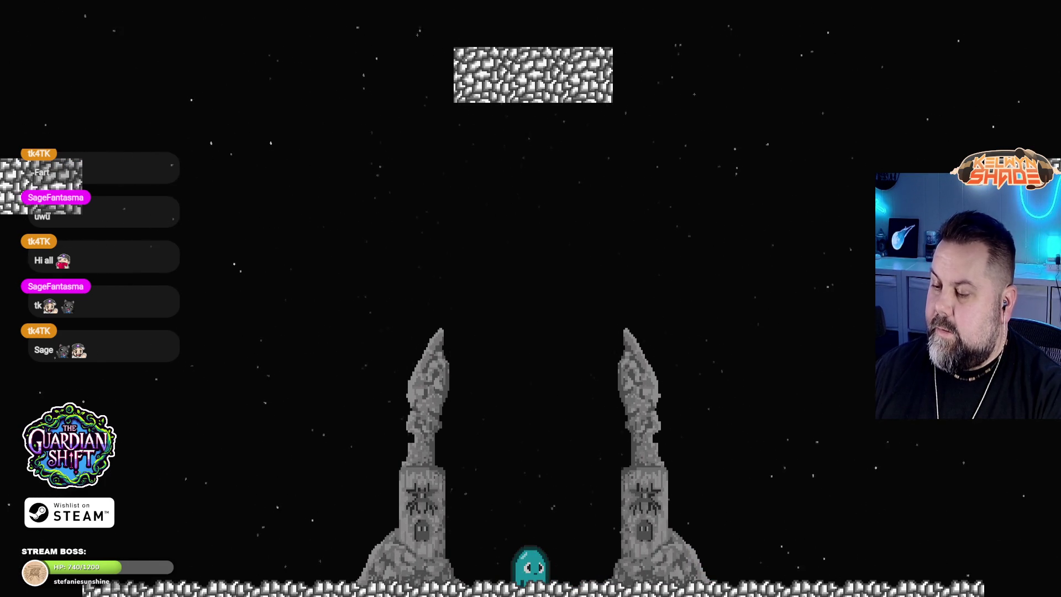
key("Escape")
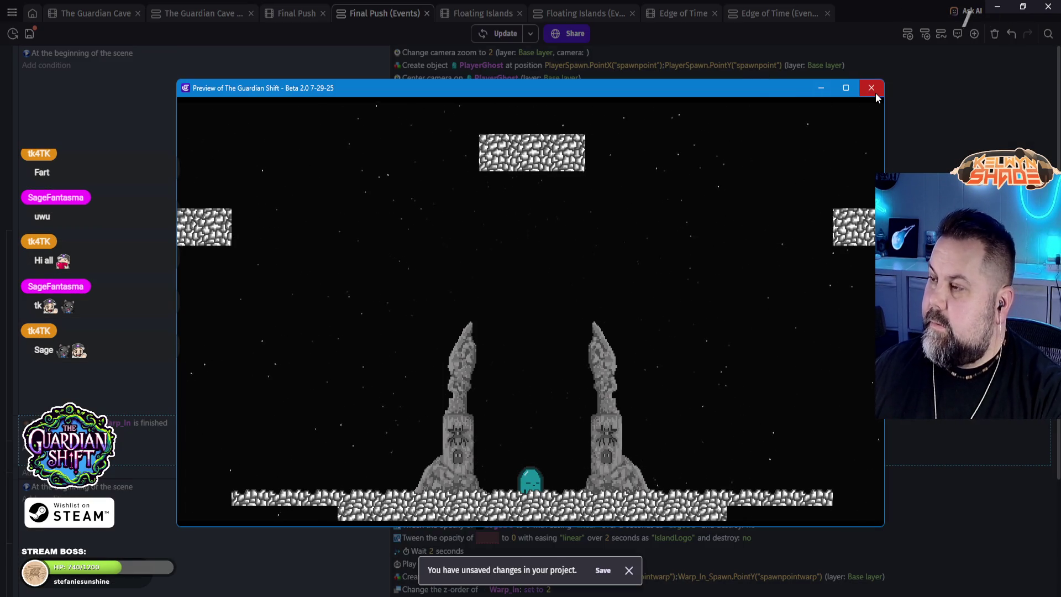
left_click(872, 88)
left_click(674, 253)
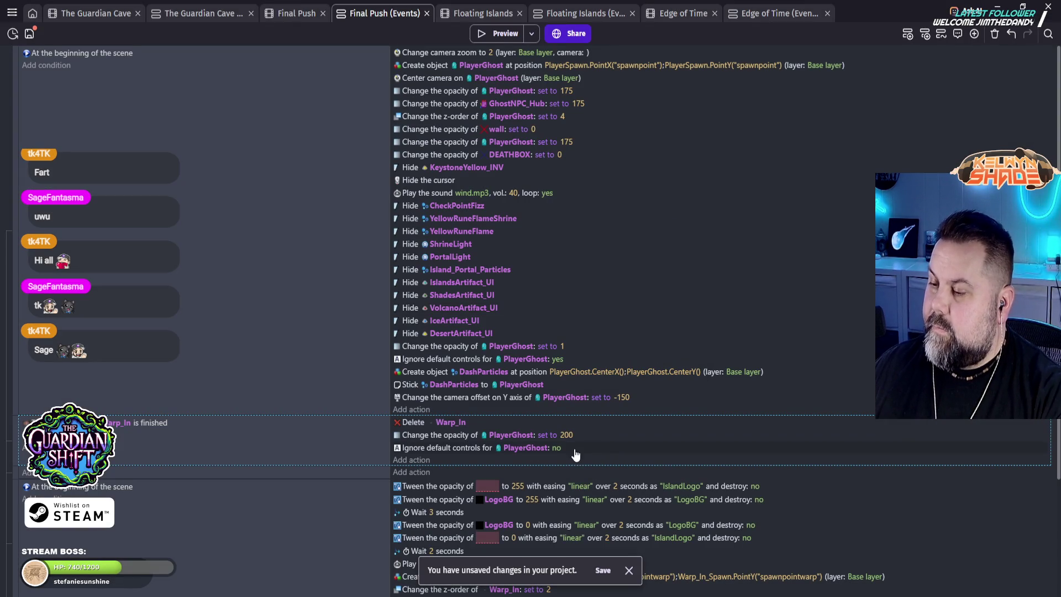
Step: Change the camera Y offset from -150 to -25
left_click(622, 398)
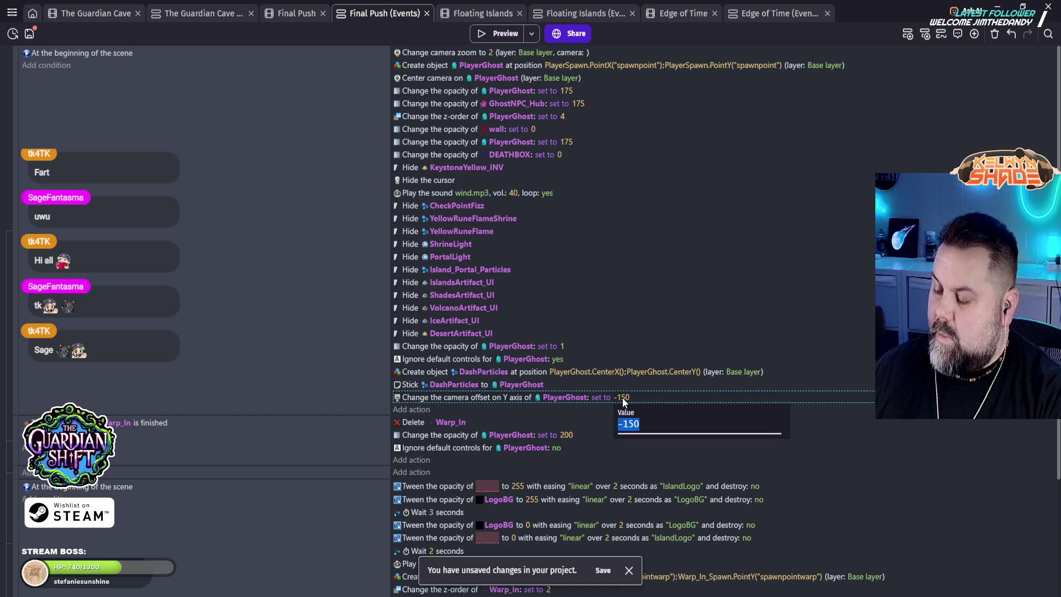
type("-25")
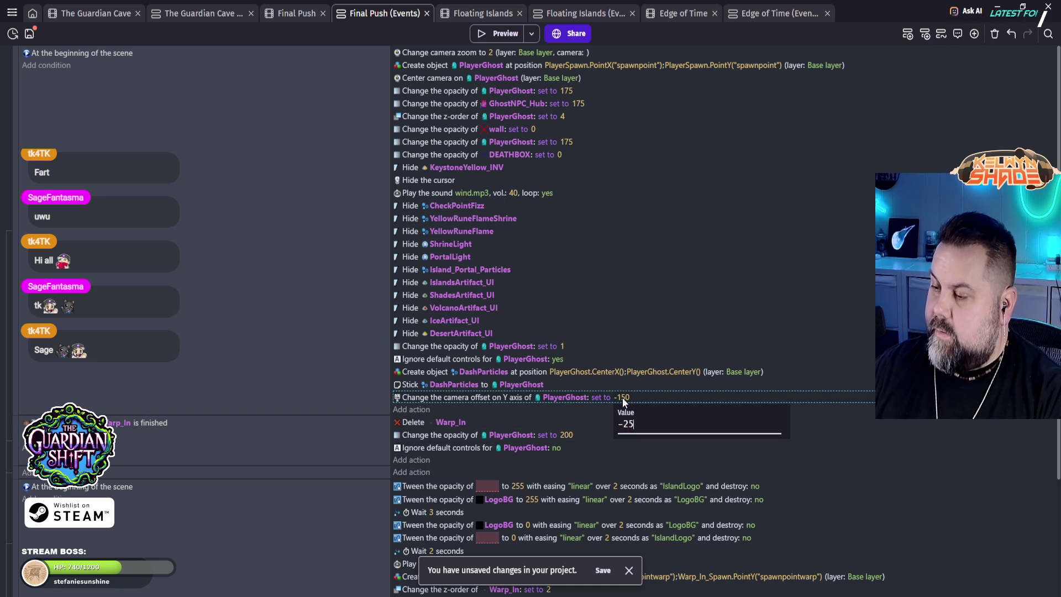
key("Return")
Step: Playtest the -25 offset with a jump, then close the preview and report
left_click(498, 38)
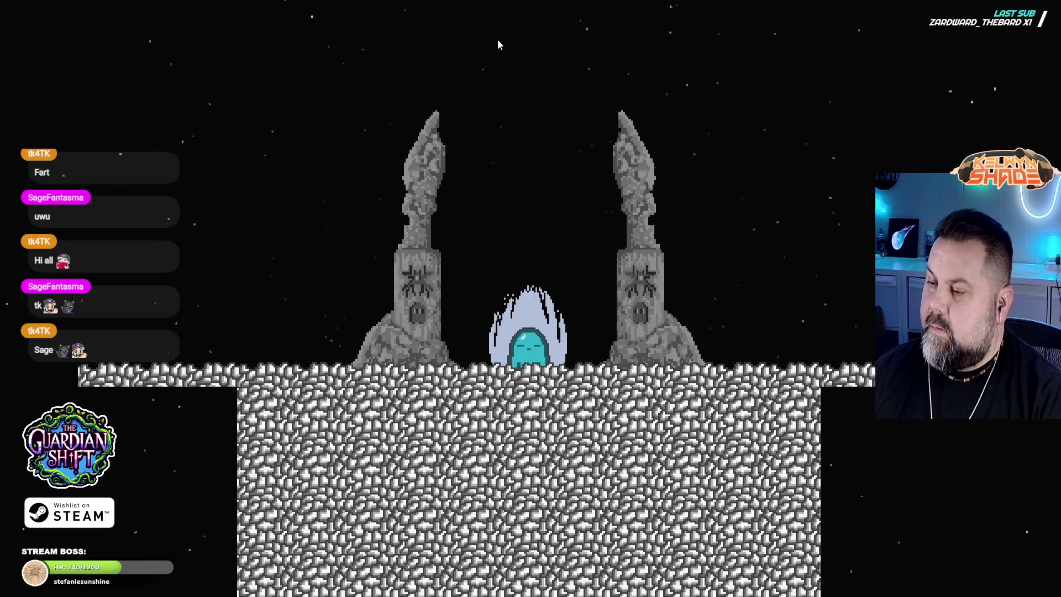
key("space")
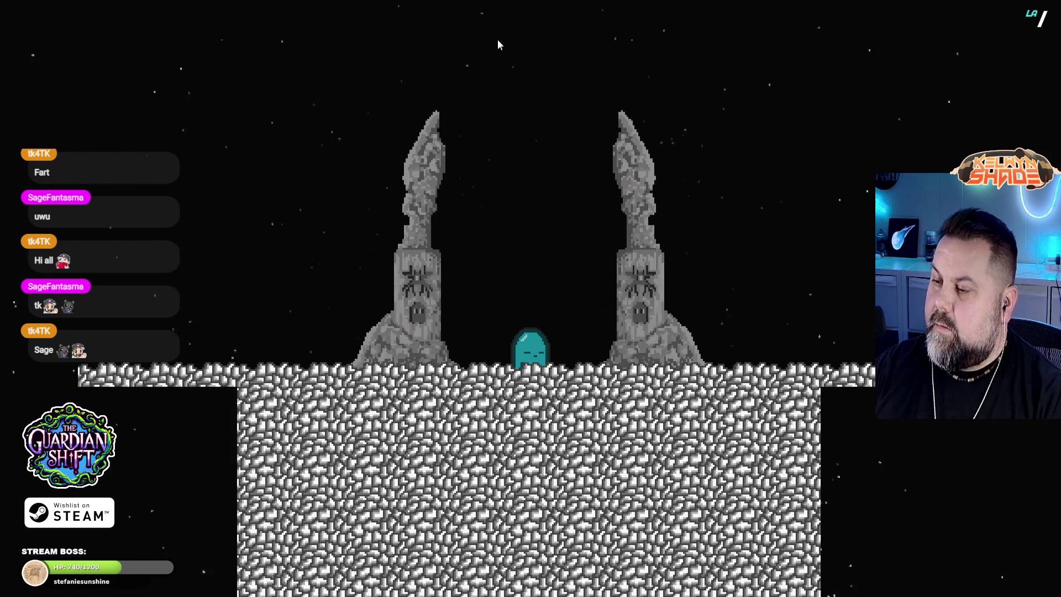
key("Escape")
left_click(872, 88)
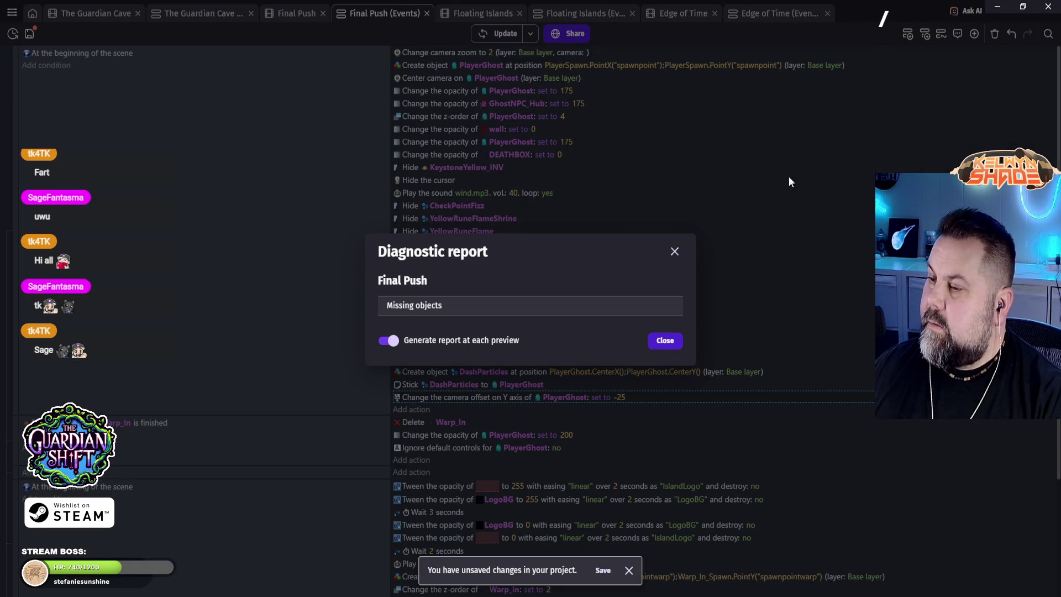
left_click(665, 341)
left_click(618, 396)
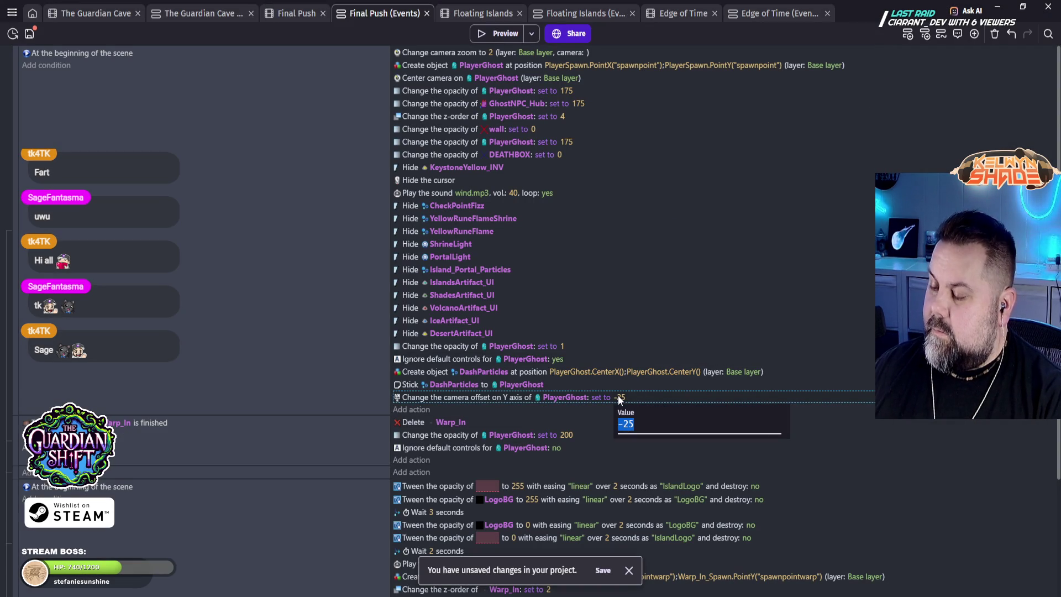
Step: Set PlayerGhost's camera Y offset to -50 and launch a preview
type("-50")
left_click(904, 451)
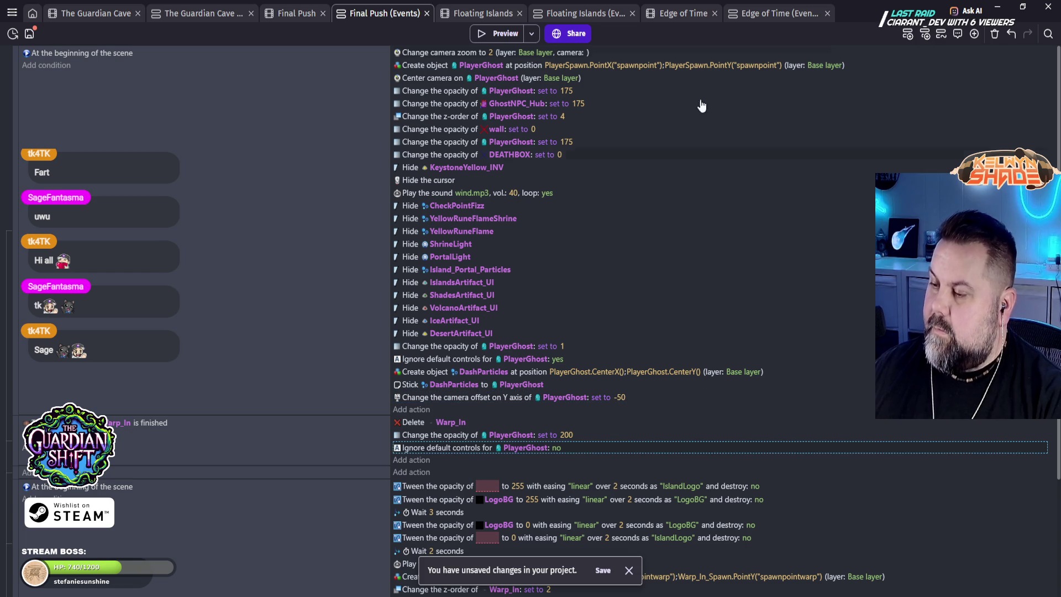
left_click(510, 32)
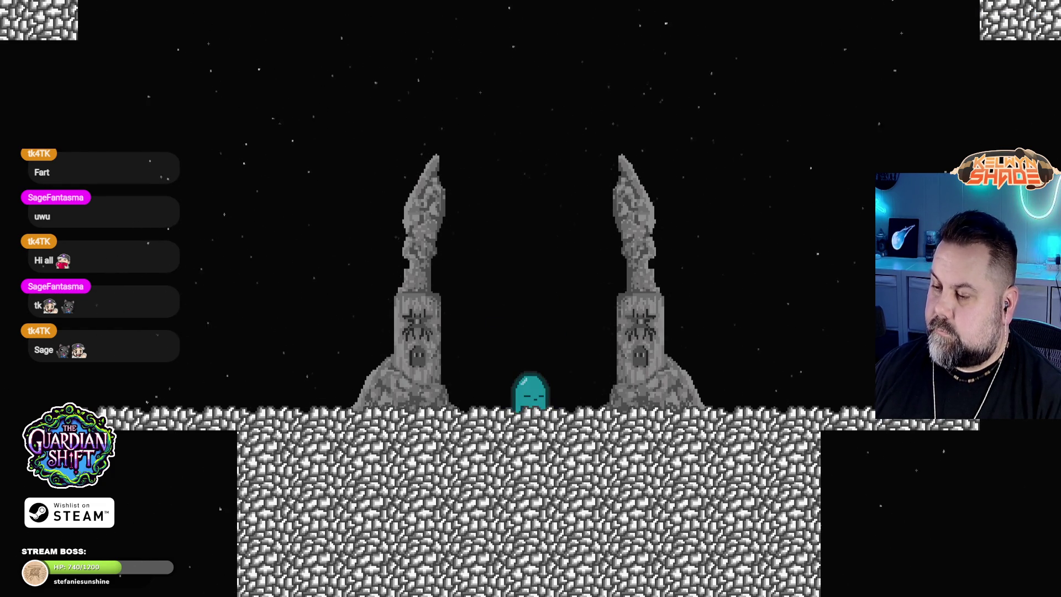
Step: Move and jump the ghost around the pillars to test the -50 offset, then close the preview
key("space")
key("Right")
key("space")
key("space")
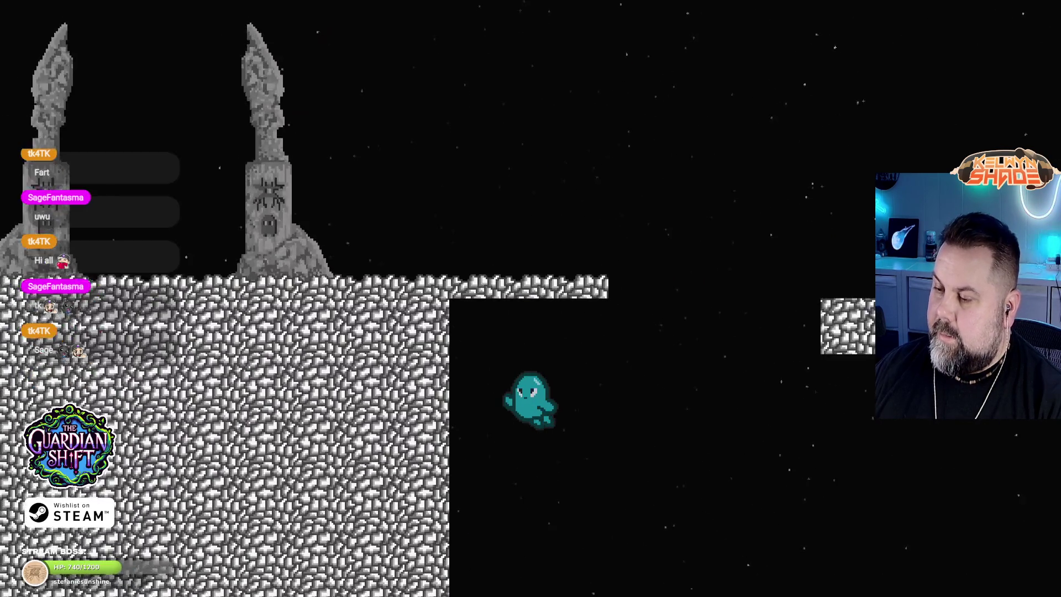
key("Left")
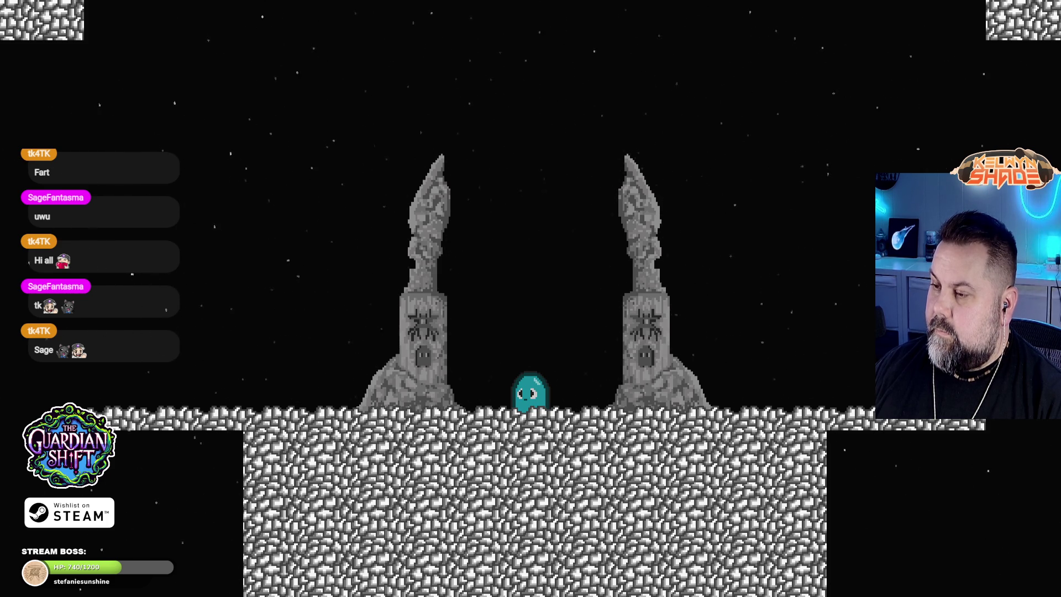
key("Right")
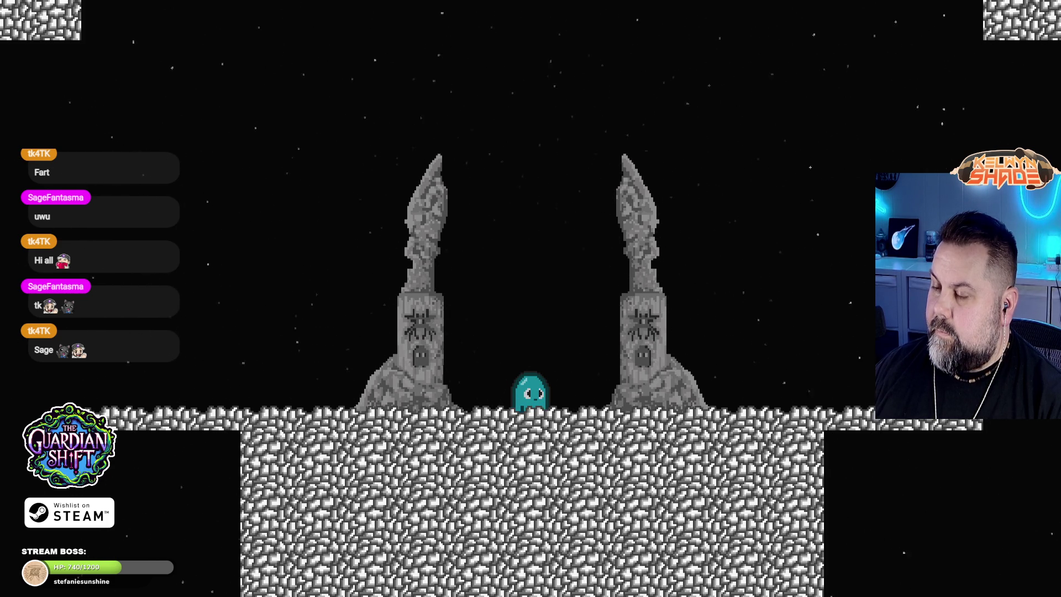
key("Right")
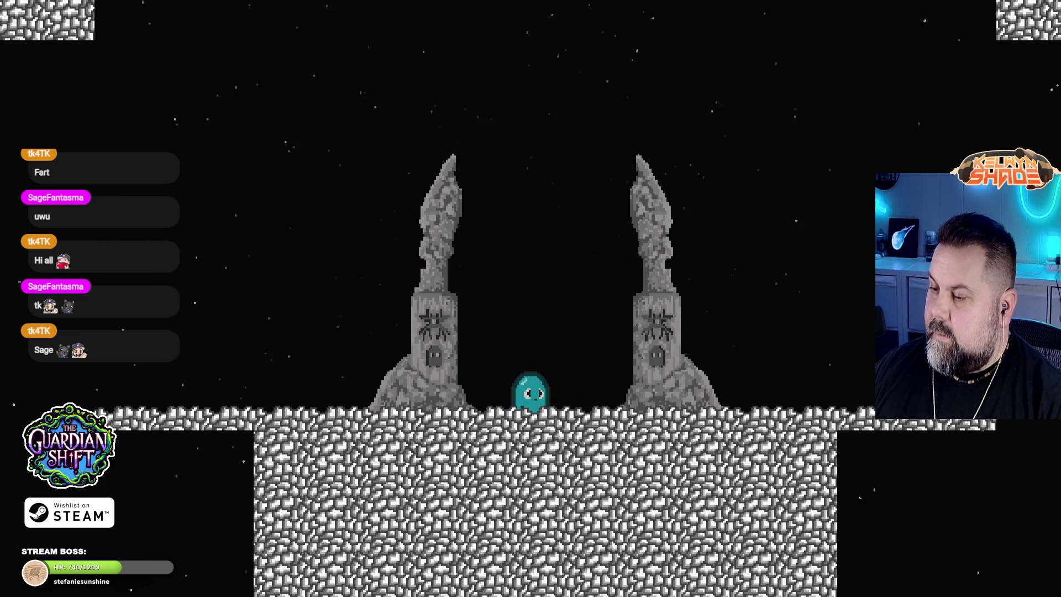
key("Right")
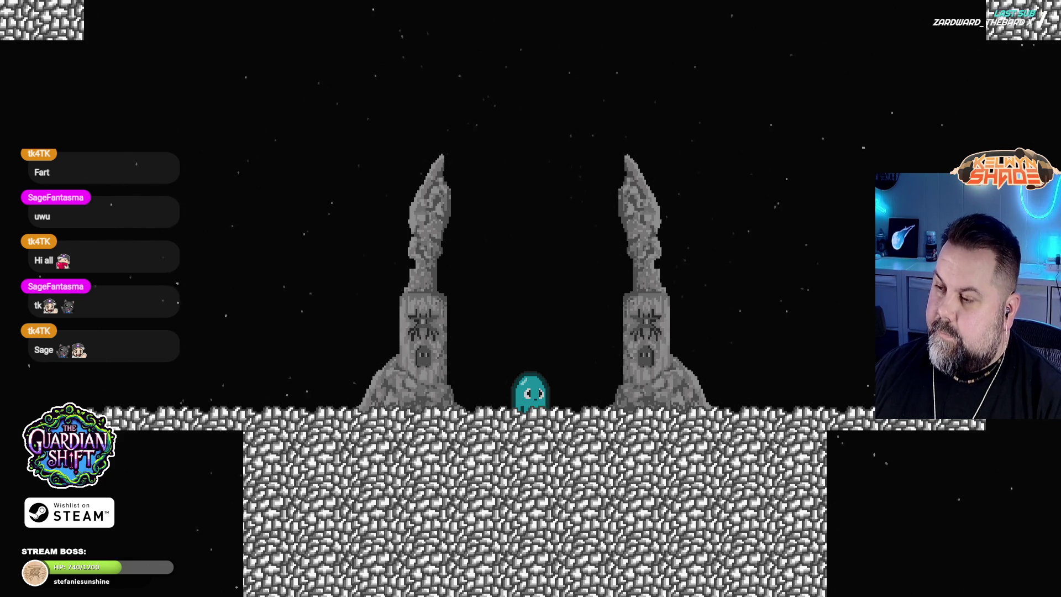
key("Right")
key("Left")
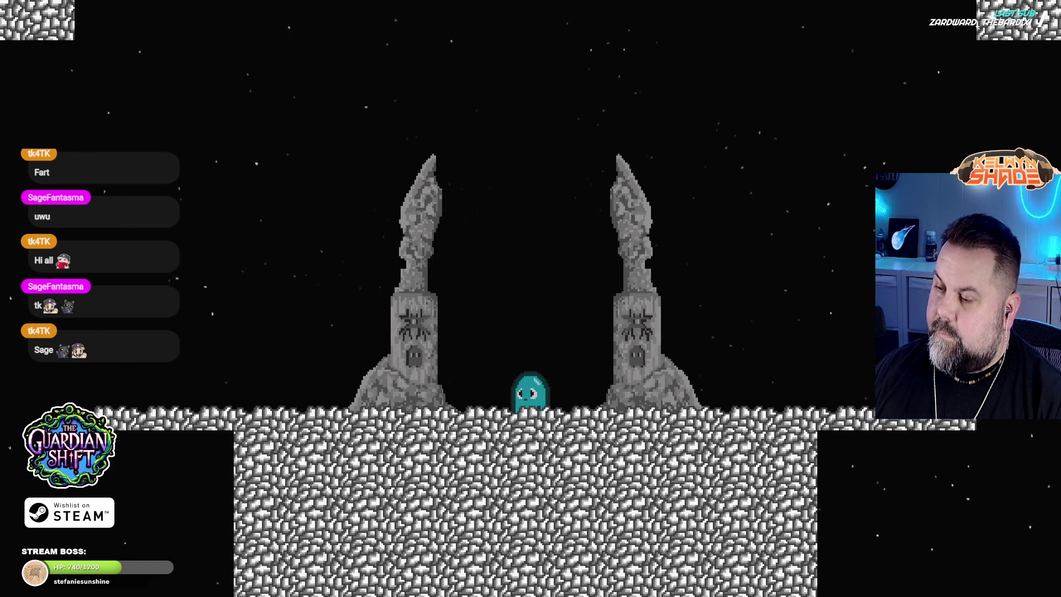
key("space")
key("Left")
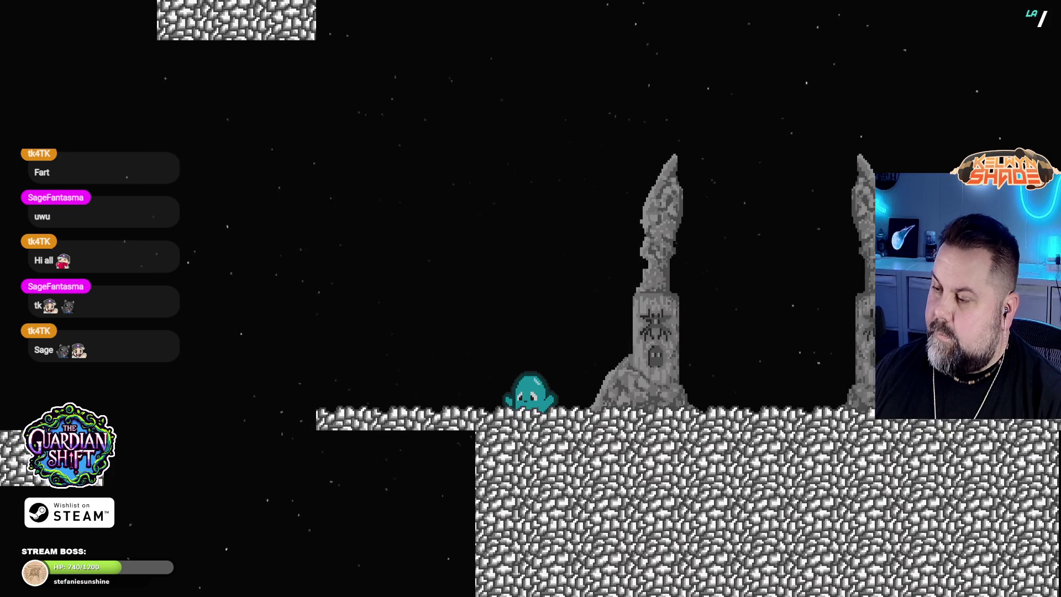
key("space")
key("Right")
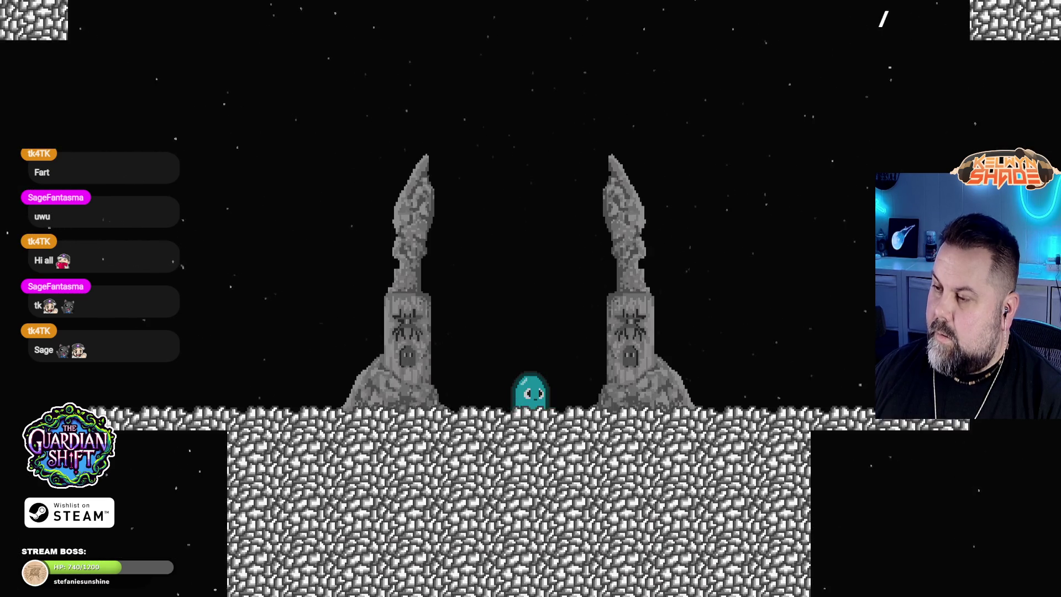
key("space")
key("Left")
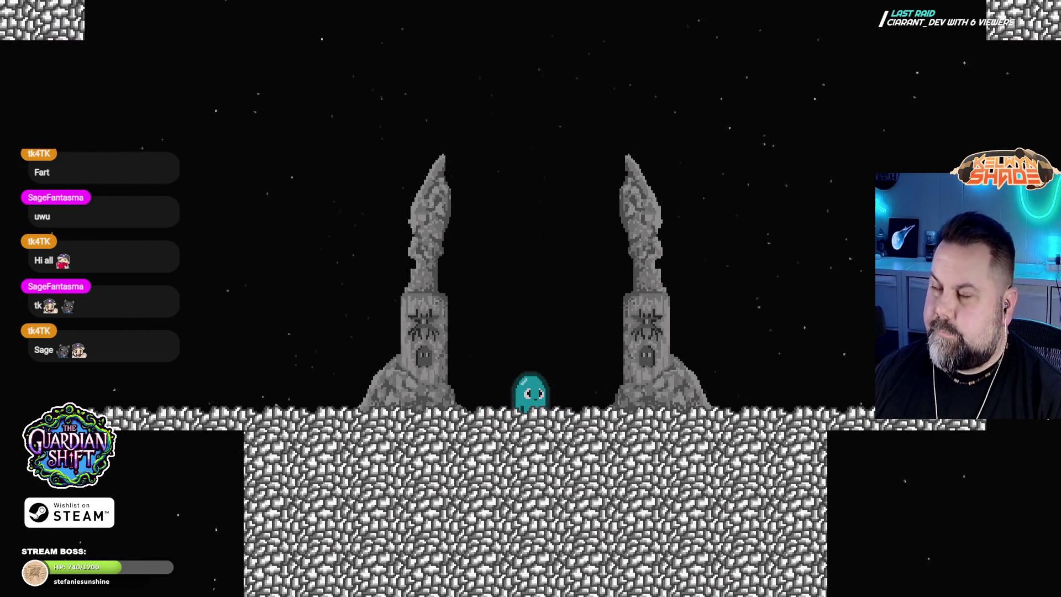
key("Escape")
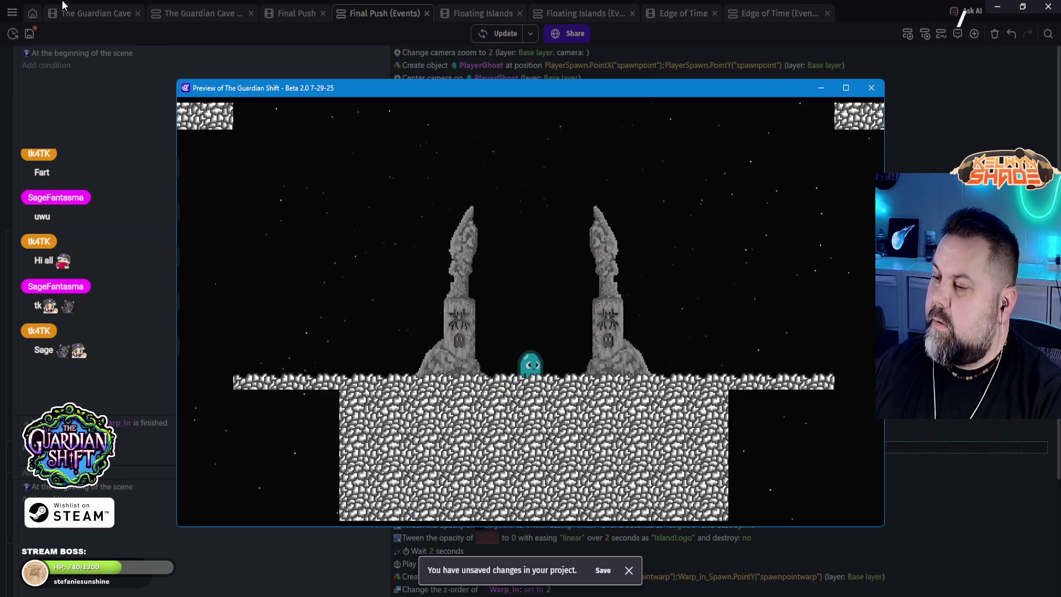
left_click(872, 88)
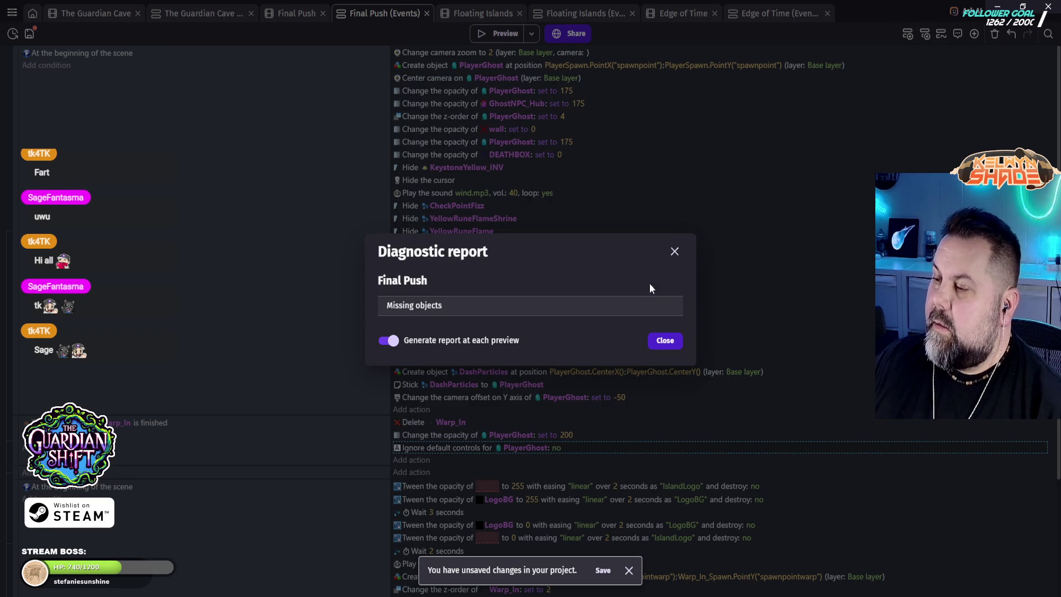
Step: Return to the Final Push scene and position stone platforms left of and above the portal
left_click(675, 252)
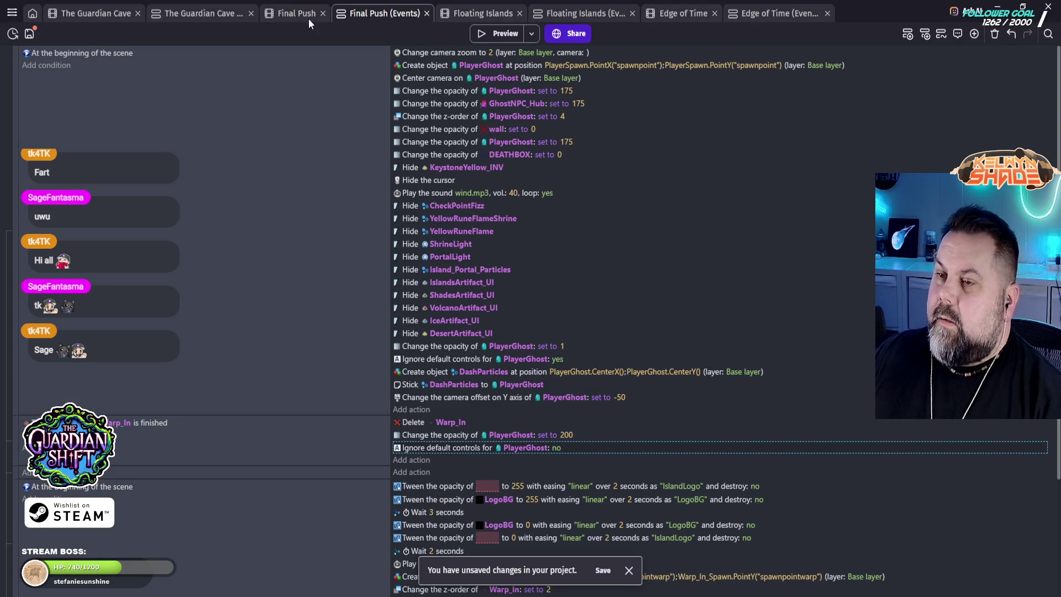
left_click(466, 13)
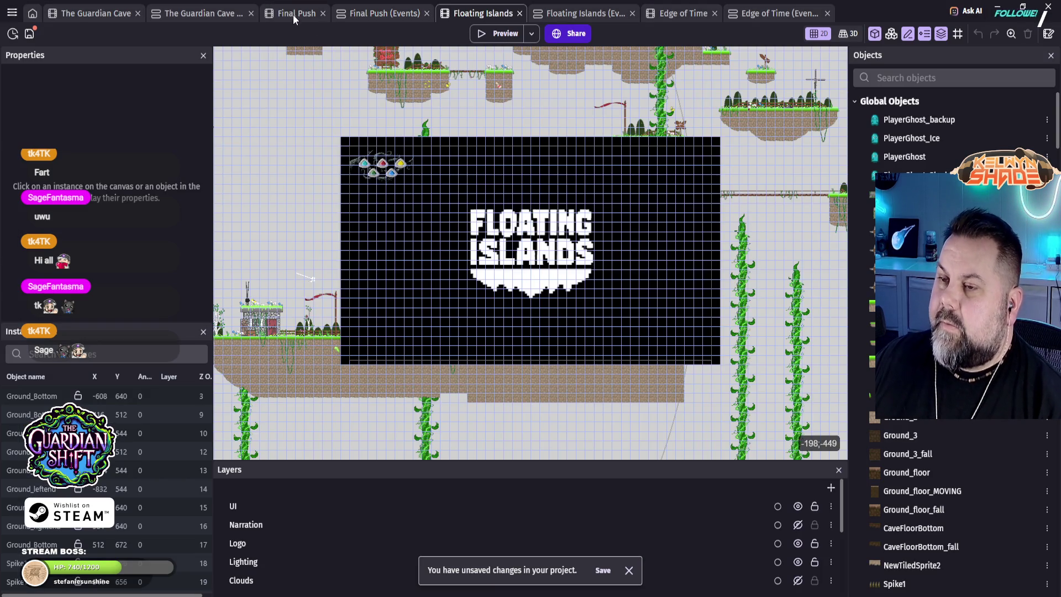
left_click(293, 12)
left_click_drag(332, 135, 371, 228)
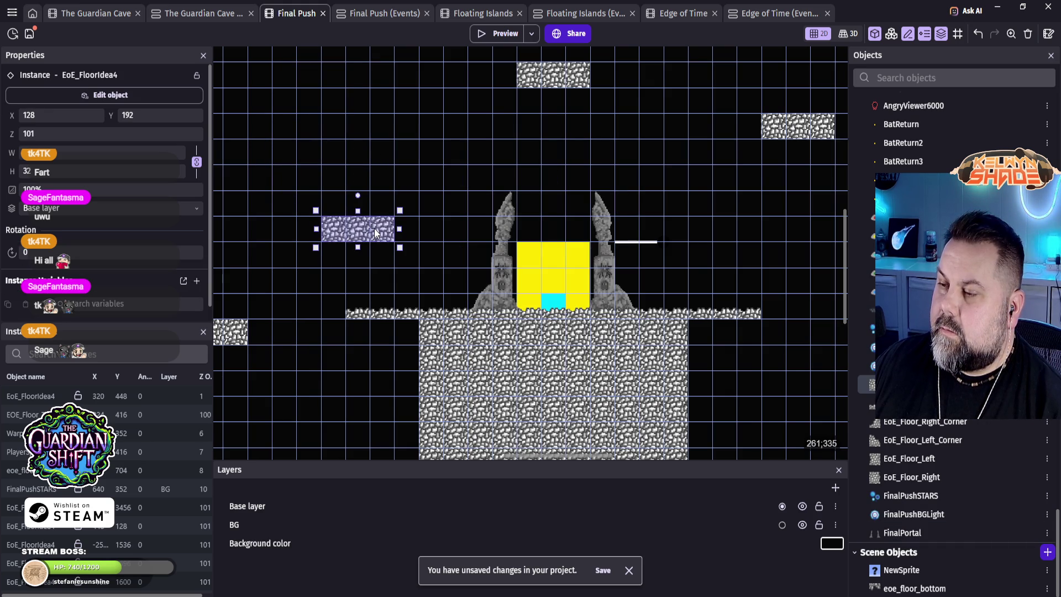
left_click_drag(545, 78, 545, 159)
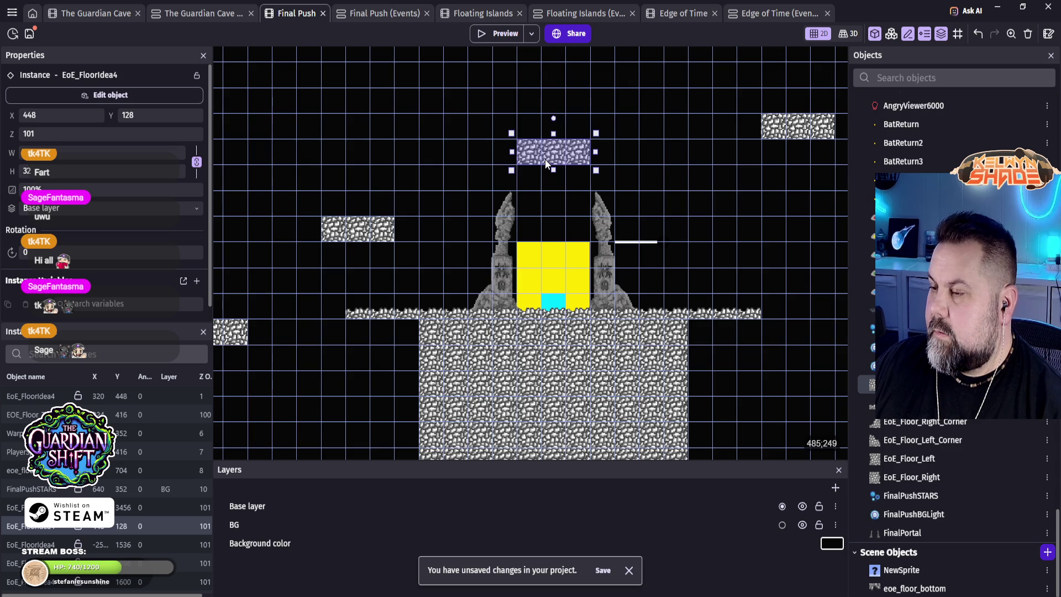
mouse_move(547, 158)
left_mouse_down()
mouse_move(544, 139)
mouse_move(428, 140)
mouse_move(455, 159)
left_mouse_up()
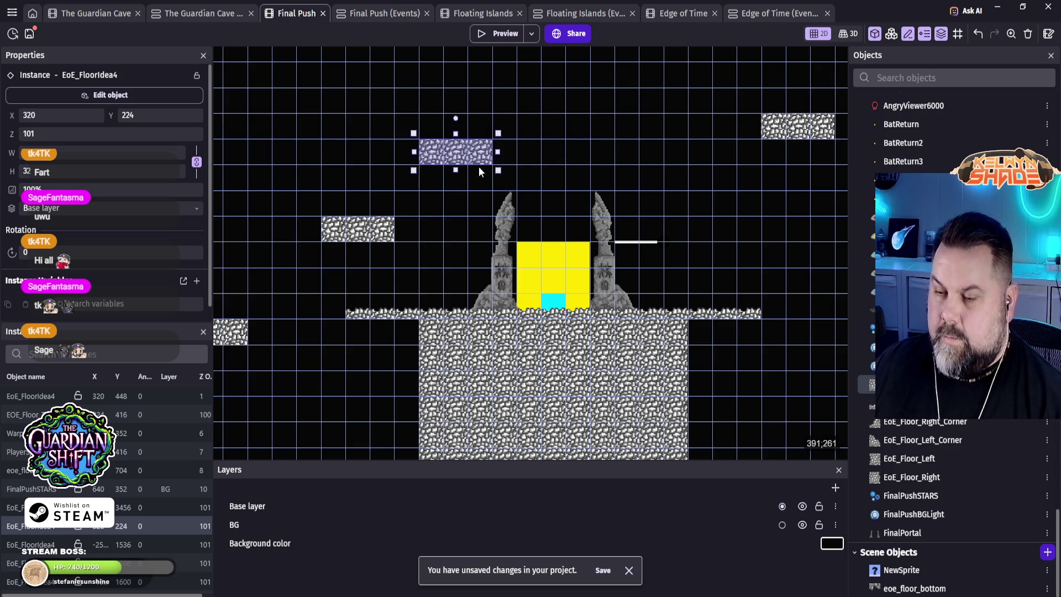
Step: Copy the platform to the top centre and mirror it on the right, lowering the right ledge
mouse_move(465, 158)
left_mouse_down()
mouse_move(535, 109)
mouse_move(562, 107)
left_mouse_up()
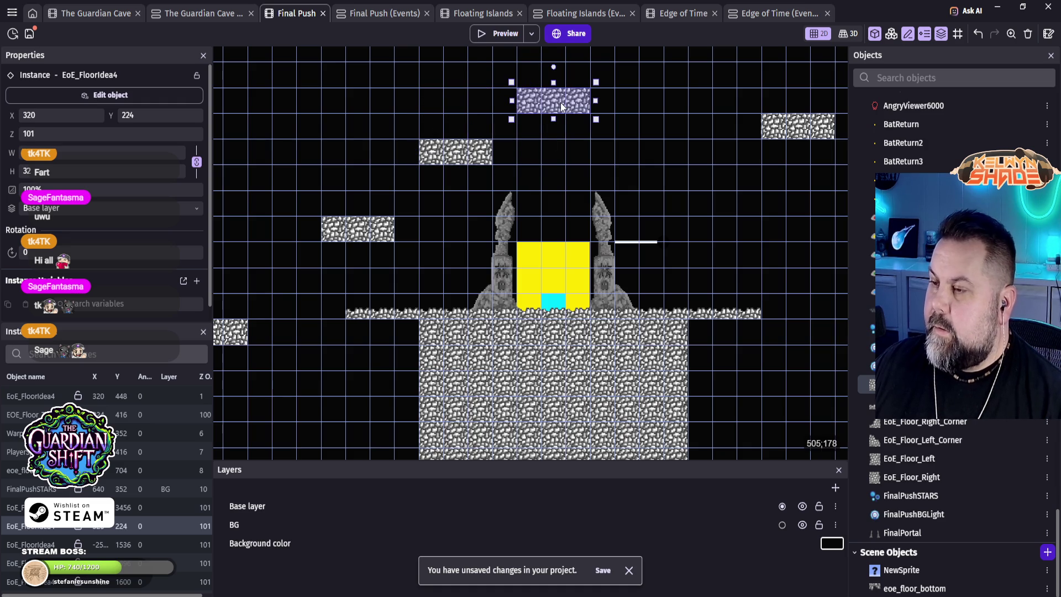
left_click(471, 159)
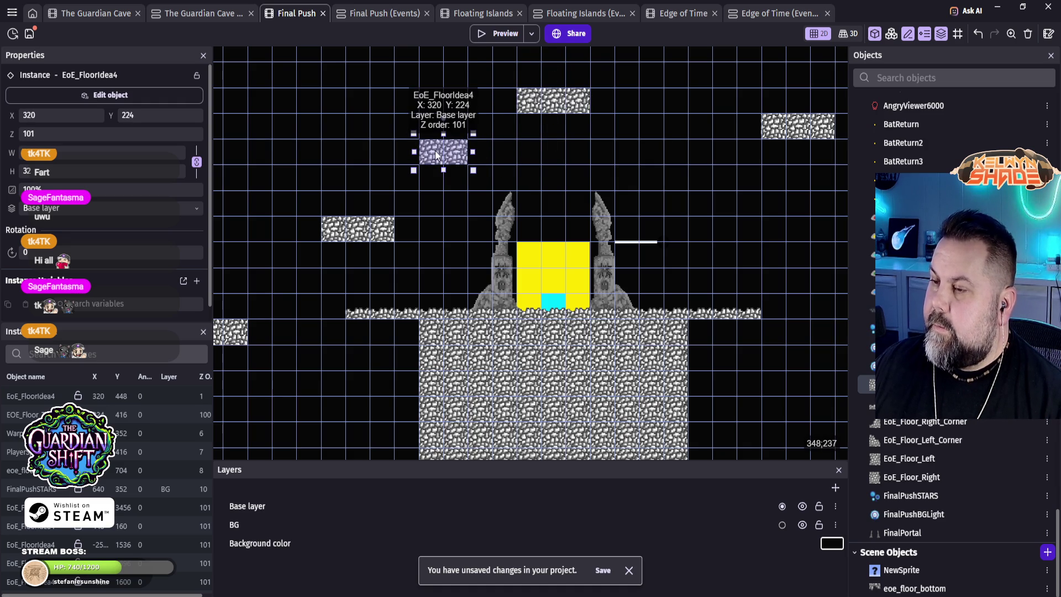
left_click_drag(440, 152, 669, 162)
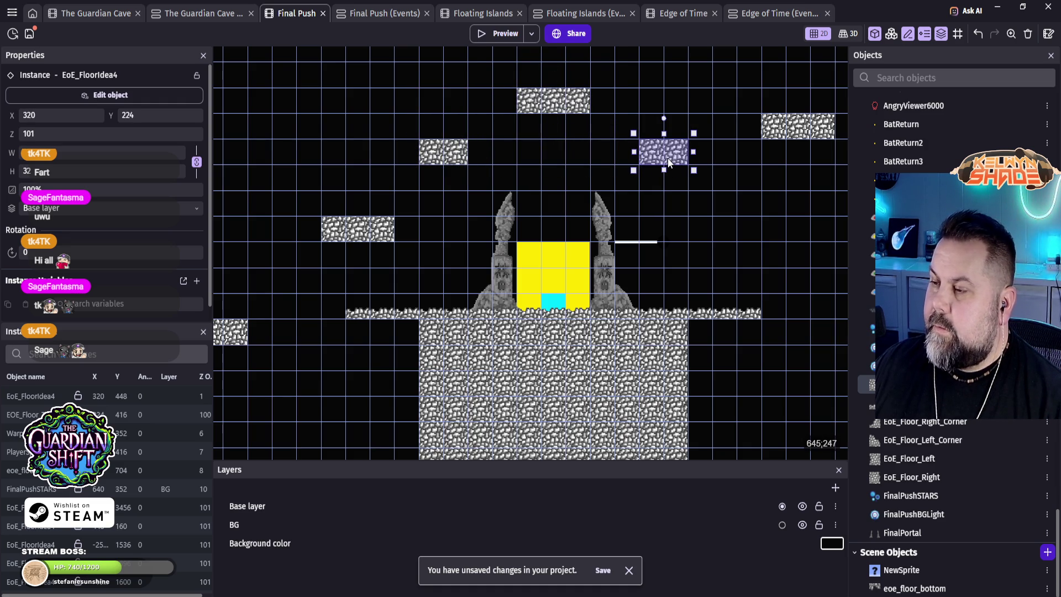
mouse_move(789, 132)
left_mouse_down()
mouse_move(792, 251)
mouse_move(748, 241)
left_mouse_up()
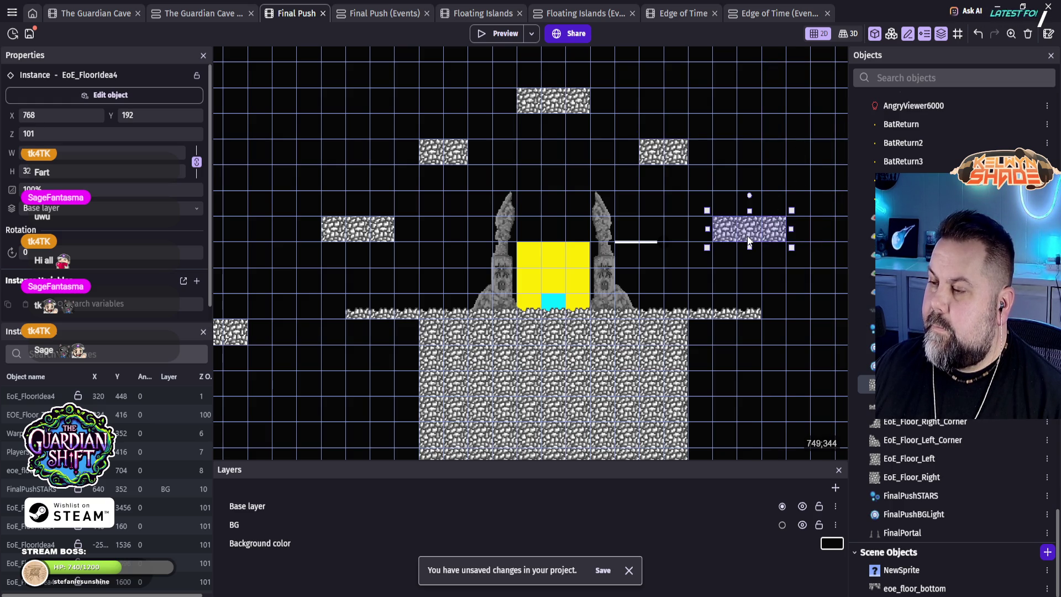
left_click(681, 287)
mouse_move(577, 159)
left_mouse_down()
mouse_move(540, 131)
mouse_move(540, 173)
mouse_move(514, 142)
mouse_move(524, 126)
left_mouse_up()
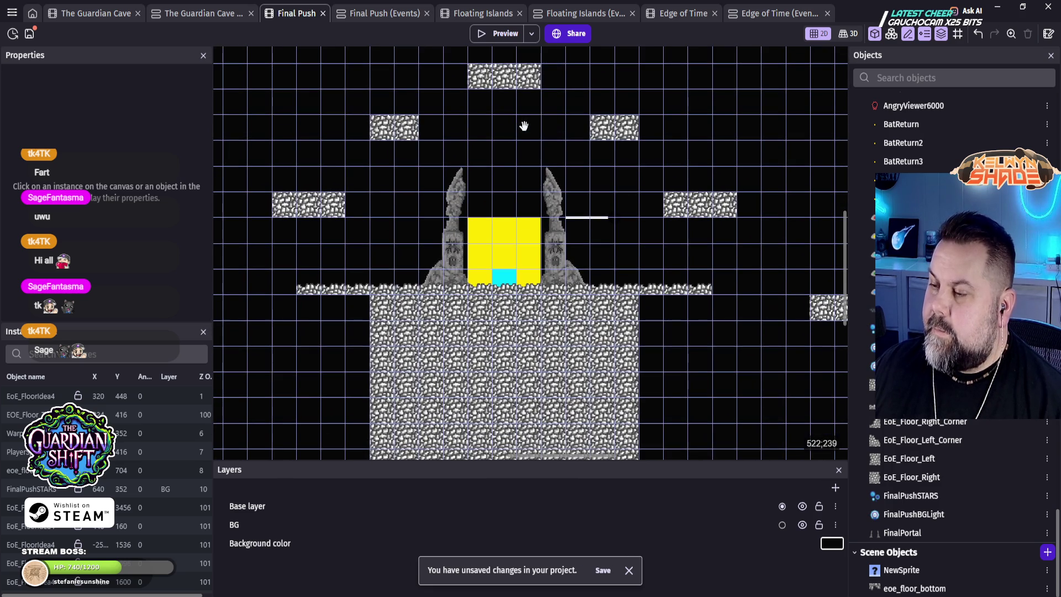
Step: Narrow the EOE_Floor_Topper strip from both sides
left_click(698, 284)
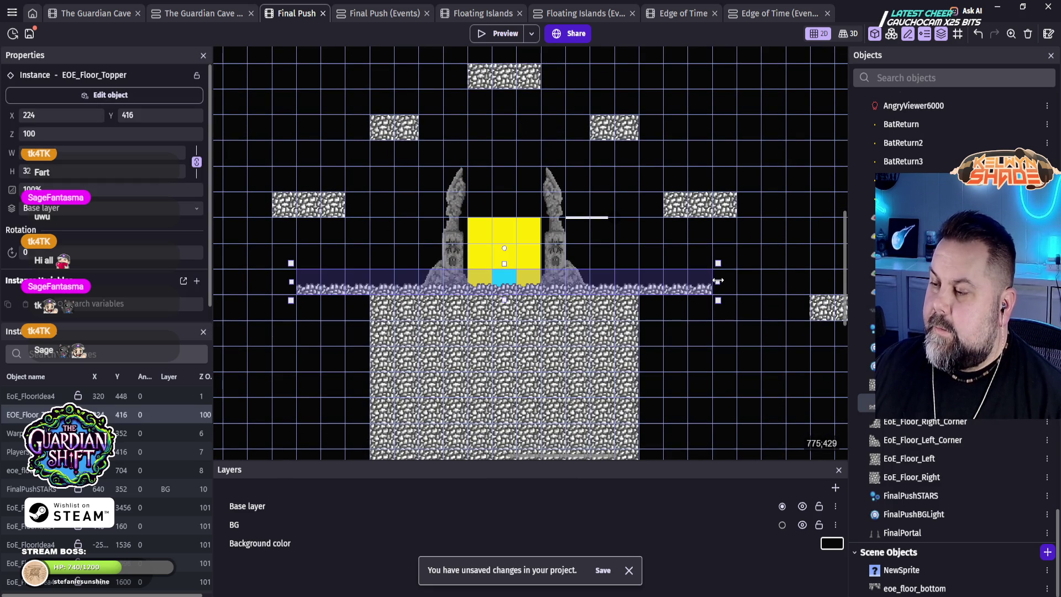
left_click_drag(718, 281, 694, 281)
left_click_drag(291, 282, 334, 278)
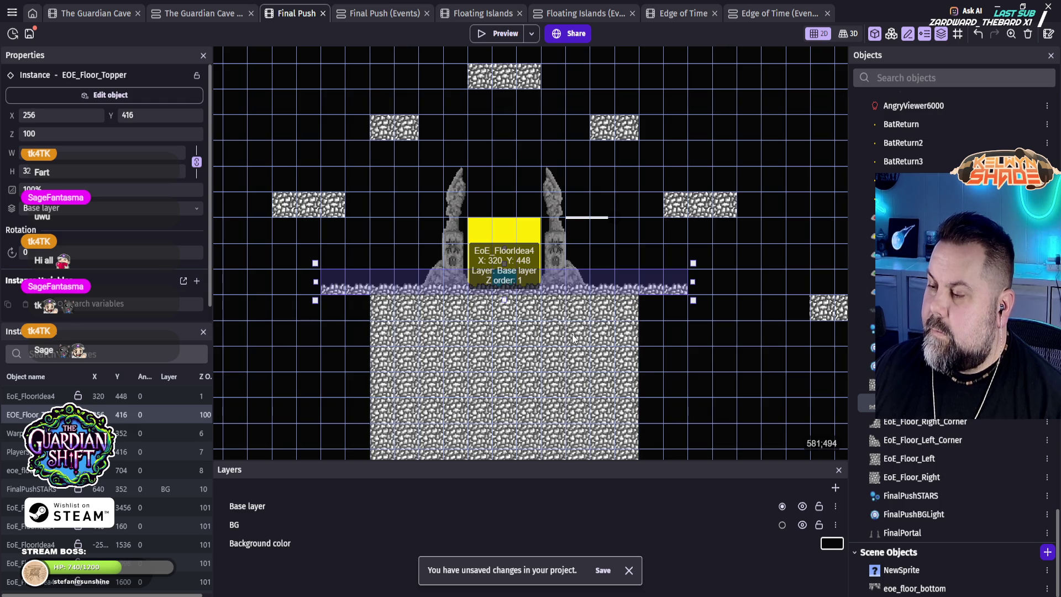
Step: Shorten the EoE_FloorIdea4 stone block and raise eoe_floor_bottom's jagged edge to Y 512
scroll(598, 375, "down", 1)
scroll(565, 380, "down", 2)
scroll(536, 272, "up", 3)
left_click(540, 285)
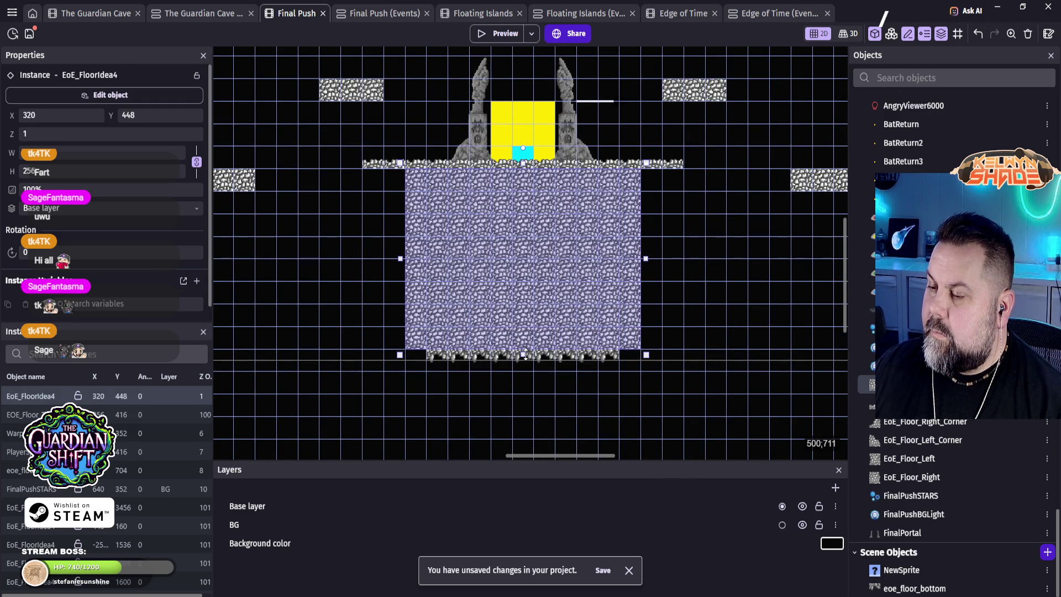
left_click_drag(523, 355, 532, 222)
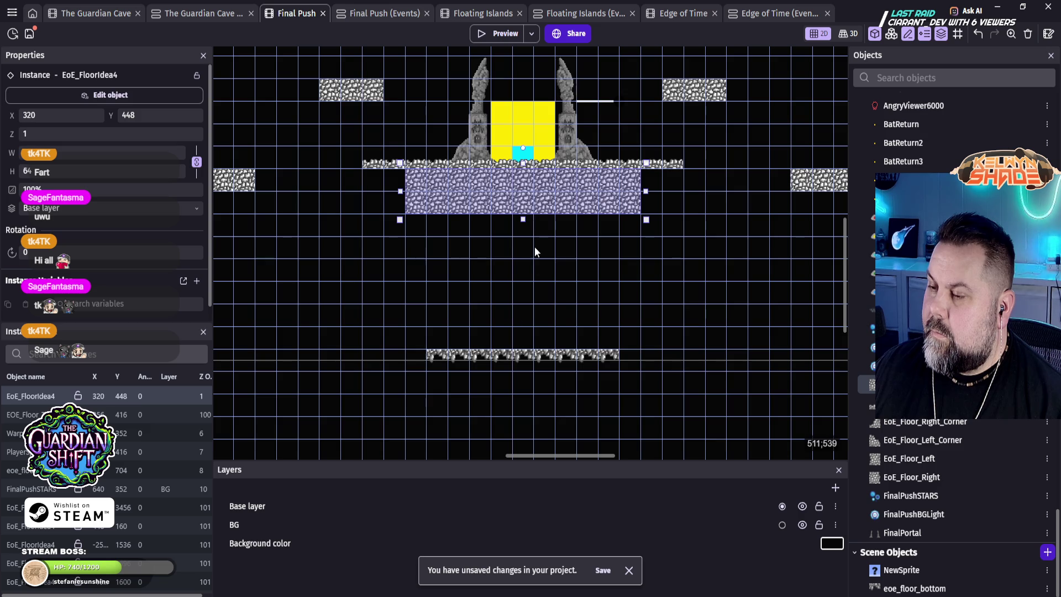
left_click_drag(493, 352, 500, 207)
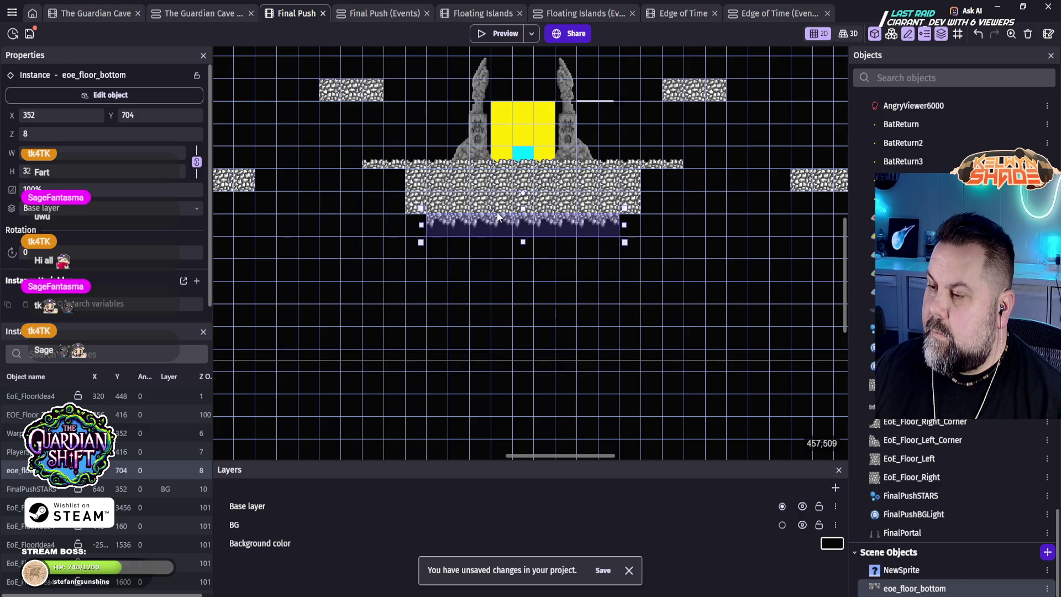
left_click(691, 207)
scroll(688, 276, "up", 5)
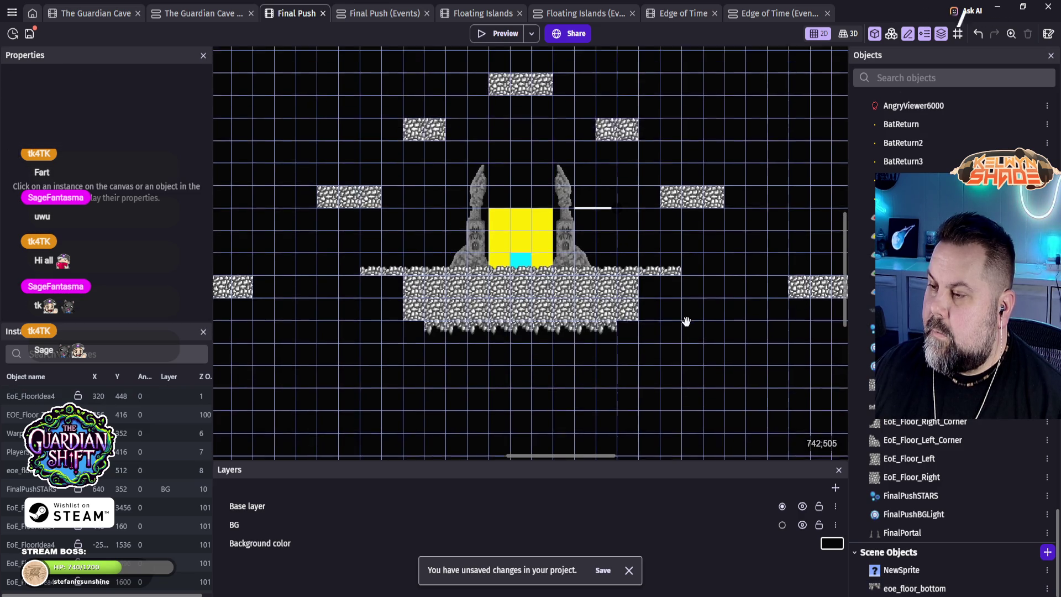
scroll(624, 362, "up", 5)
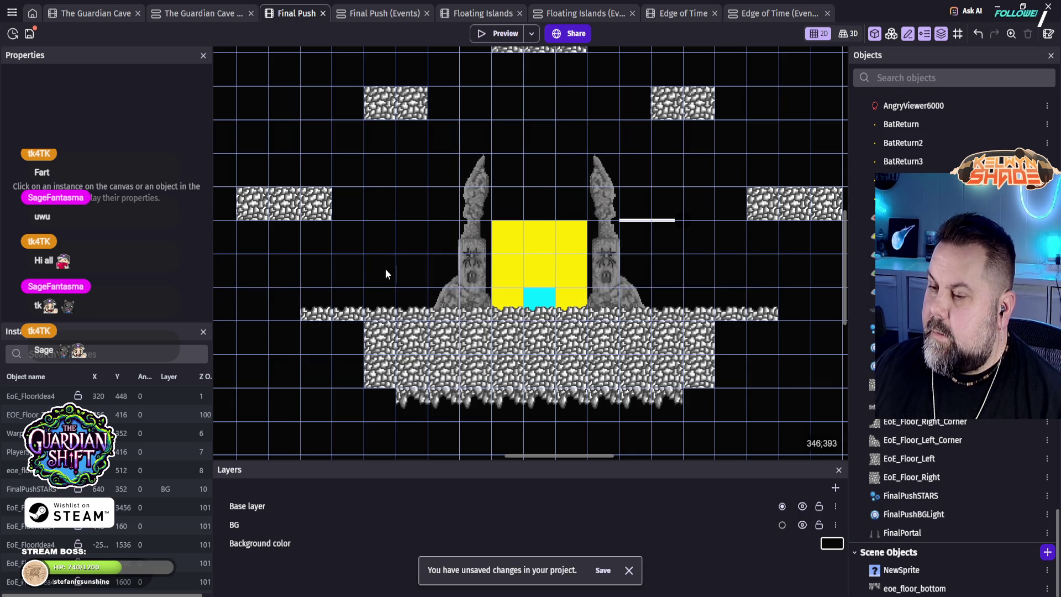
Step: Launch the preview and jump and walk the ghost across the shortened floor
left_click(500, 32)
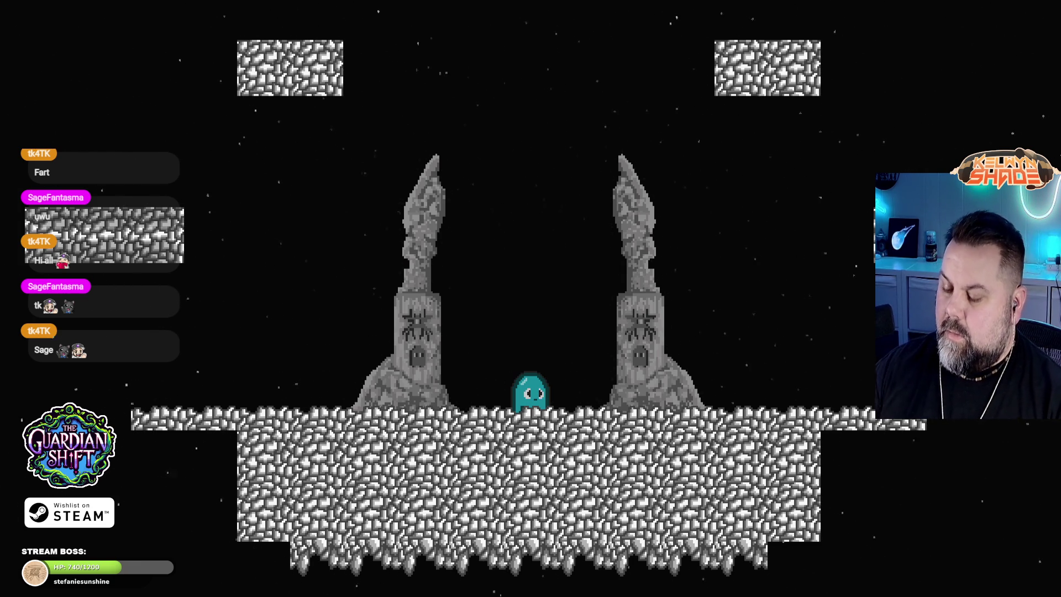
key("space")
key("Right")
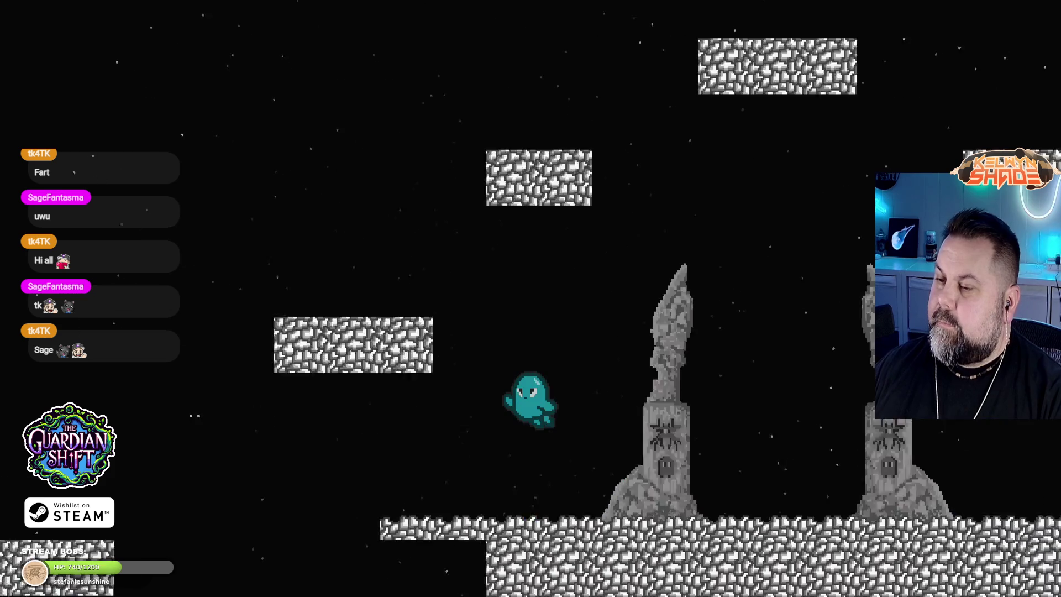
key("Right")
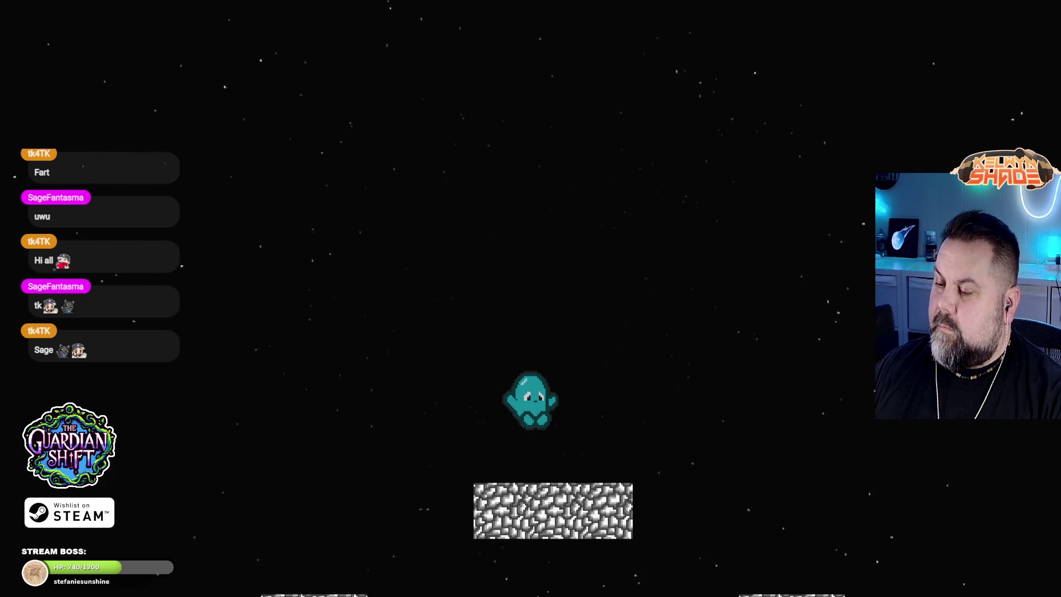
key("Right")
key("space")
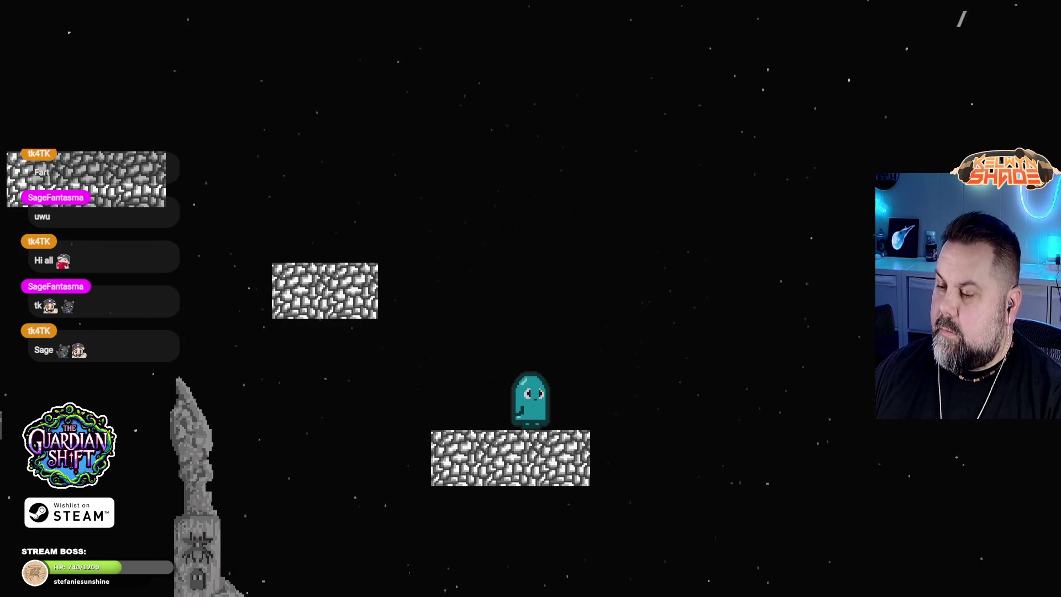
key("Left")
key("Left")
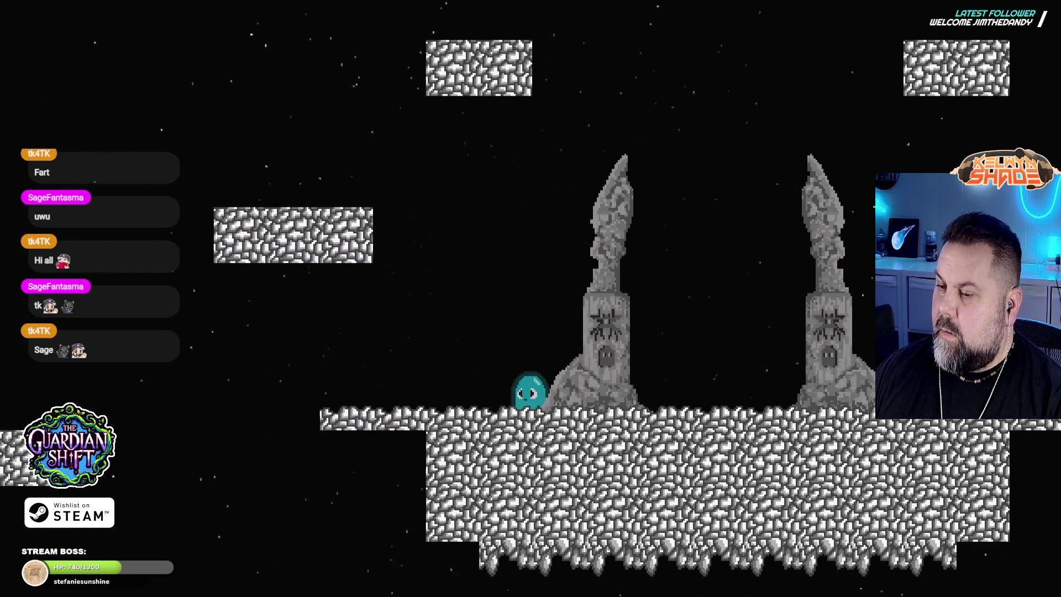
Step: Hop across the floating stone platforms between the towers, then leave full screen with F11
key("space")
key("Right")
key("space")
key("Left")
key("Right")
key("Left")
key("Left")
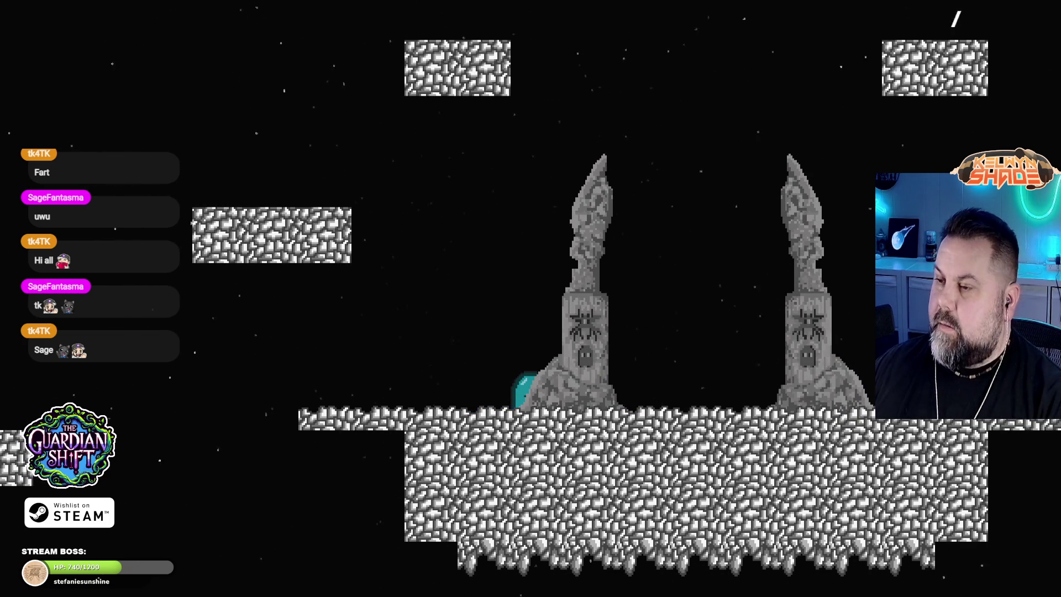
key("F11")
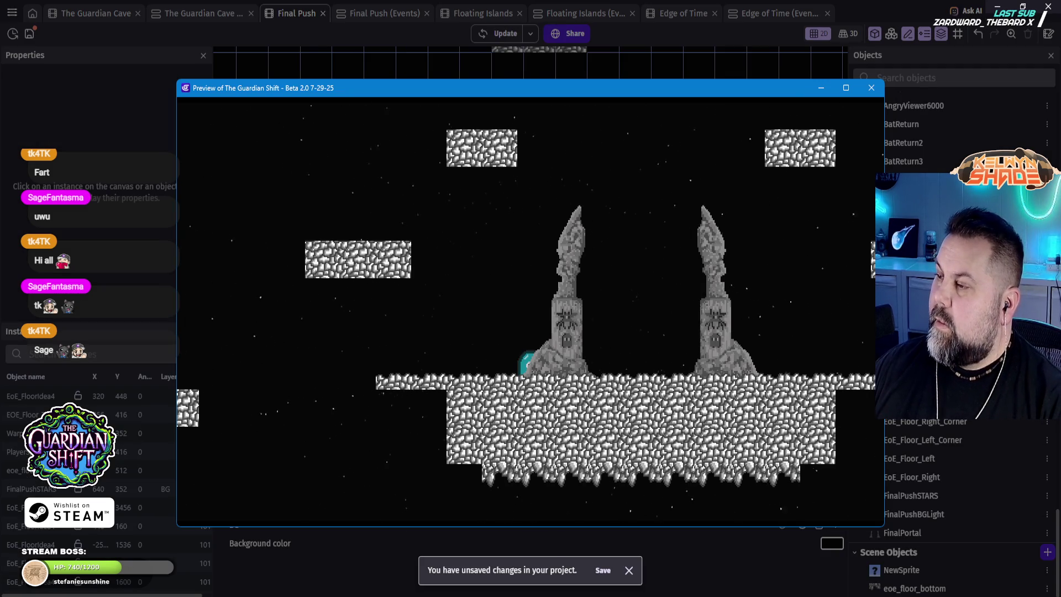
Step: Close the playtest and align the floor topper with the cobblestone's right edge
left_click(871, 88)
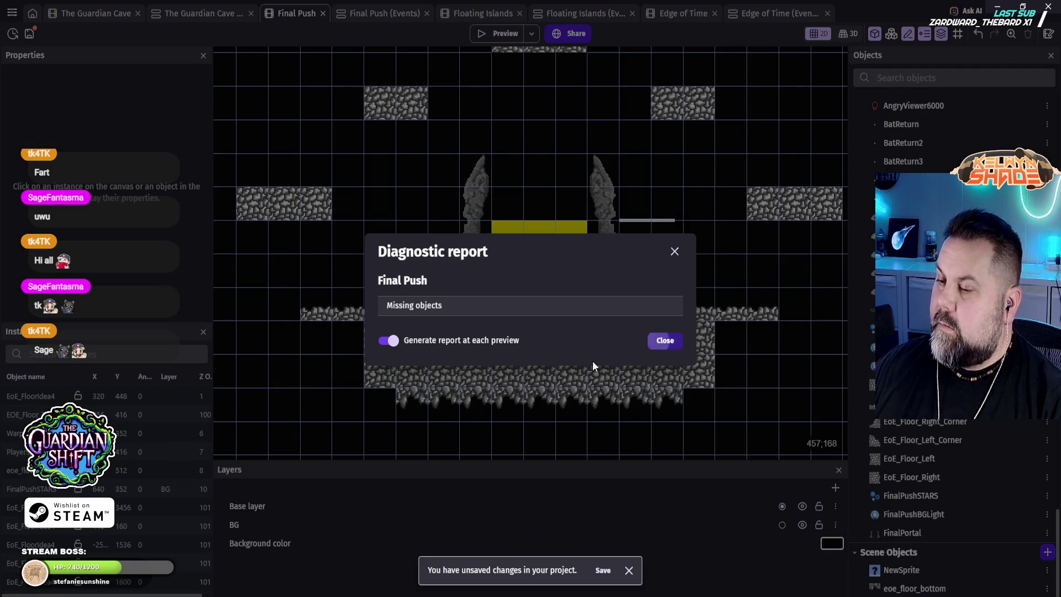
left_click(651, 341)
left_click_drag(314, 380, 480, 291)
left_click(480, 231)
mouse_move(481, 233)
left_mouse_down()
mouse_move(509, 215)
mouse_move(545, 221)
left_mouse_up()
left_click_drag(723, 280, 498, 335)
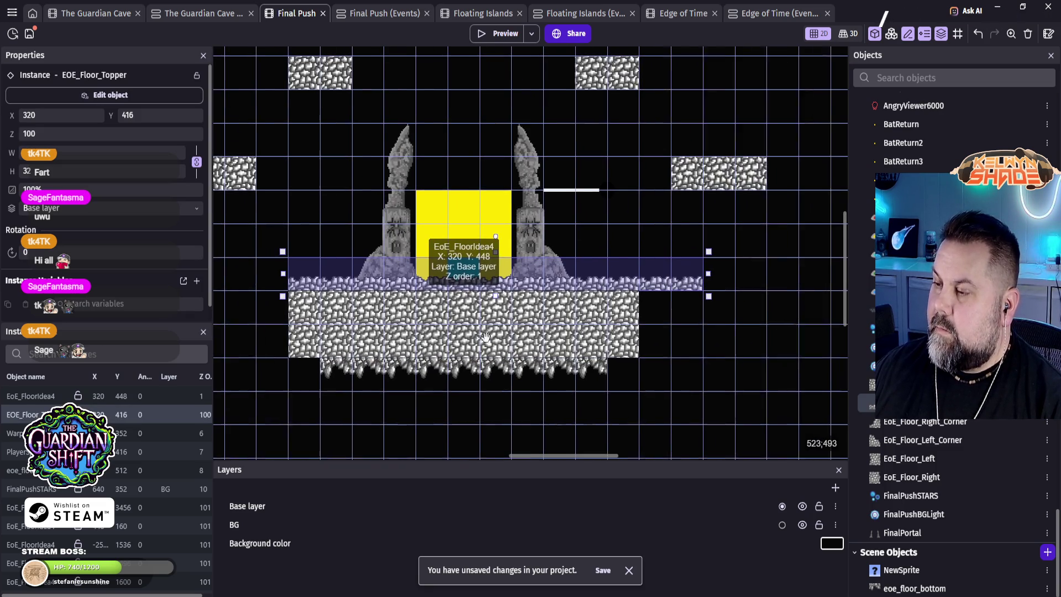
left_click_drag(704, 293, 637, 285)
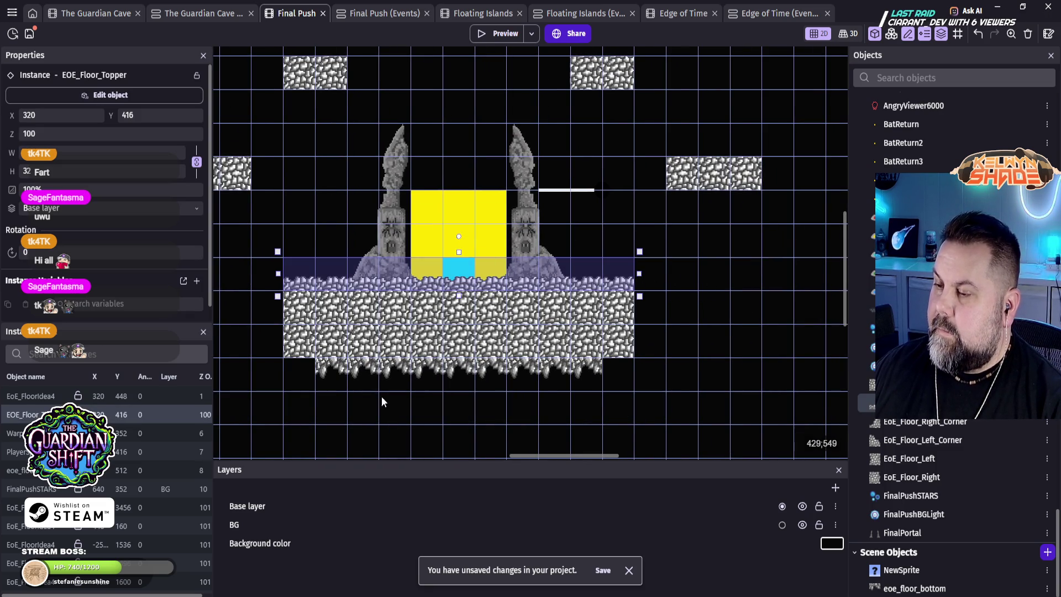
Step: Position the lower-left and upper-left floating stone platforms
left_click_drag(392, 396, 611, 279)
mouse_move(258, 207)
left_mouse_down()
mouse_move(358, 235)
mouse_move(442, 320)
mouse_move(415, 302)
mouse_move(383, 303)
mouse_move(389, 273)
left_mouse_up()
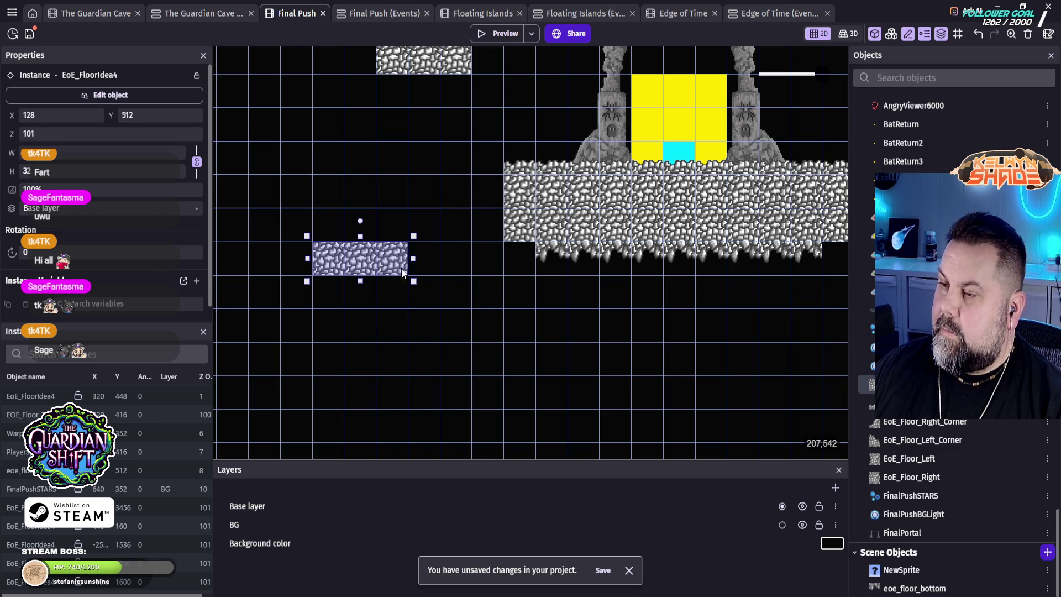
scroll(415, 315, "up", 5)
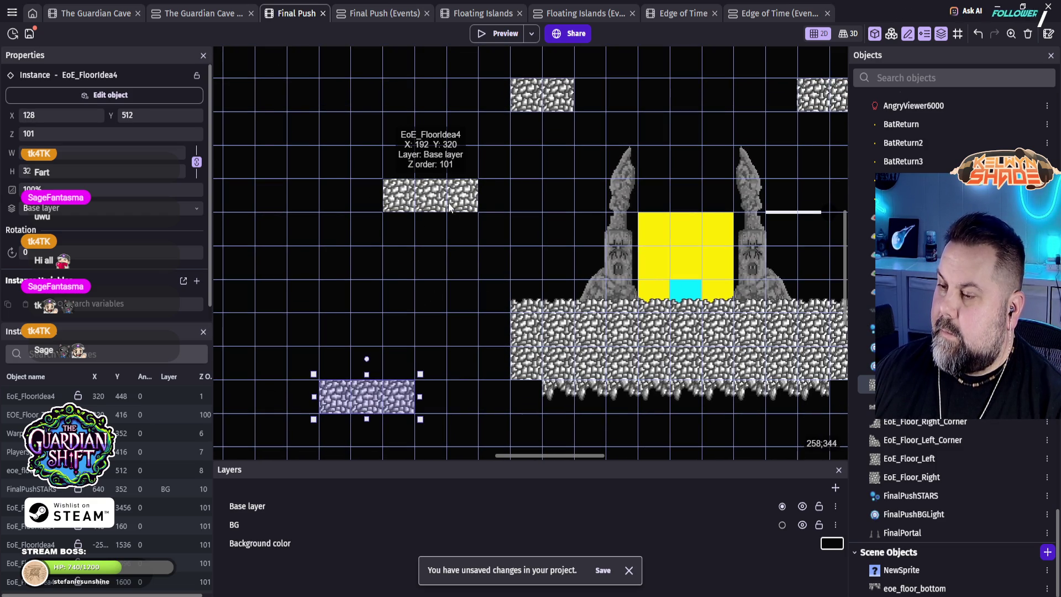
left_click_drag(449, 205, 422, 197)
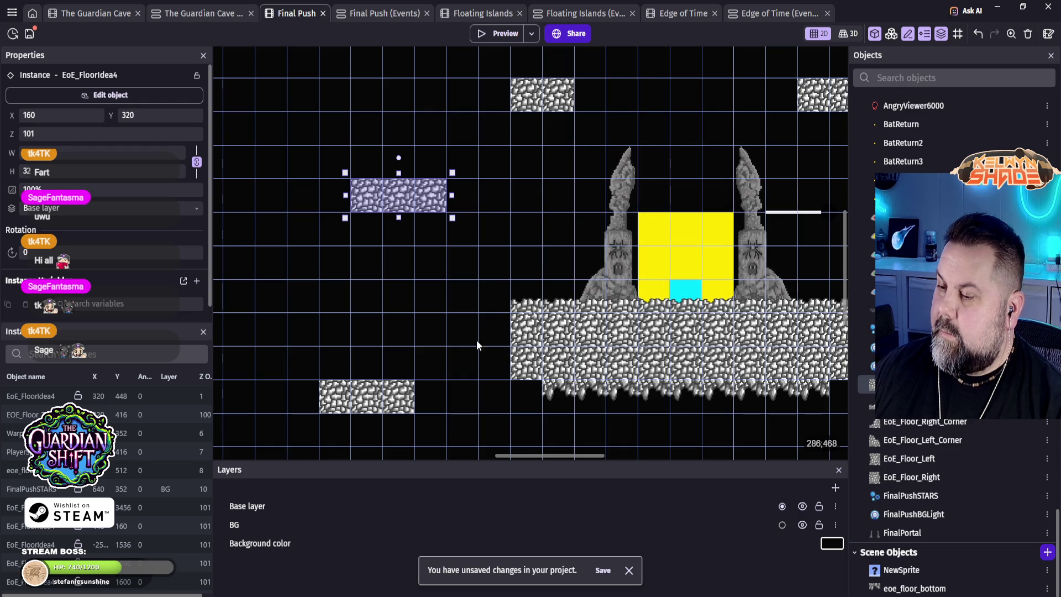
left_click(398, 397)
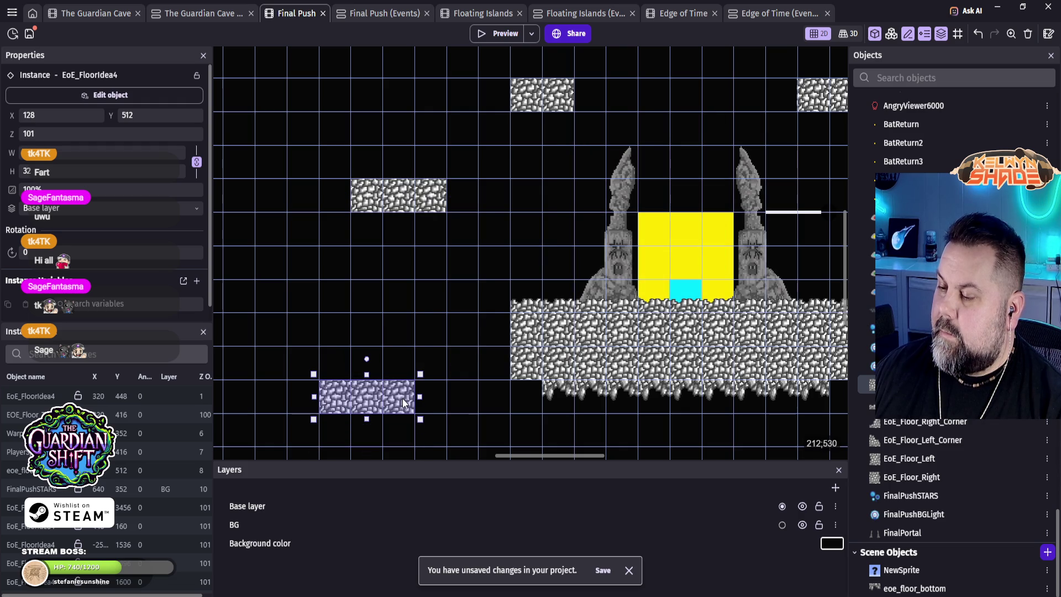
Step: Place the lower-right floating stone tile at 768, 512, mirroring the lower-left one
mouse_move(637, 151)
left_mouse_down()
mouse_move(498, 214)
mouse_move(496, 200)
mouse_move(578, 143)
mouse_move(570, 167)
mouse_move(616, 200)
mouse_move(690, 98)
mouse_move(280, 86)
mouse_move(542, 81)
mouse_move(553, 91)
mouse_move(429, 102)
mouse_move(618, 75)
left_mouse_up()
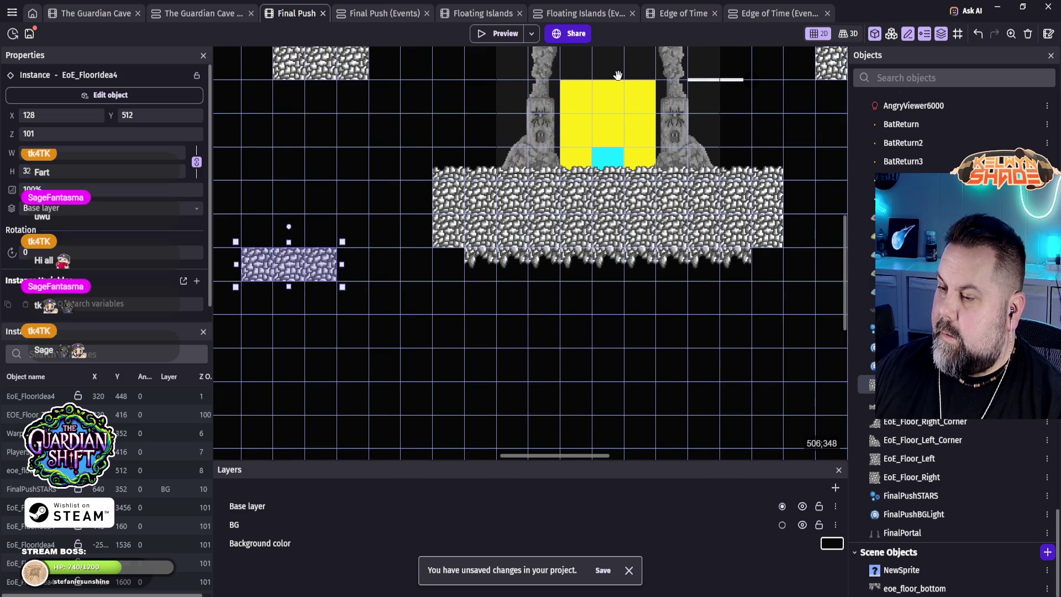
left_click_drag(618, 75, 342, 64)
mouse_move(815, 193)
left_mouse_down()
mouse_move(713, 257)
mouse_move(679, 264)
left_mouse_up()
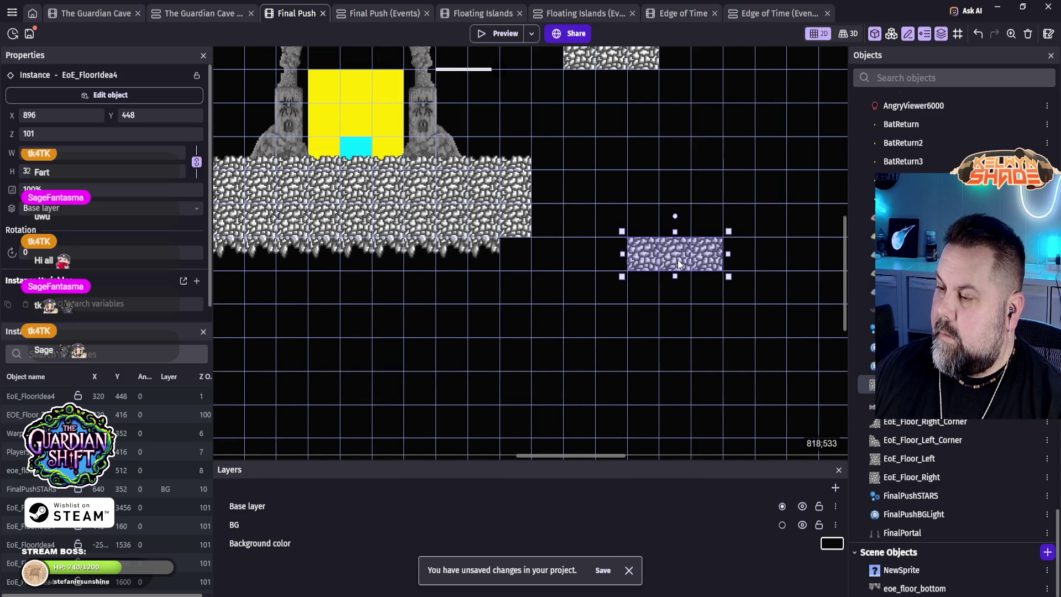
mouse_move(576, 249)
left_mouse_down()
mouse_move(784, 167)
mouse_move(731, 196)
mouse_move(638, 160)
mouse_move(561, 356)
left_mouse_up()
scroll(682, 350, "down", 3)
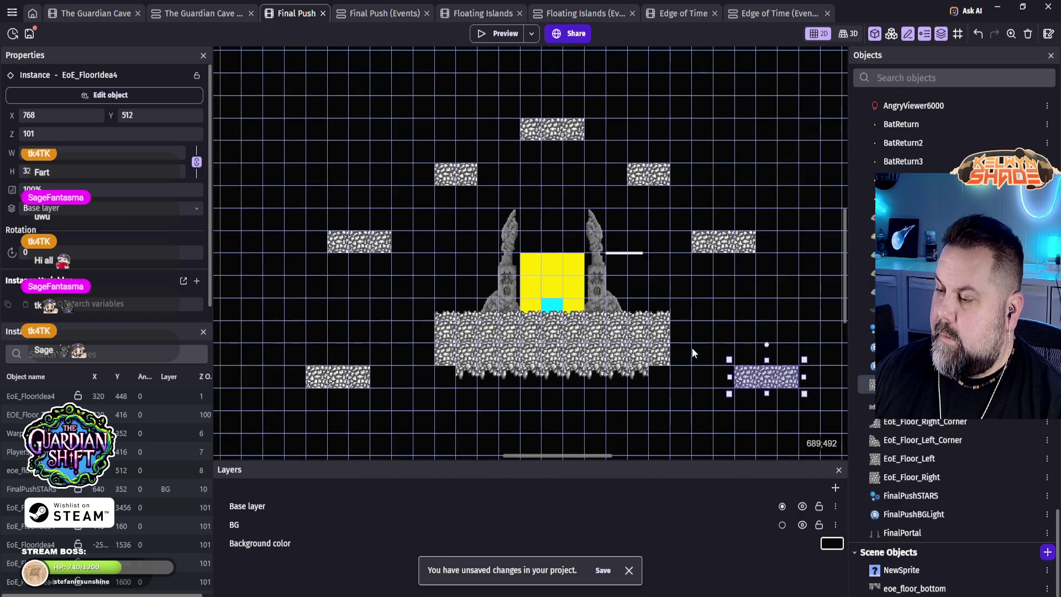
scroll(688, 255, "up", 3)
left_click(644, 393)
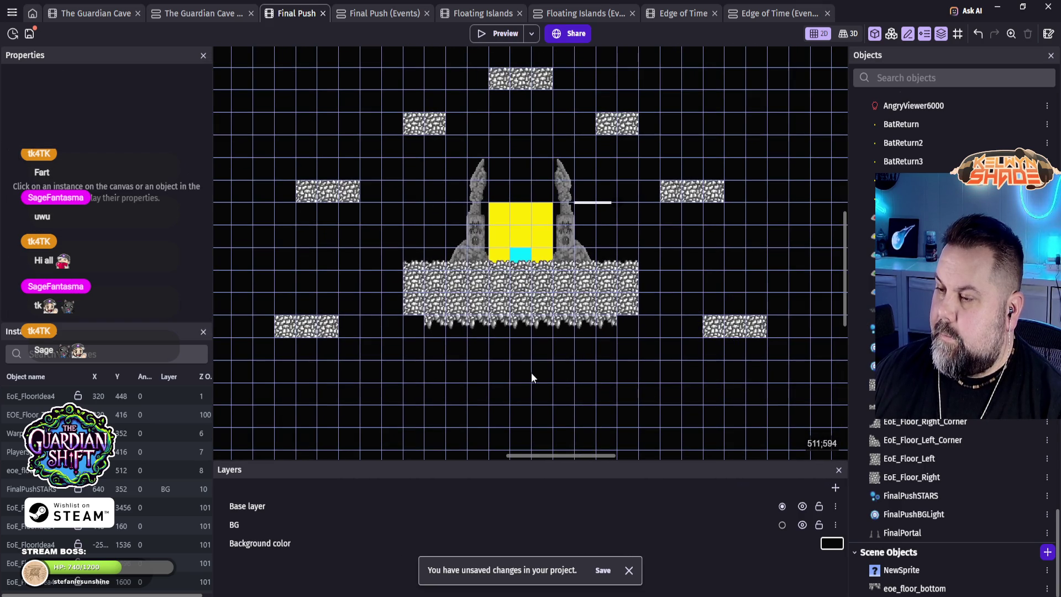
Step: Narrow the main floor's rocky underside from the left, undoing an accidental move
mouse_move(542, 402)
left_mouse_down()
mouse_move(522, 402)
mouse_move(535, 397)
left_mouse_up()
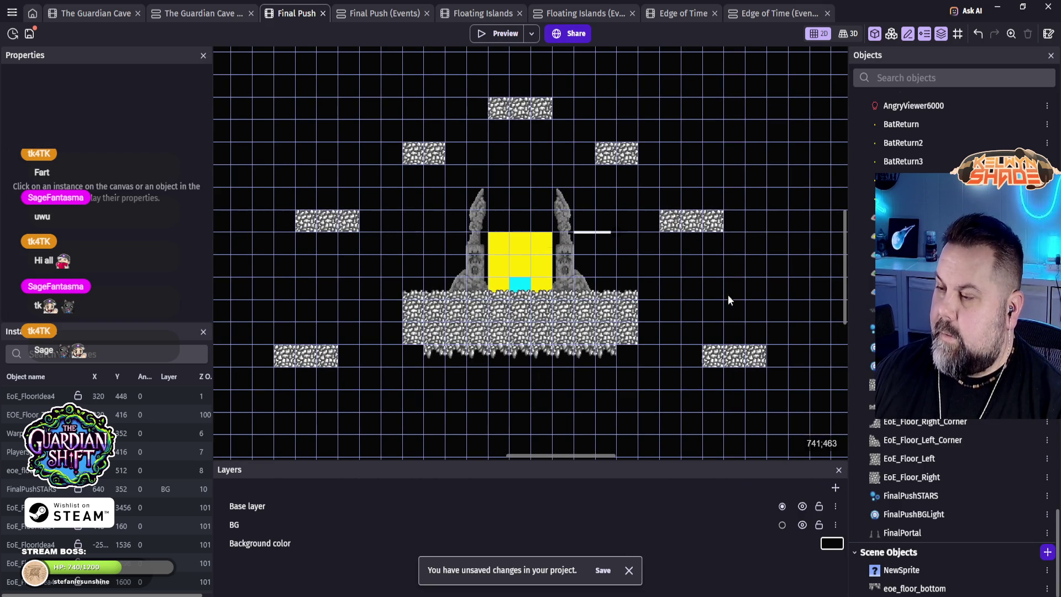
left_click(601, 350)
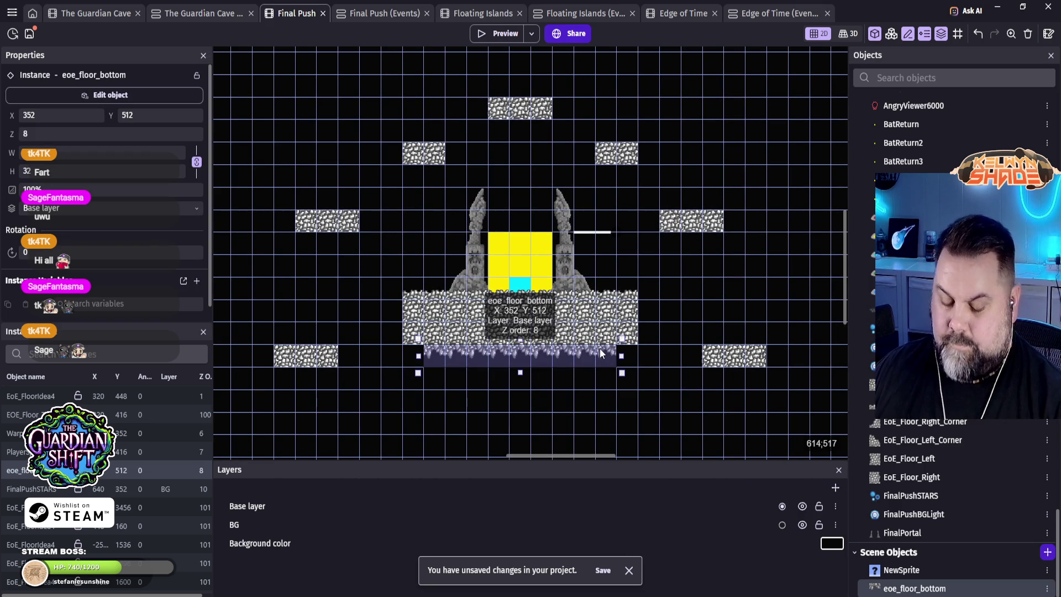
mouse_move(569, 354)
left_mouse_down()
mouse_move(468, 394)
mouse_move(452, 389)
mouse_move(558, 369)
mouse_move(451, 390)
mouse_move(358, 391)
mouse_move(387, 377)
mouse_move(333, 379)
mouse_move(470, 393)
left_mouse_up()
key("ctrl+z")
mouse_move(376, 356)
left_mouse_down()
mouse_move(381, 365)
mouse_move(453, 357)
mouse_move(524, 207)
mouse_move(503, 220)
mouse_move(610, 180)
mouse_move(609, 149)
mouse_move(631, 149)
mouse_move(690, 108)
mouse_move(792, 151)
mouse_move(671, 144)
mouse_move(674, 135)
mouse_move(732, 204)
left_mouse_up()
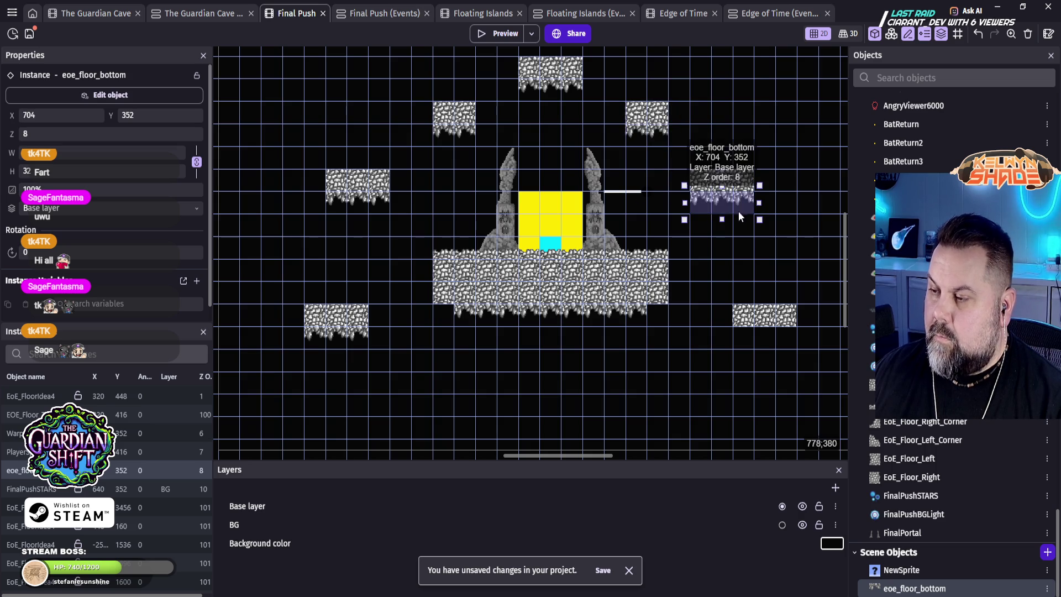
Step: Stretch the main rocky underside one tile left and right to span the platform
left_click_drag(718, 204, 778, 363)
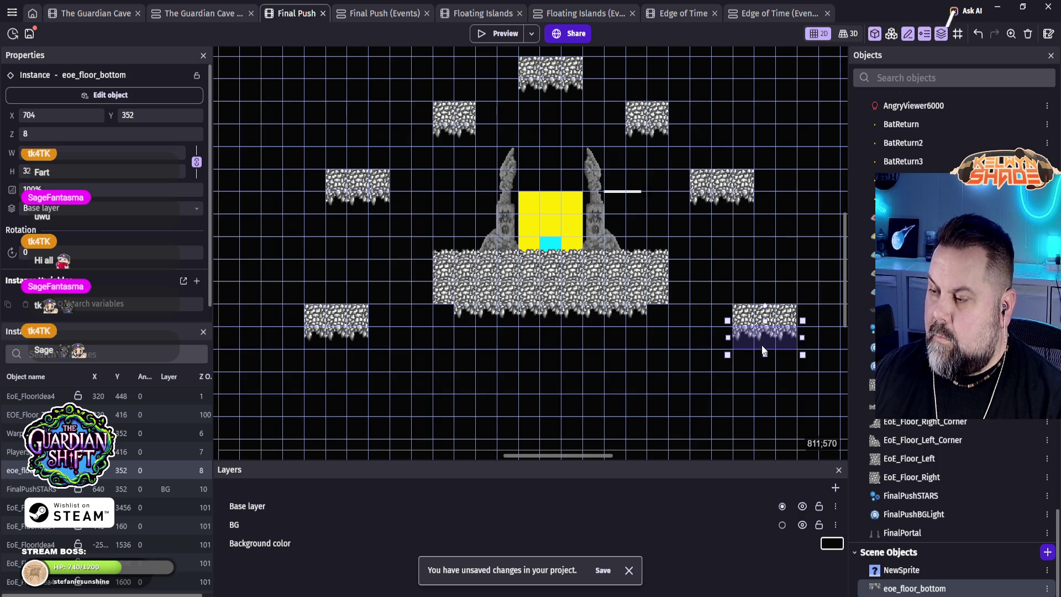
key("ctrl+z")
key("ctrl+z")
key("ctrl+z")
left_click_drag(438, 319, 428, 315)
left_click_drag(653, 316, 671, 316)
left_click(609, 359)
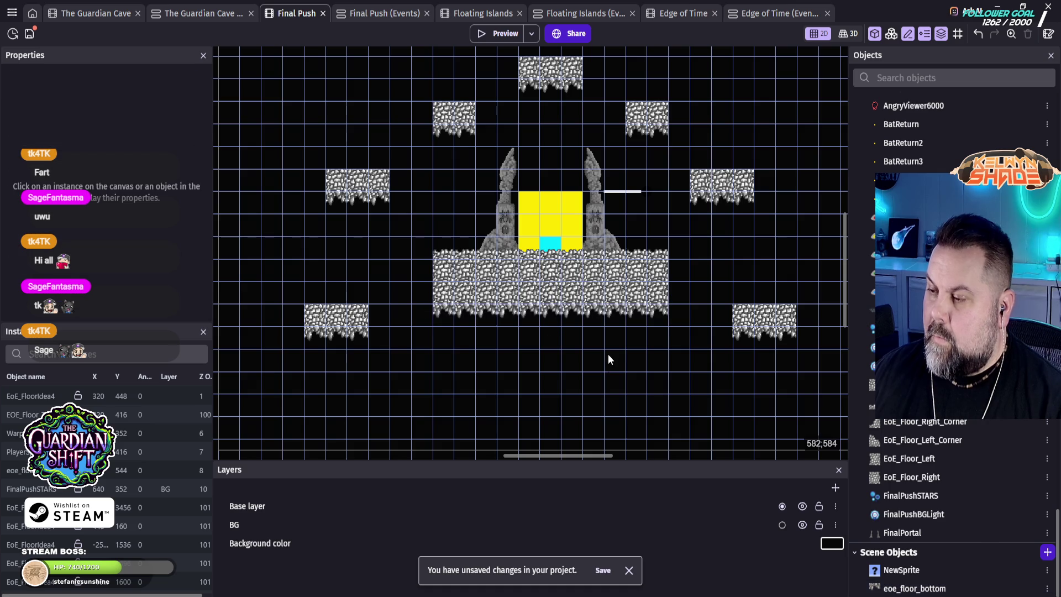
scroll(636, 221, "up", 3)
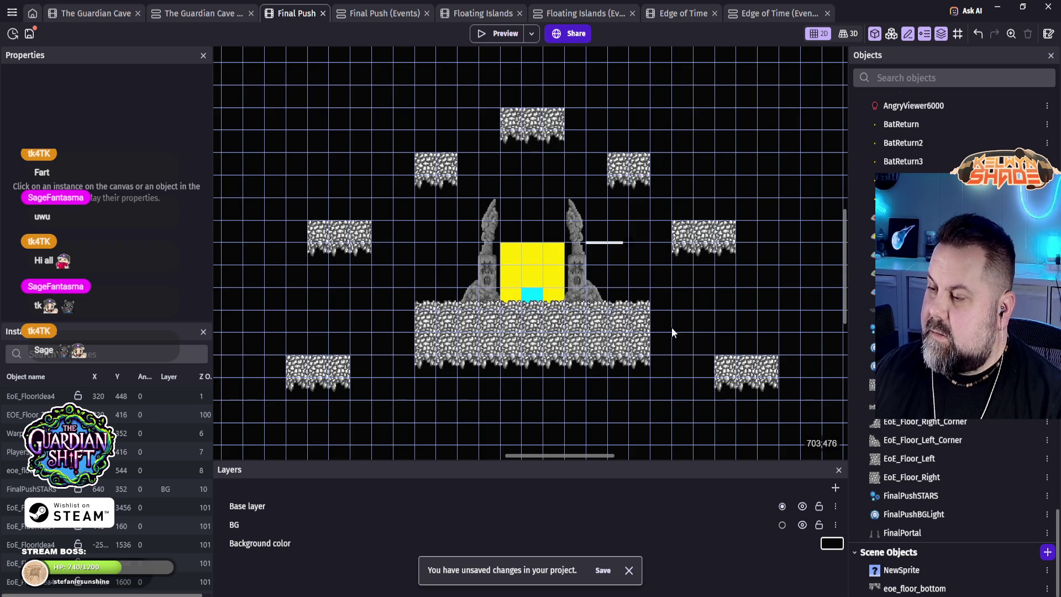
scroll(599, 373, "down", 1)
scroll(599, 369, "down", 3)
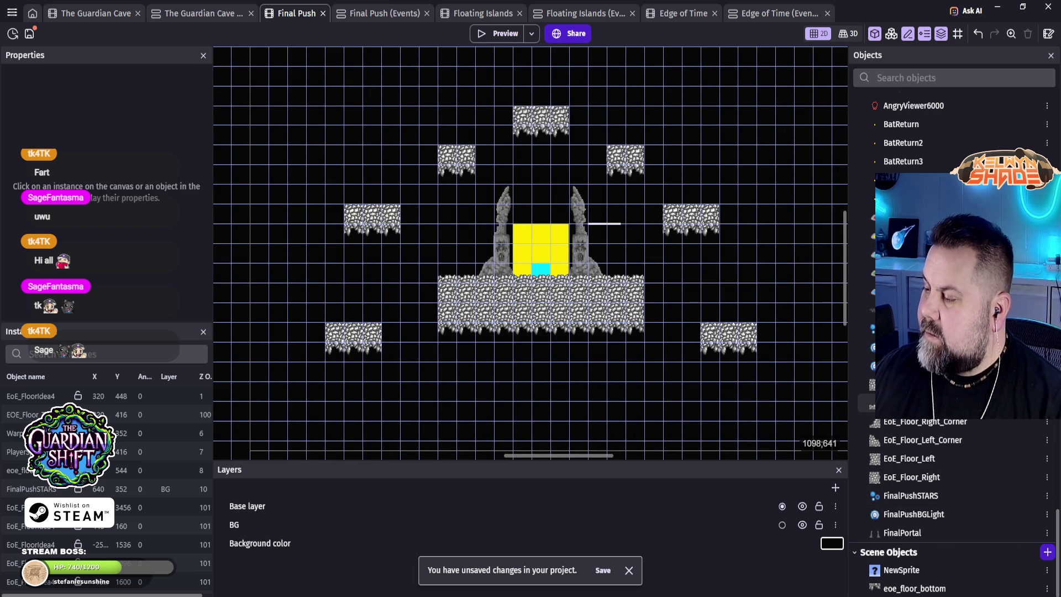
Step: Place an EOE_Floor_Topper strip, widen it, and move it onto the lower-right floating tile
left_click(906, 403)
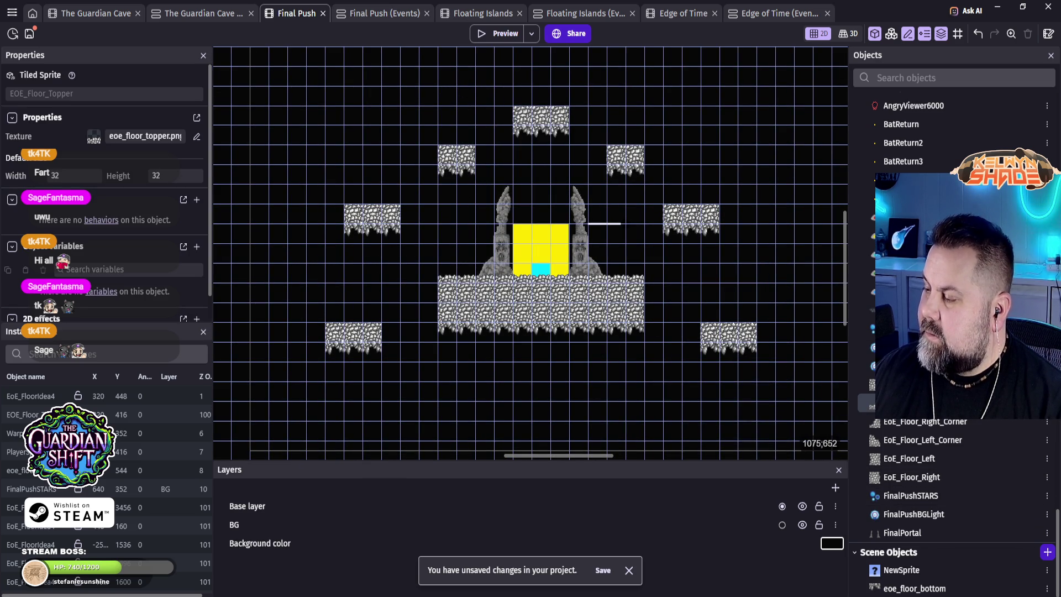
left_click(323, 304)
left_click(350, 317)
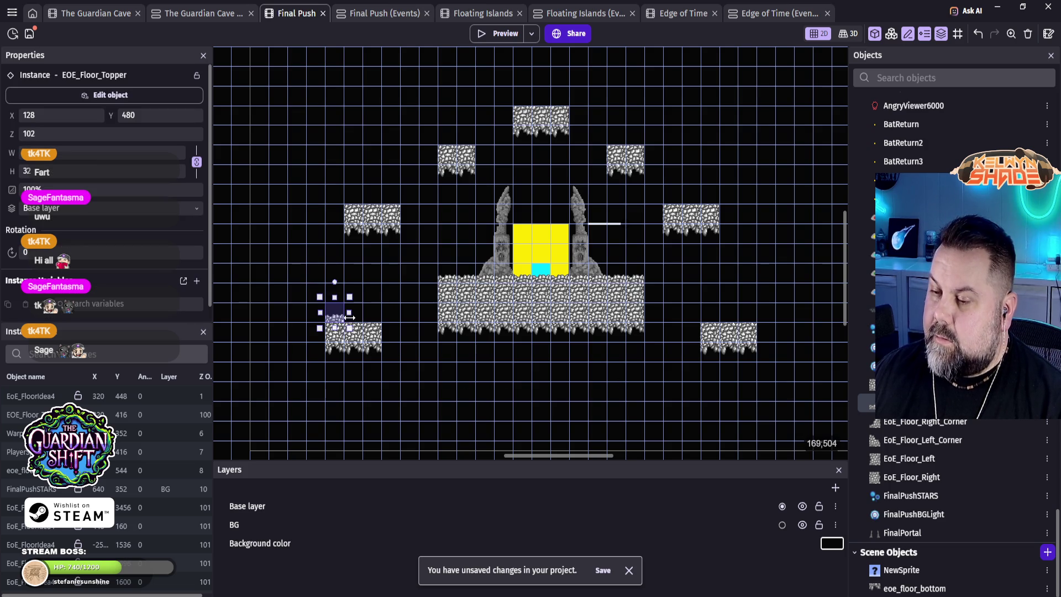
mouse_move(380, 322)
left_mouse_down()
mouse_move(379, 203)
mouse_move(396, 177)
mouse_move(475, 136)
mouse_move(484, 142)
mouse_move(500, 113)
mouse_move(533, 98)
mouse_move(650, 127)
mouse_move(624, 143)
mouse_move(707, 190)
mouse_move(674, 211)
left_mouse_up()
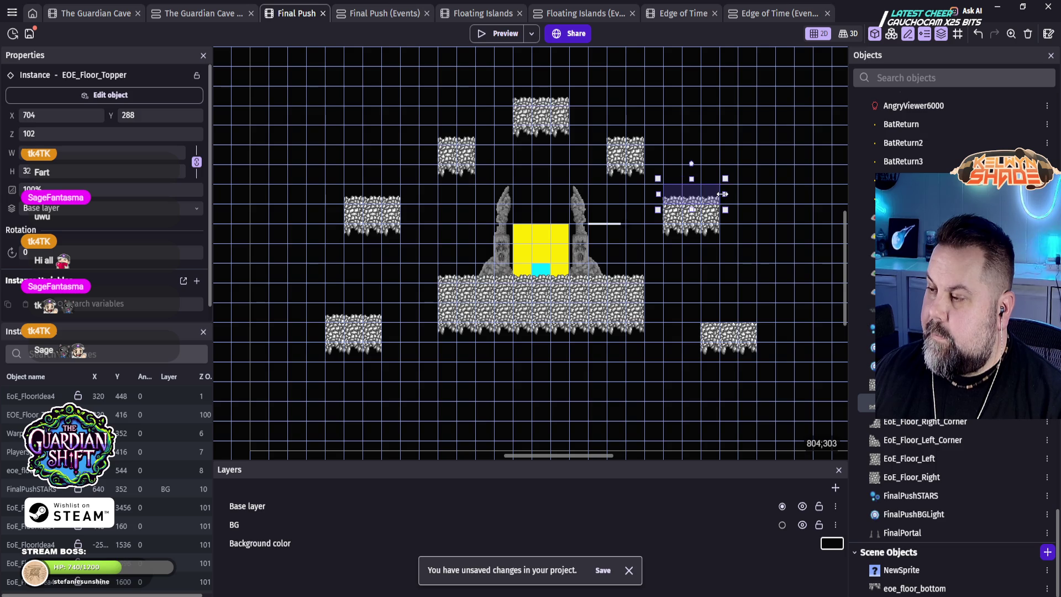
left_click_drag(691, 204, 732, 327)
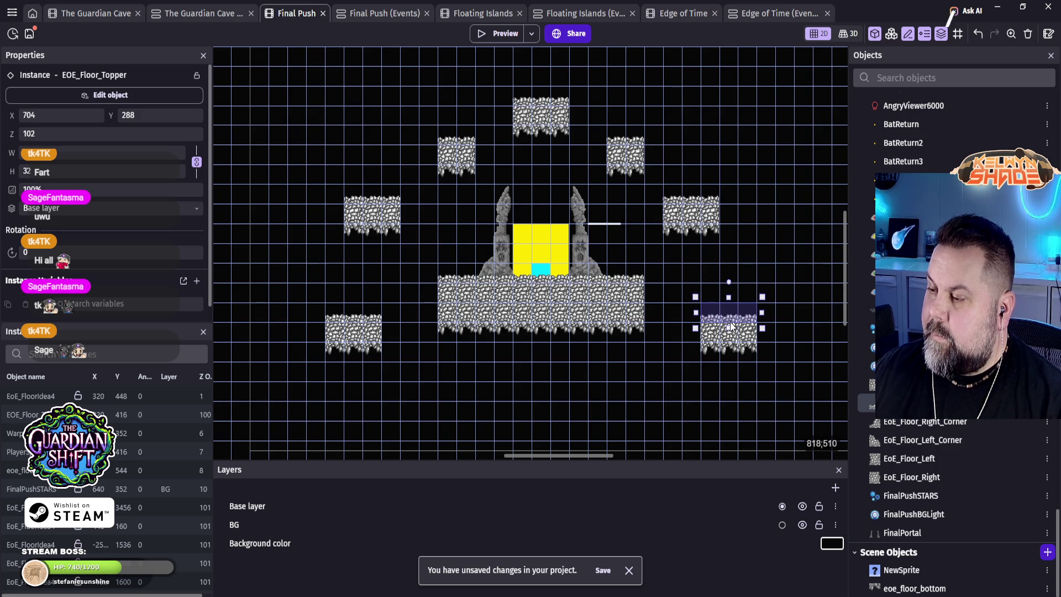
left_click(601, 394)
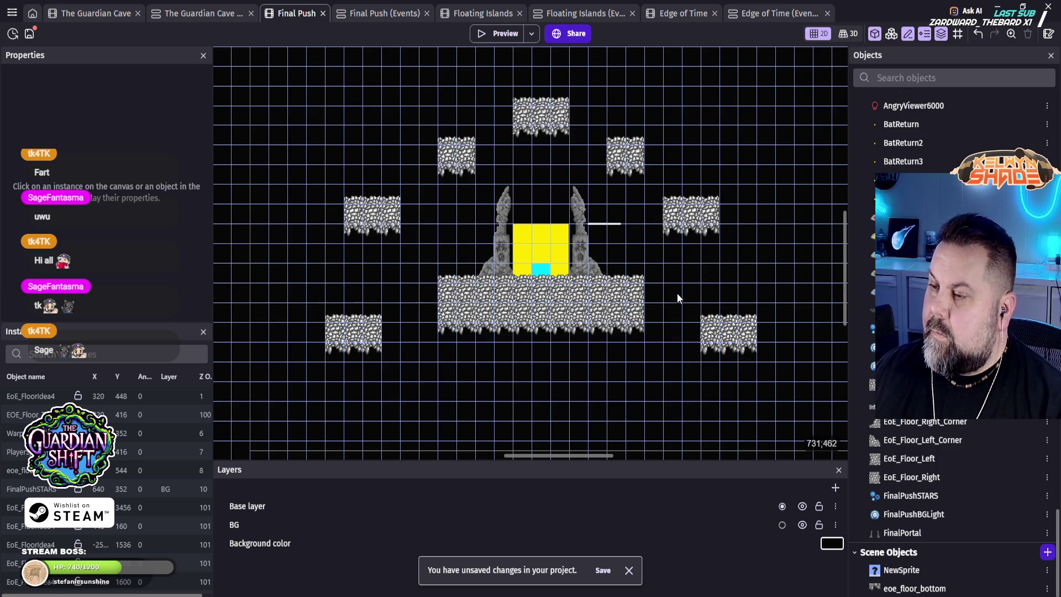
scroll(669, 365, "up", 3)
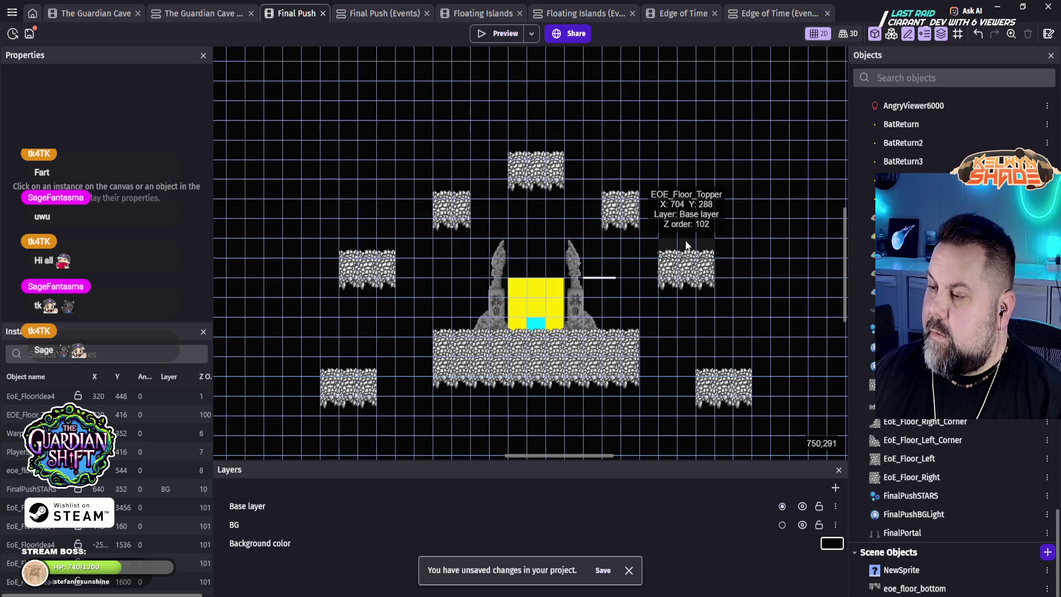
scroll(713, 354, "down", 3)
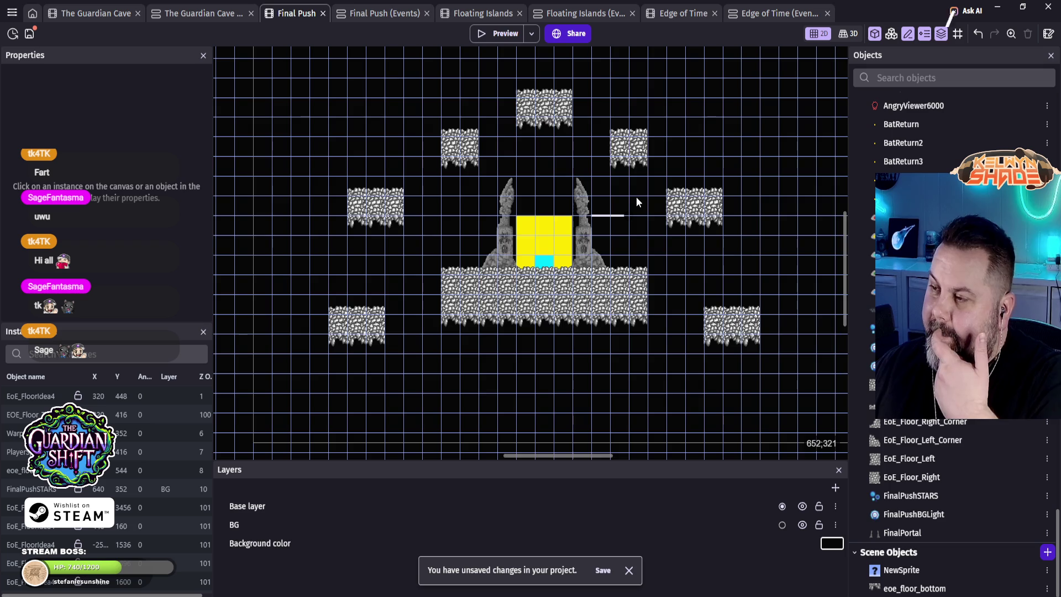
scroll(527, 346, "down", 2)
scroll(526, 346, "up", 1)
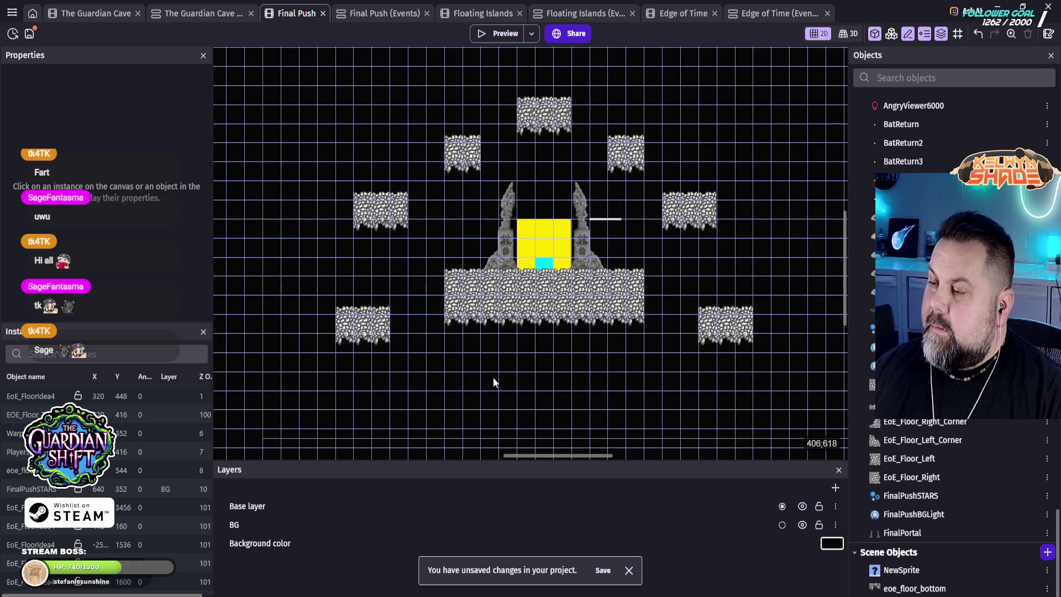
left_click_drag(492, 373, 608, 234)
scroll(576, 295, "down", 5)
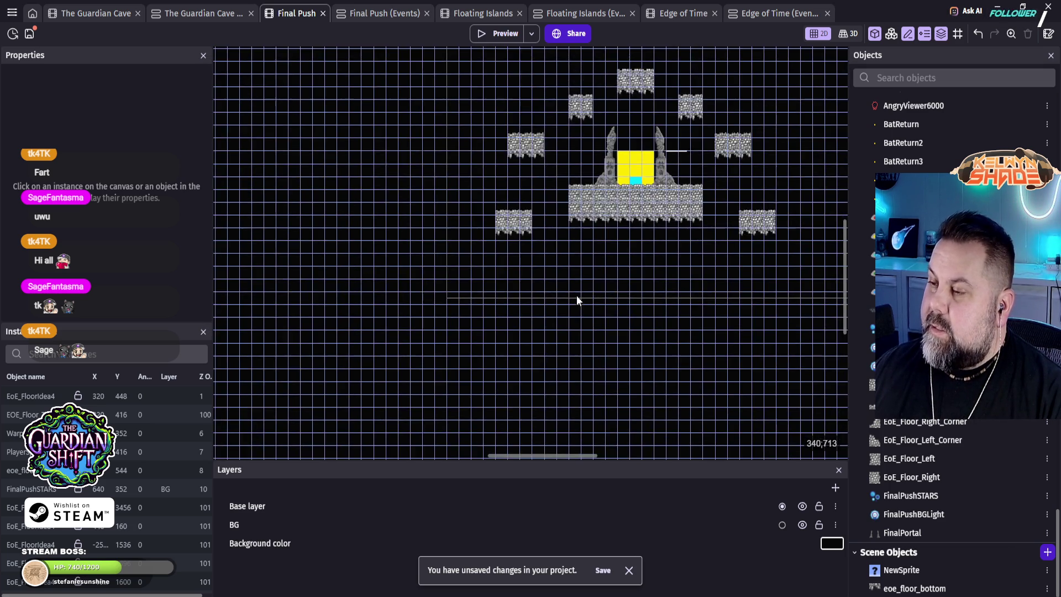
mouse_move(576, 310)
left_mouse_down()
mouse_move(777, 101)
mouse_move(675, 100)
left_mouse_up()
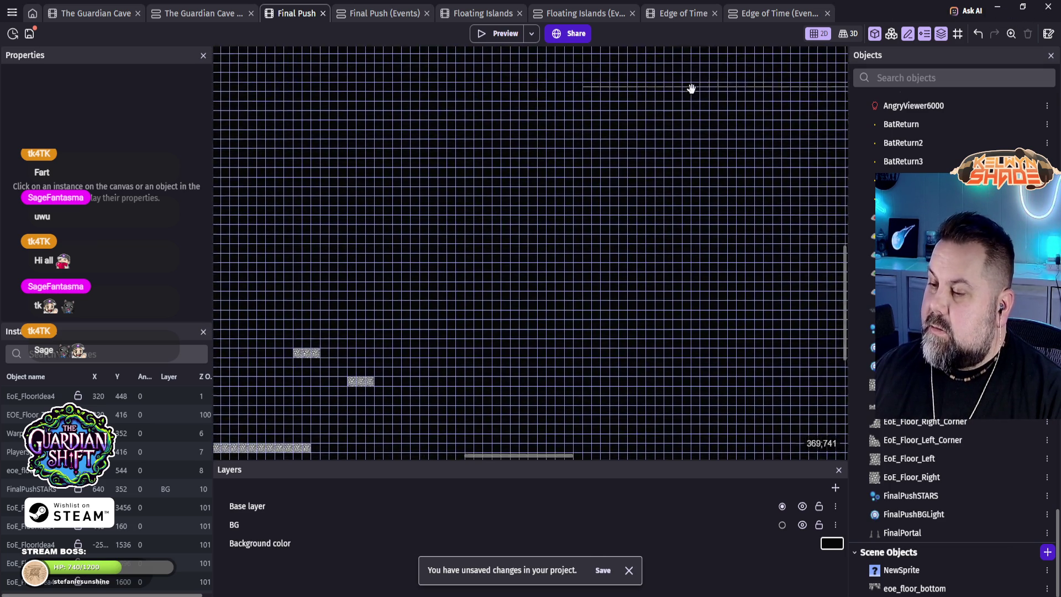
scroll(536, 227, "down", 2)
mouse_move(590, 190)
left_mouse_down()
mouse_move(788, 168)
mouse_move(796, 142)
left_mouse_up()
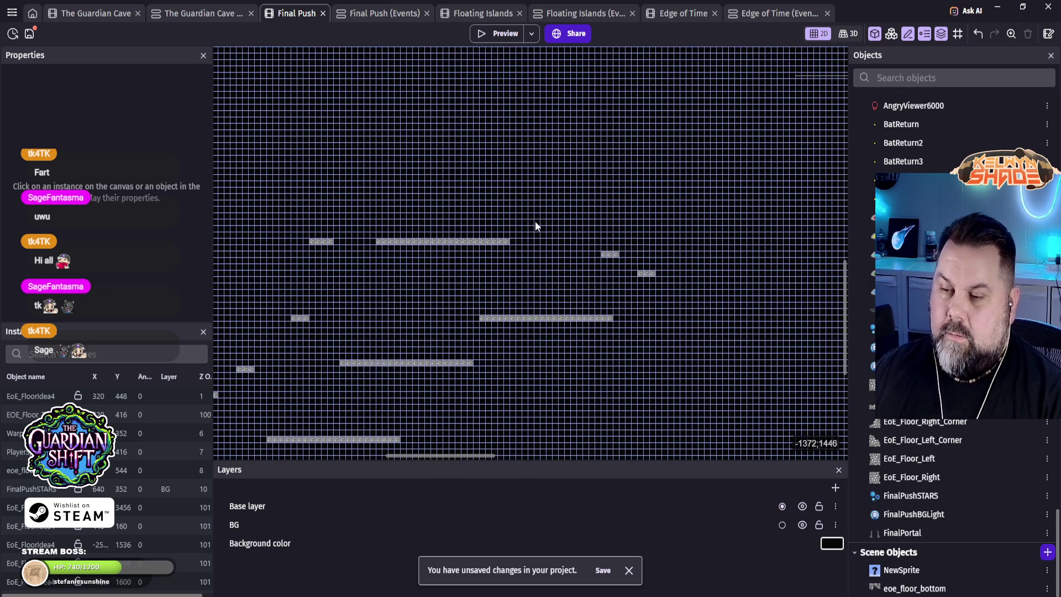
mouse_move(540, 225)
left_mouse_down()
mouse_move(711, 128)
mouse_move(481, 203)
mouse_move(542, 194)
mouse_move(497, 187)
mouse_move(467, 145)
left_mouse_up()
scroll(466, 145, "down", 4)
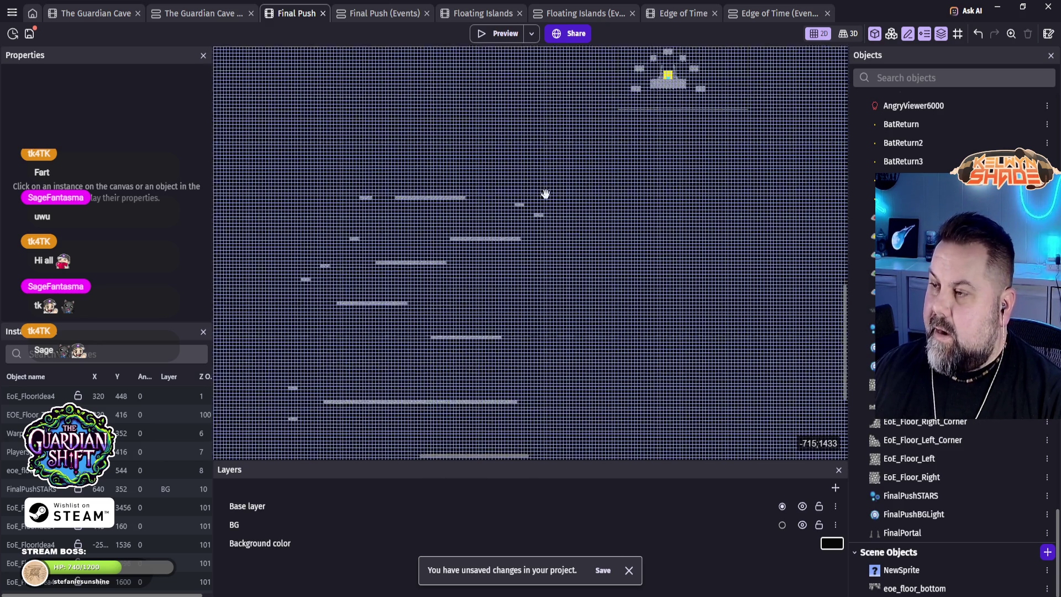
left_click_drag(545, 194, 575, 300)
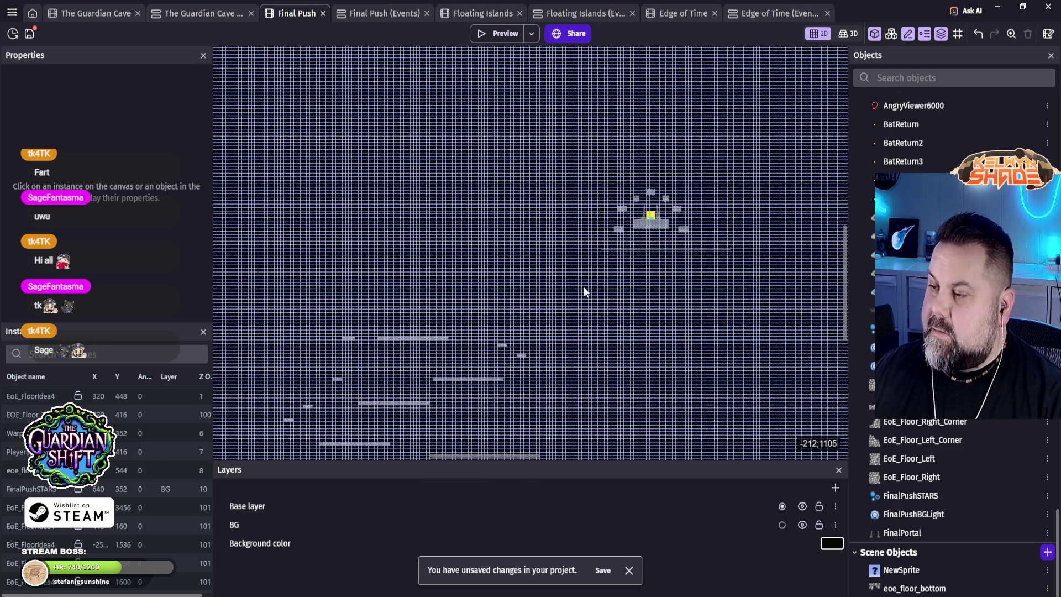
scroll(652, 192, "up", 5)
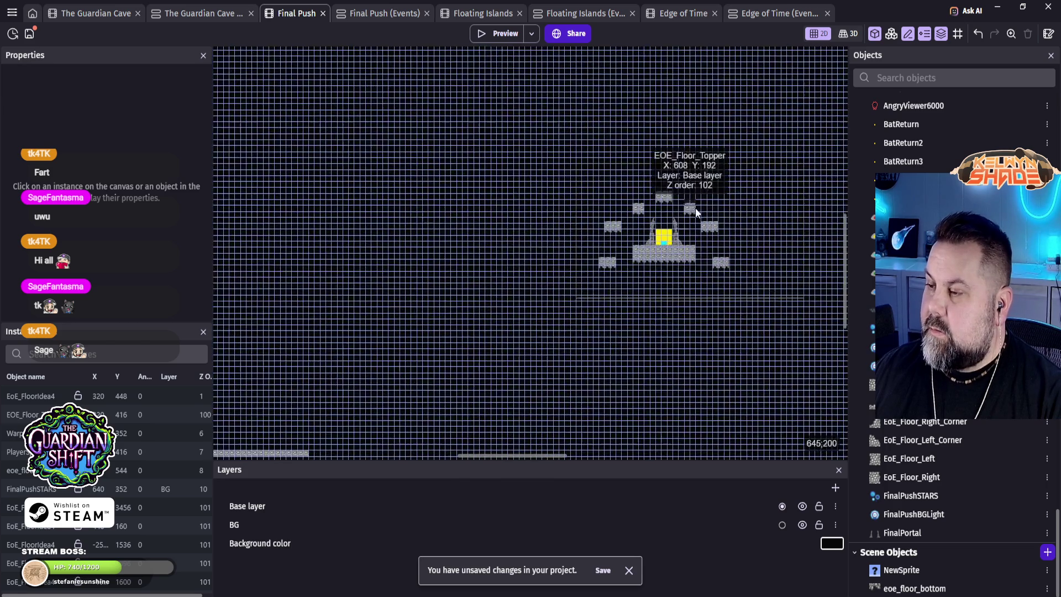
scroll(688, 205, "up", 5)
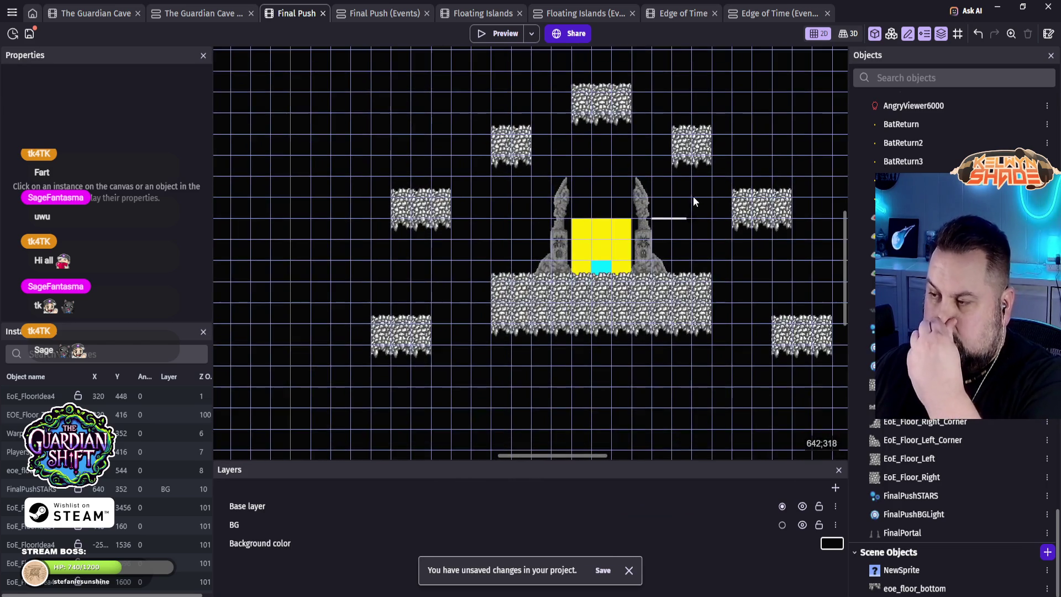
left_click_drag(651, 200, 625, 220)
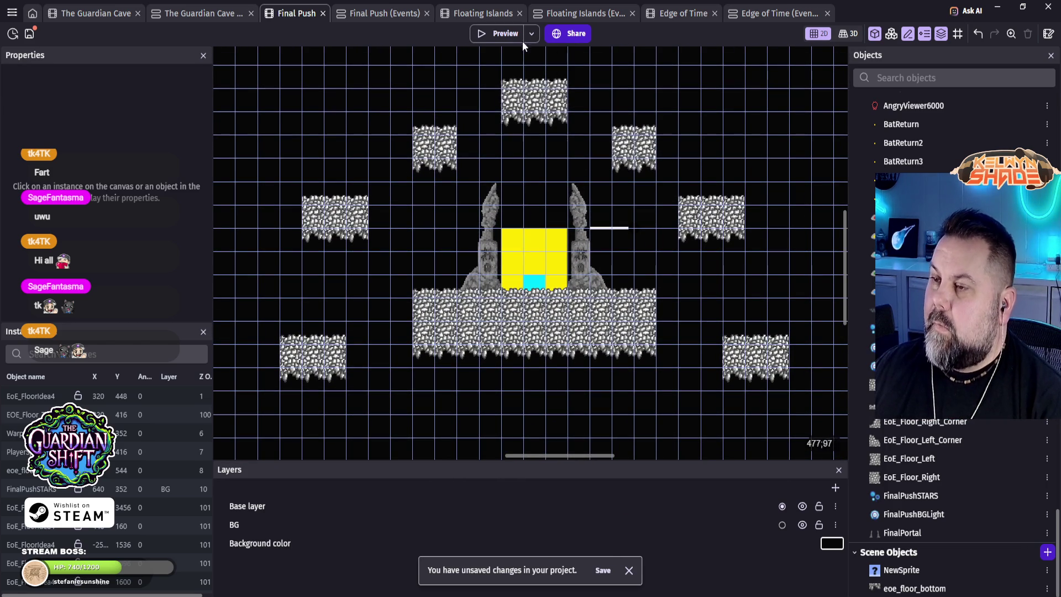
left_click(509, 35)
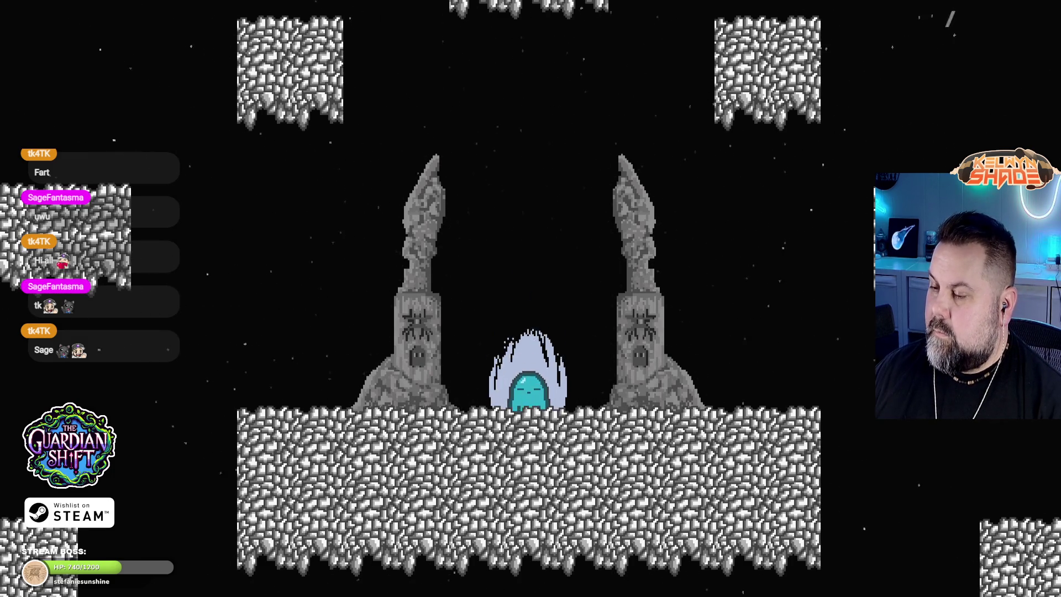
Step: Move the character between the spires and the small floating platforms on the left
key("Left")
key("Left")
key("Right")
key("space")
key("Right")
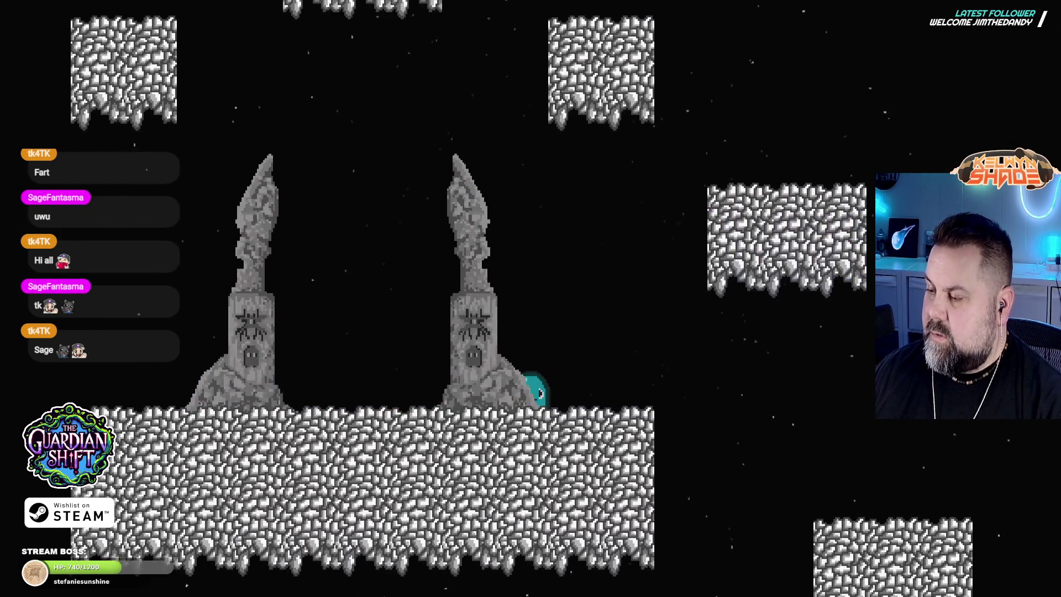
key("Left")
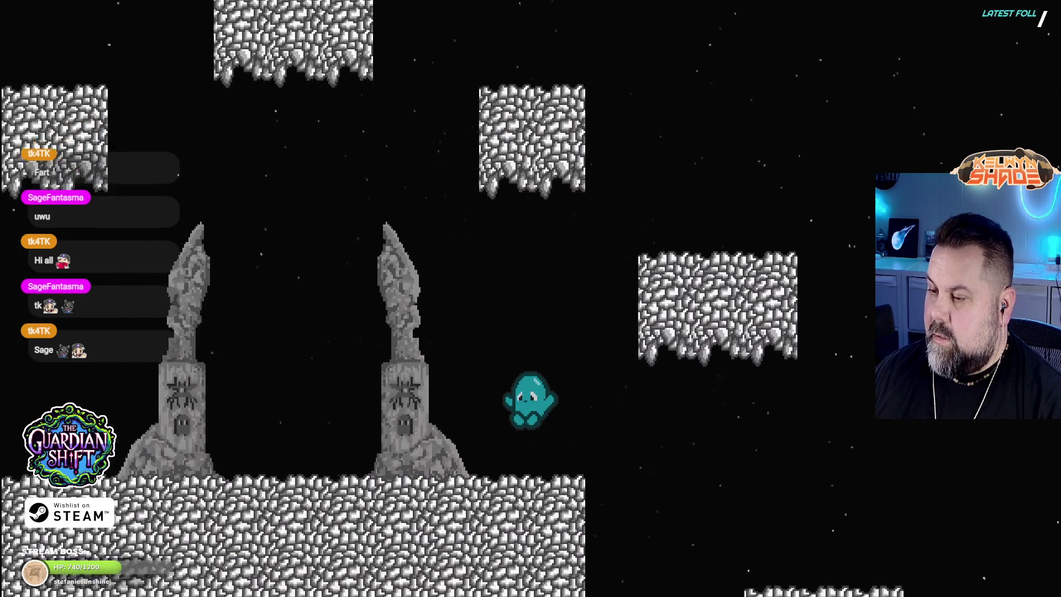
key("Left")
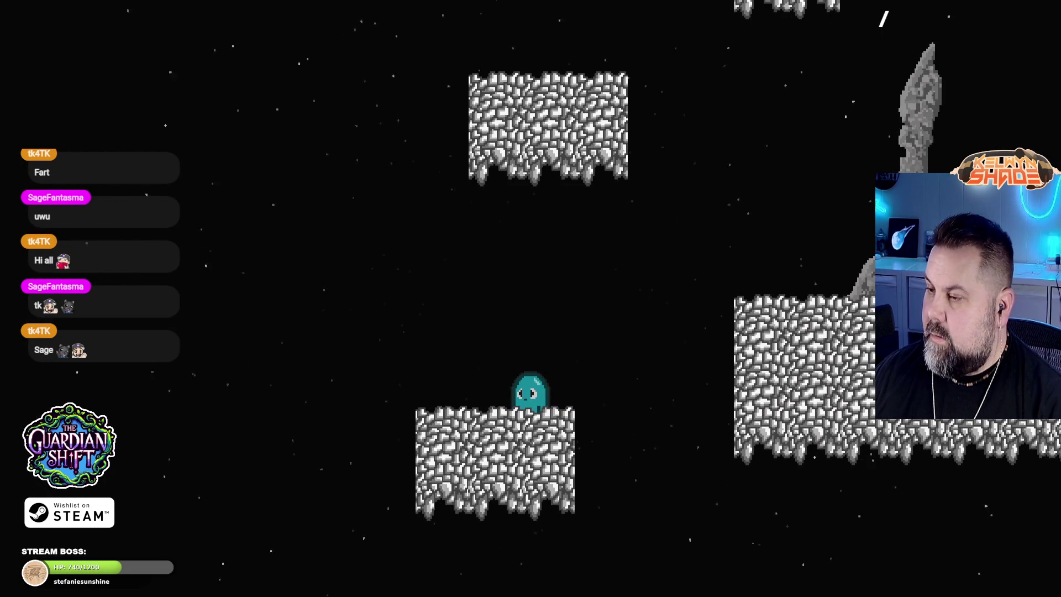
key("Right")
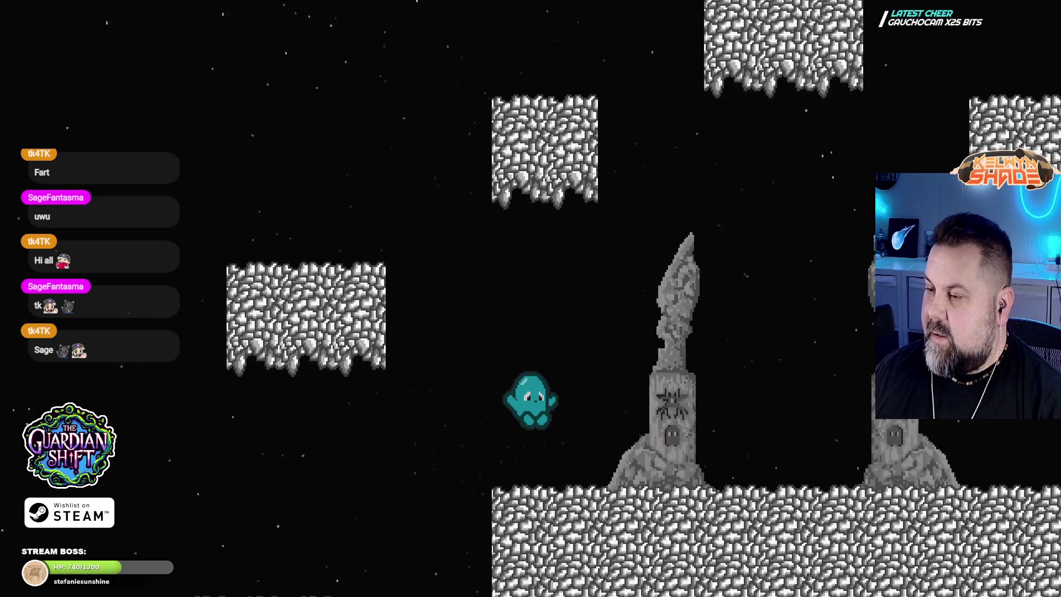
key("Left")
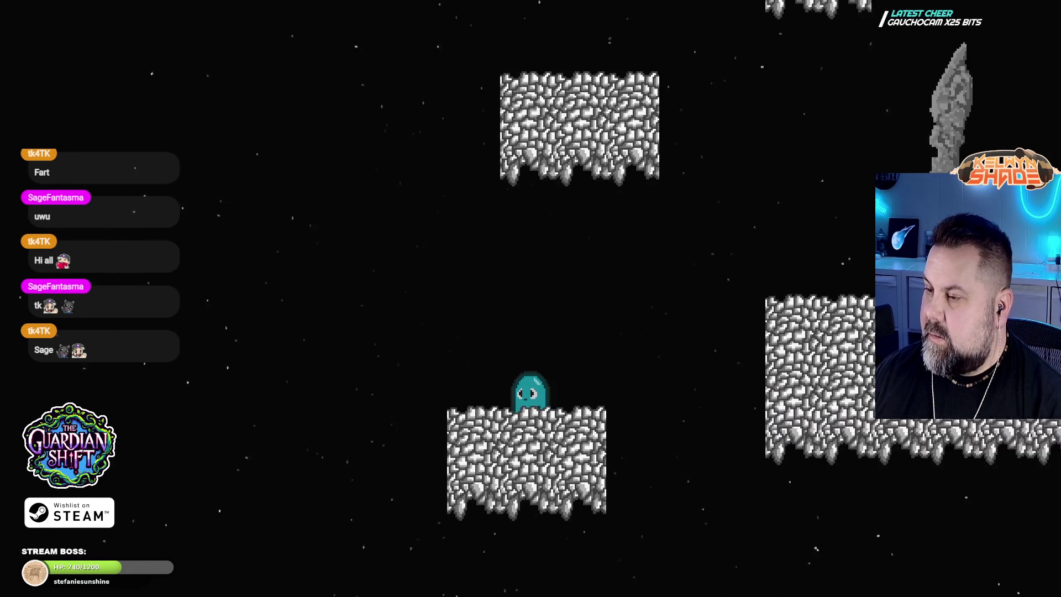
key("Right")
key("Left")
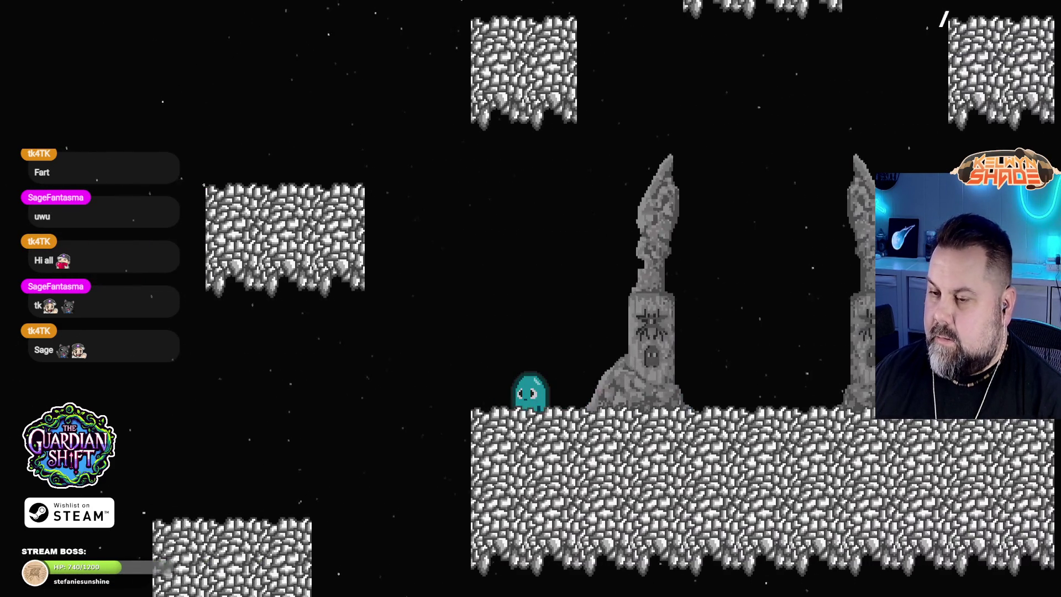
key("Right")
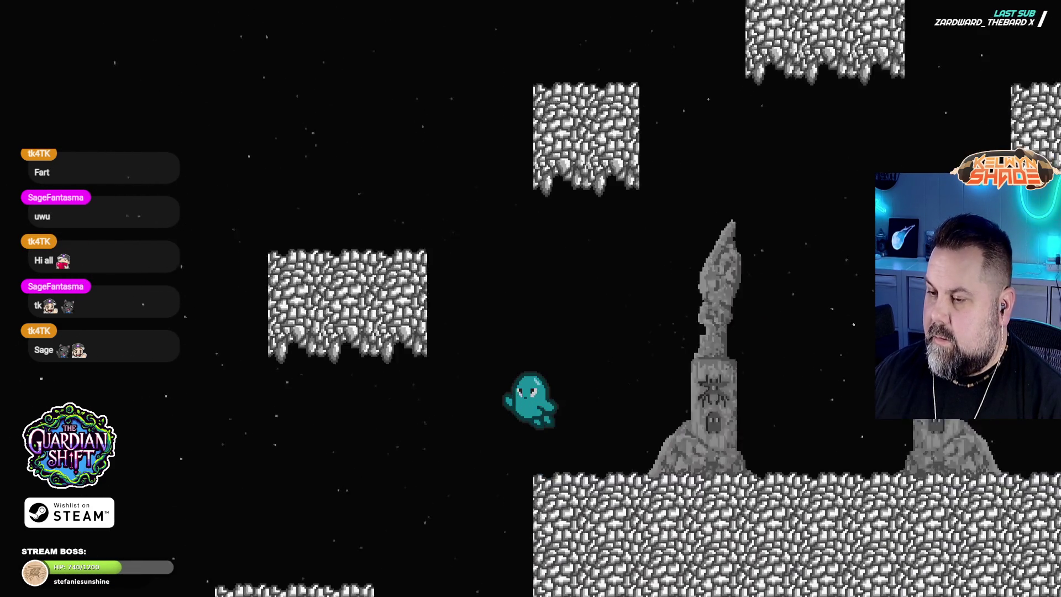
key("Left")
key("Right")
Step: Hop across the small left platforms, then travel right past the spires into the spire room
key("Left")
key("Right")
key("Left")
key("Right")
key("Left")
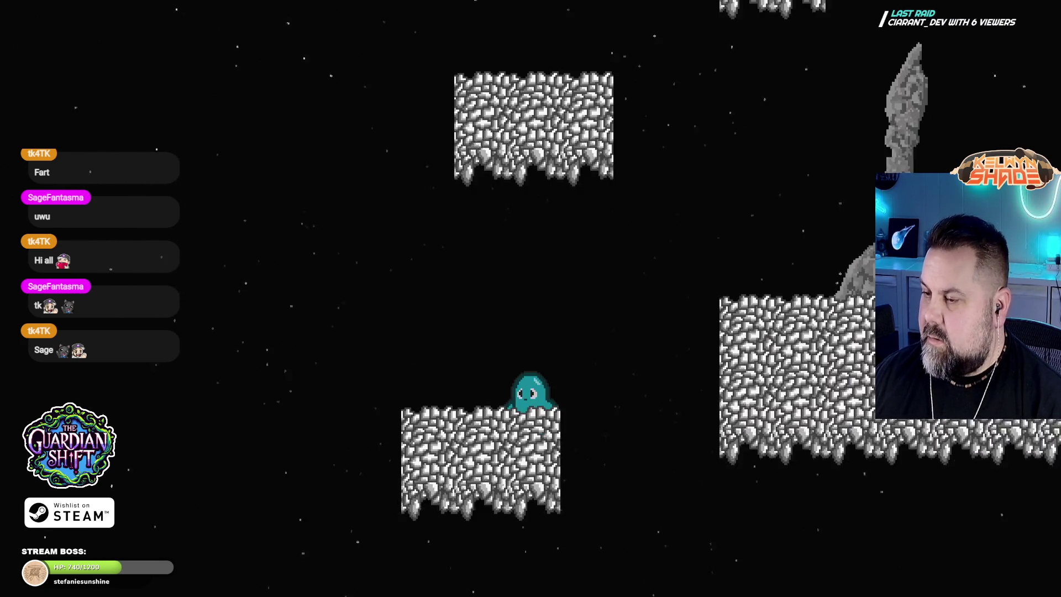
key("Right")
key("Left")
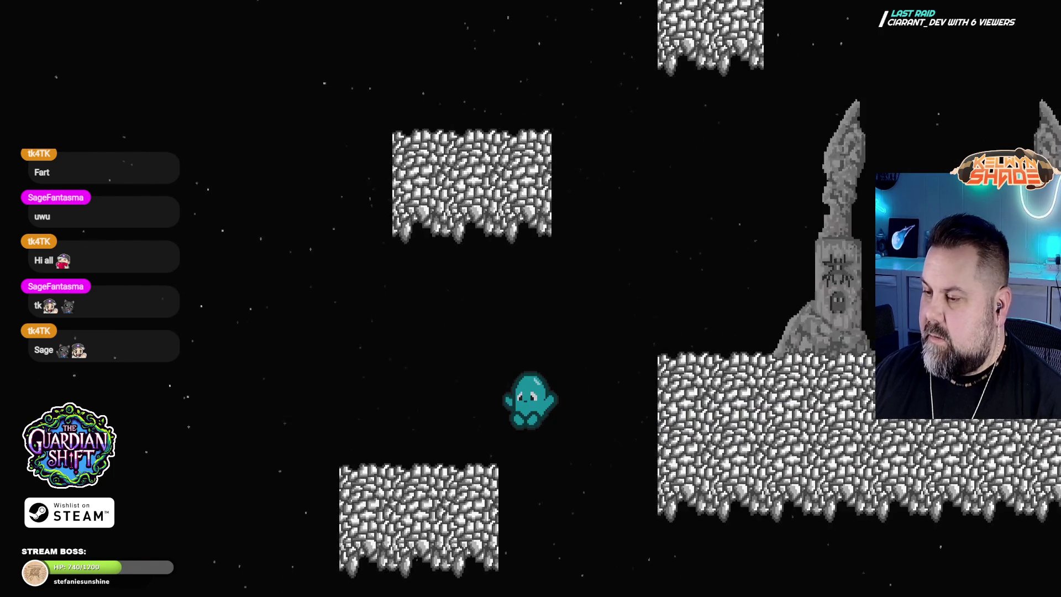
key("Right")
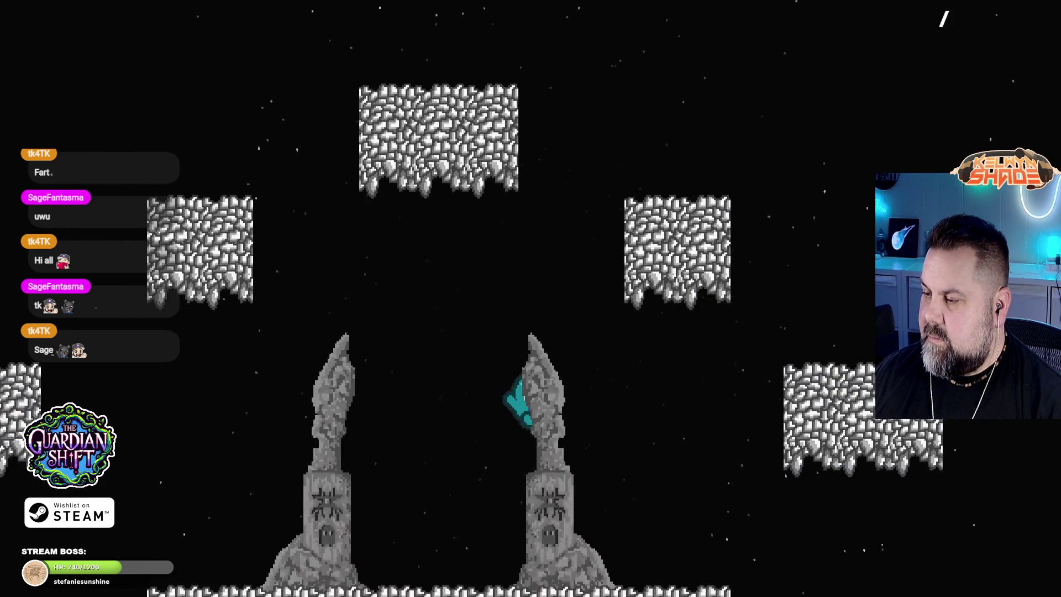
key("Right")
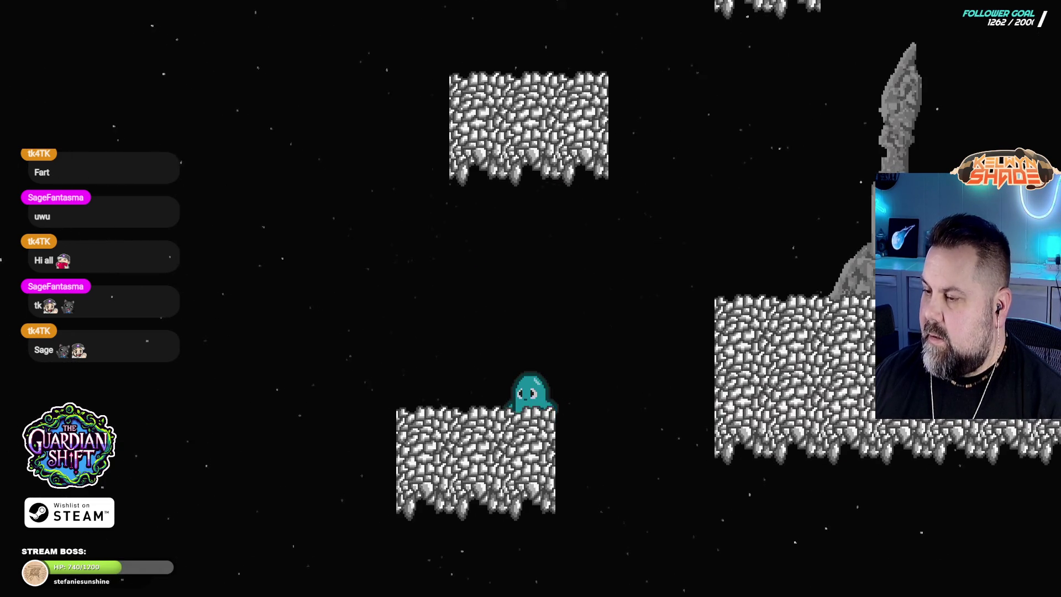
key("Right")
key("Up")
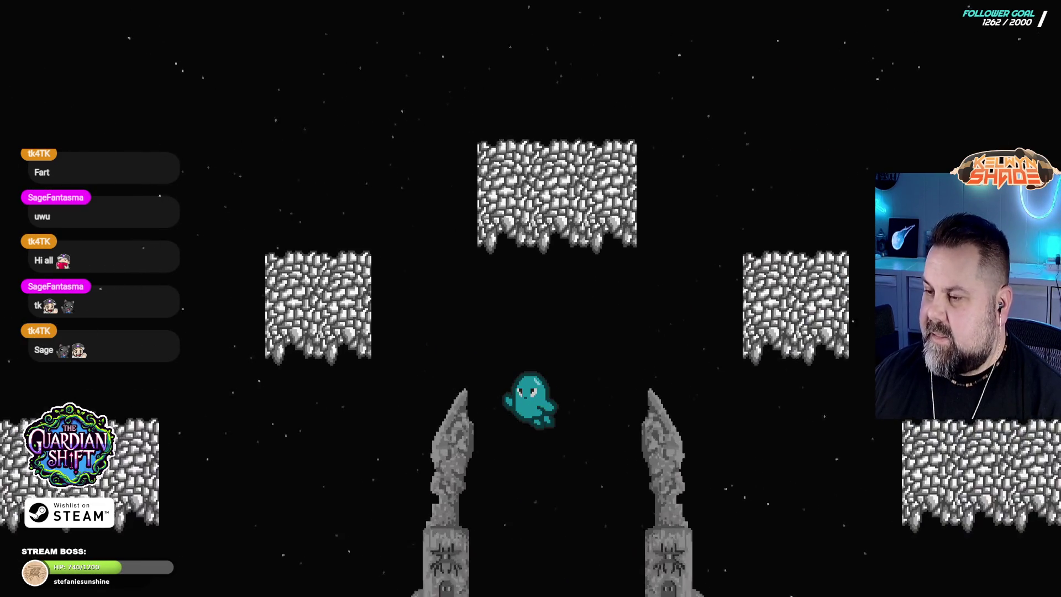
key("Left")
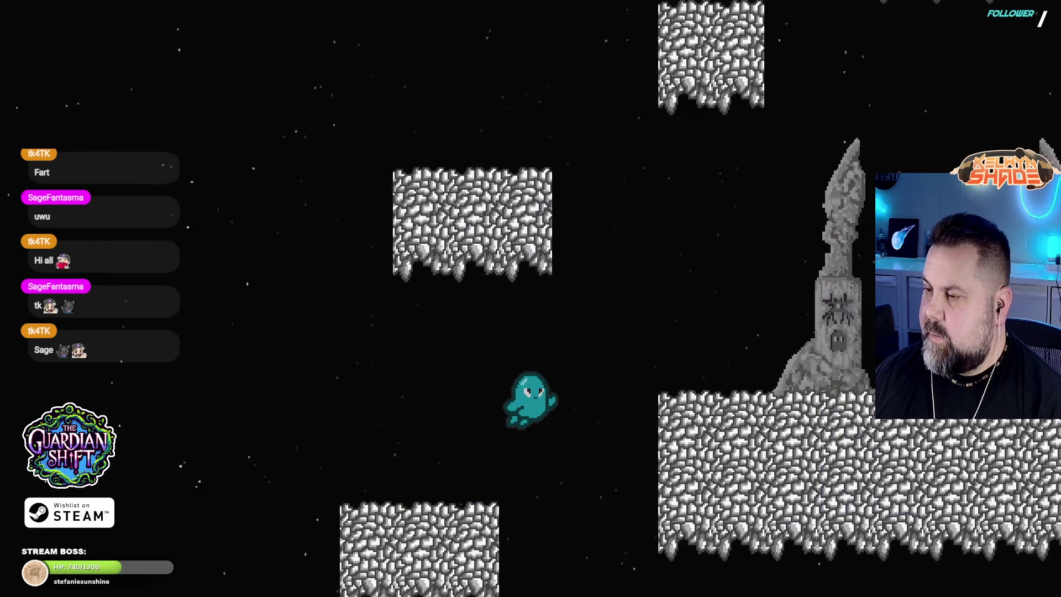
key("Right")
key("Up")
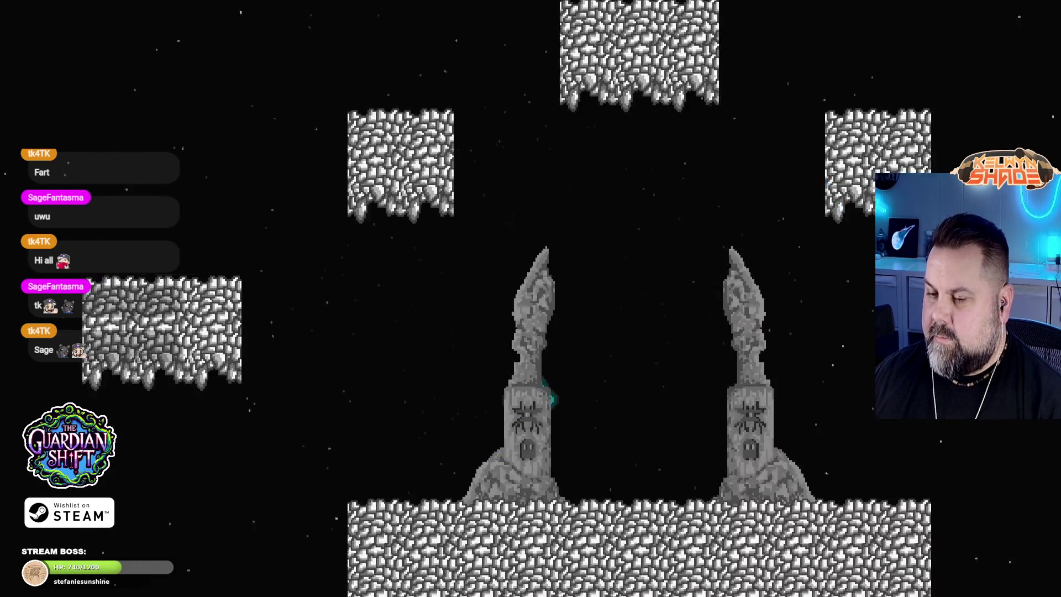
key("Left")
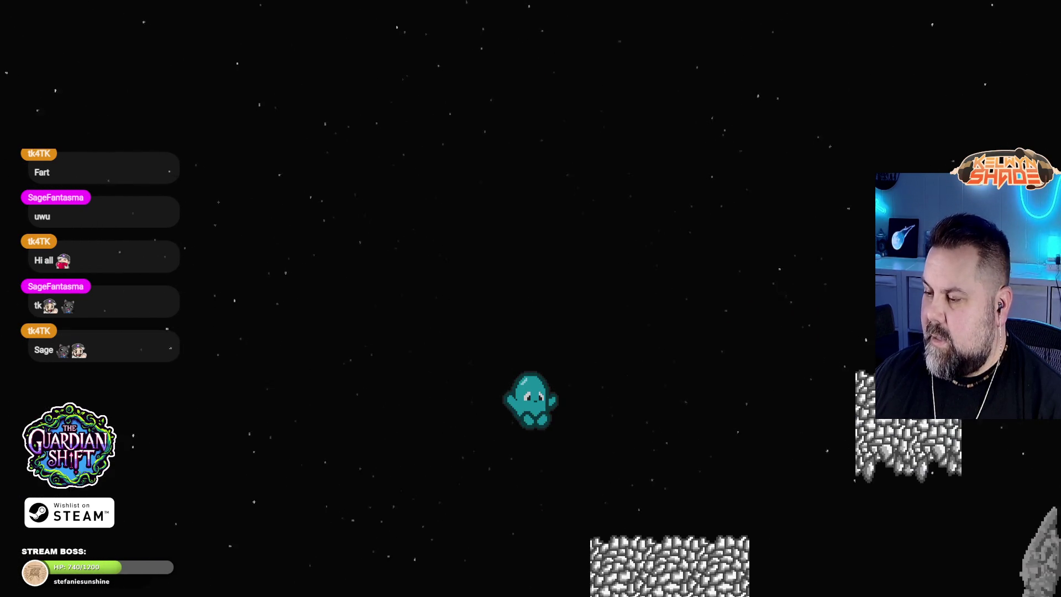
key("Right")
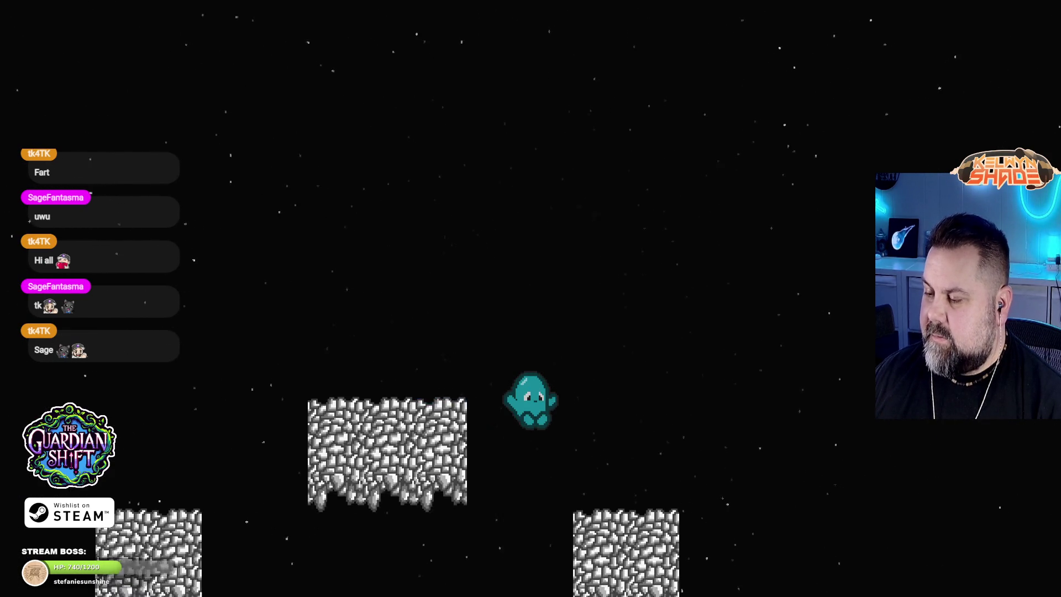
Step: Jump up-left across the rock platforms, then exit fullscreen and close the preview
key("Left")
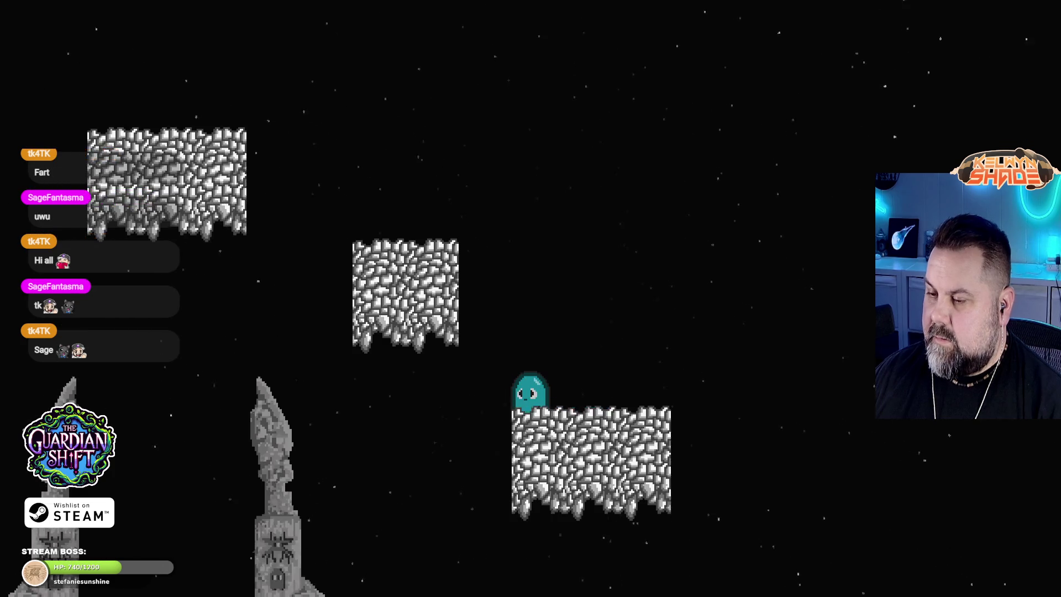
key("space")
key("Left")
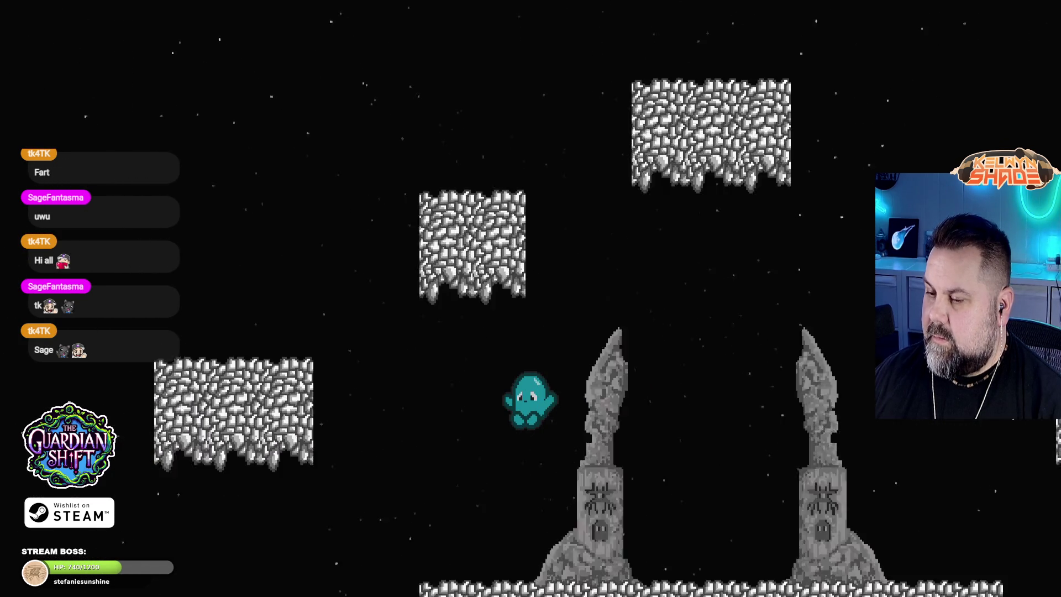
key("space")
key("Left")
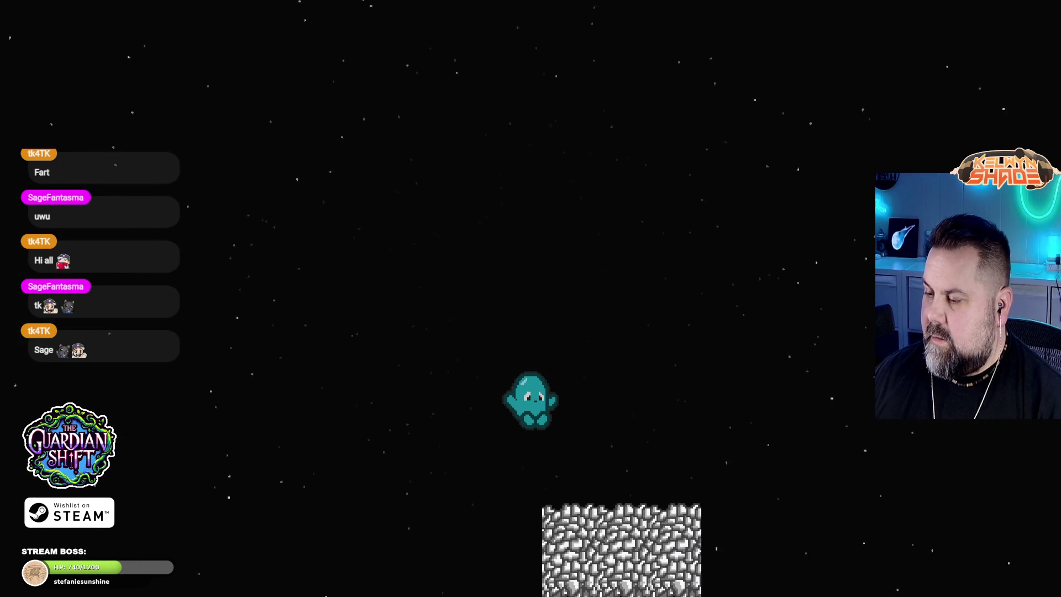
key("Left")
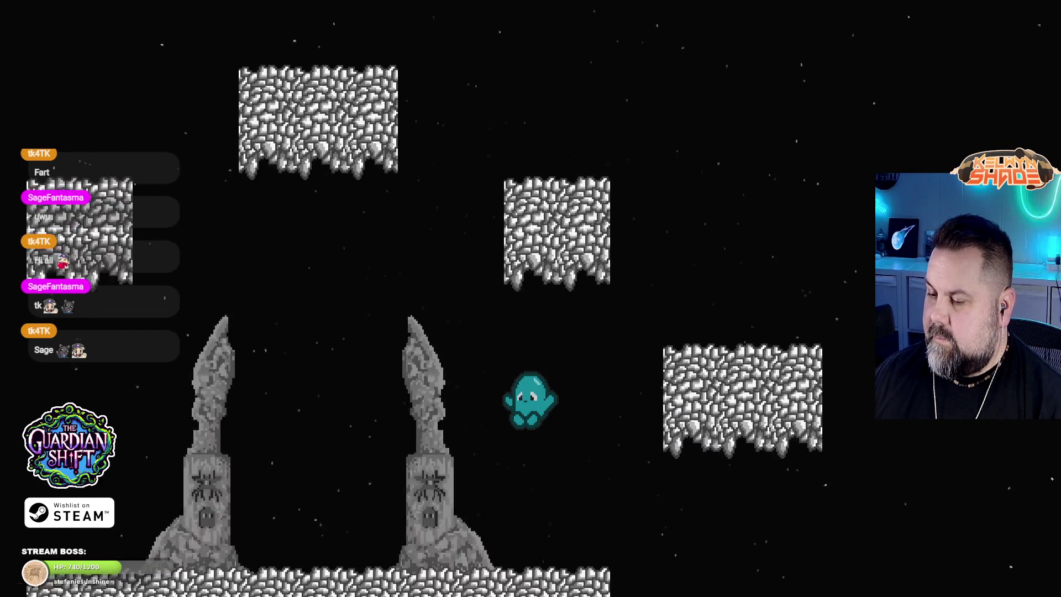
key("space")
key("space")
key("Left")
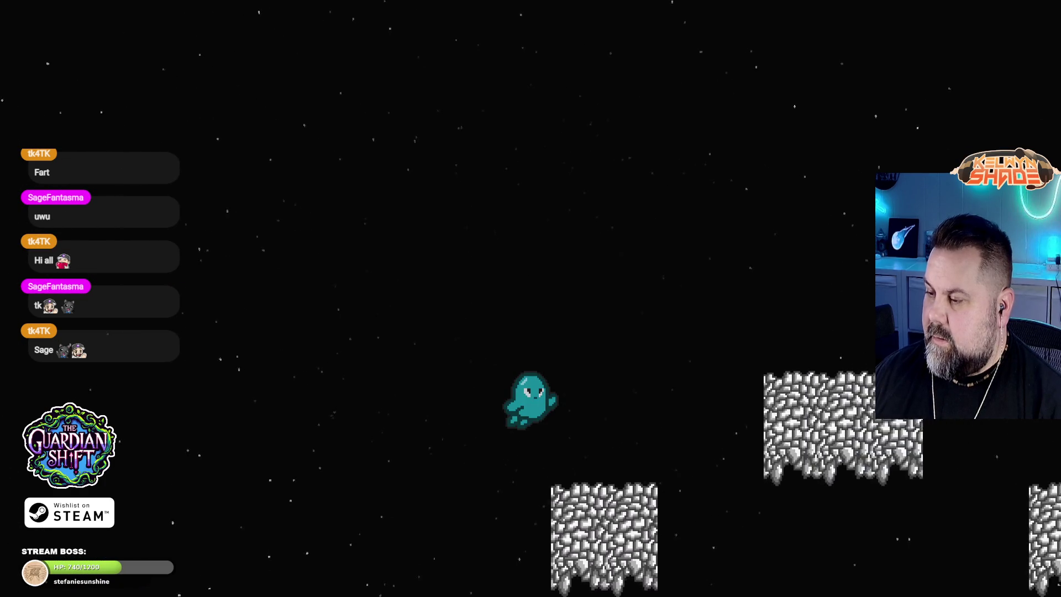
key("Right")
key("Right")
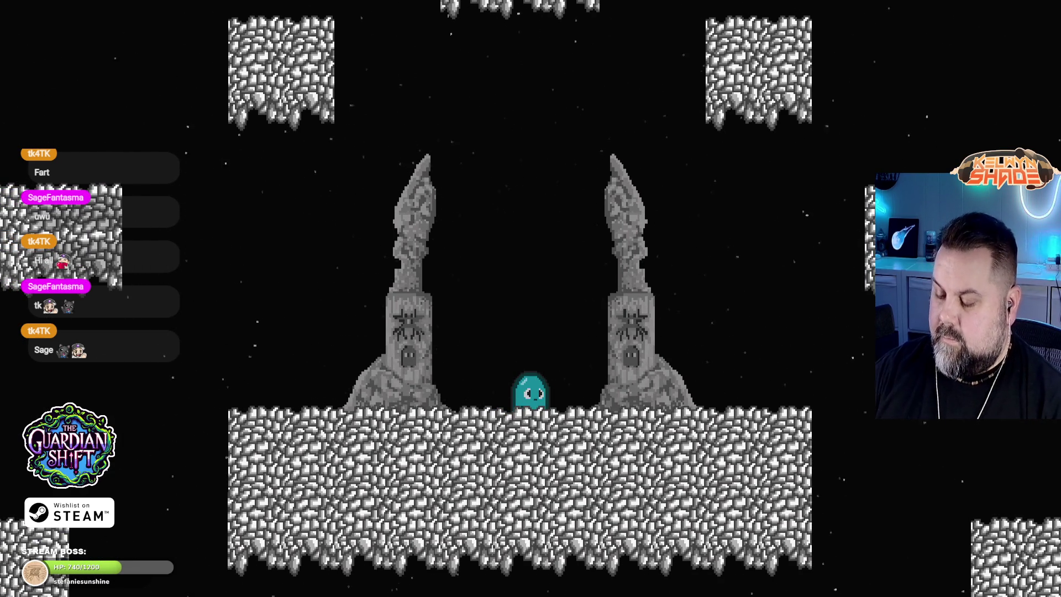
key("Escape")
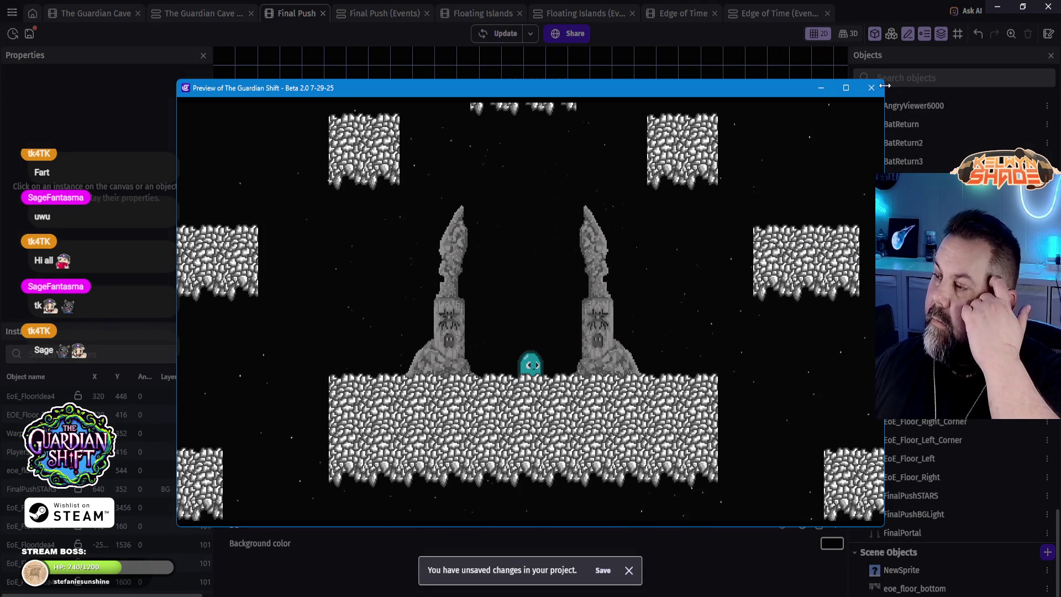
left_click(878, 92)
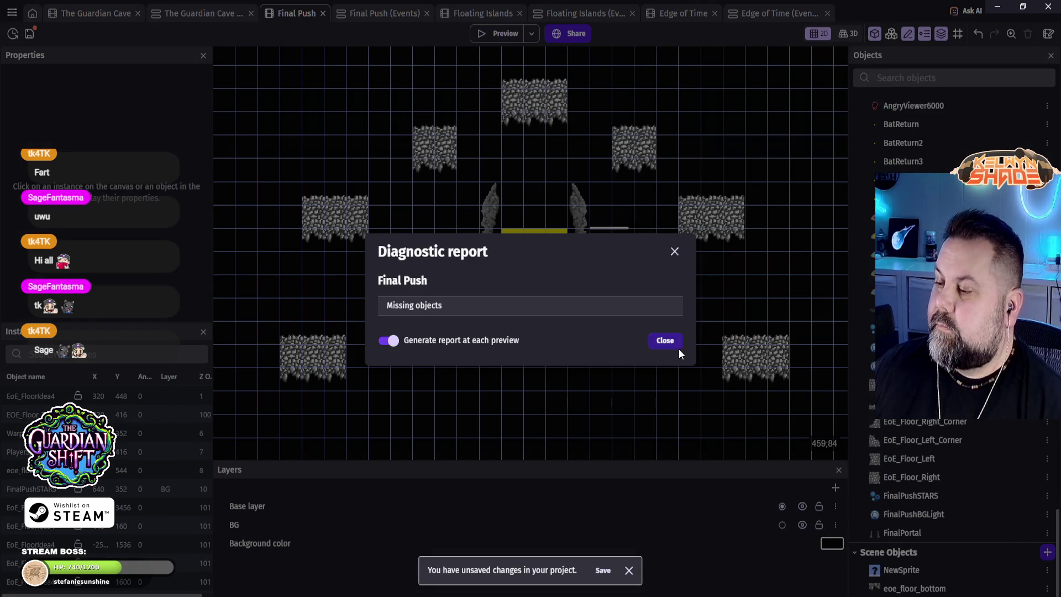
Step: Dismiss the missing-objects diagnostic report and switch to the Final Push (Events) sheet
left_click(671, 347)
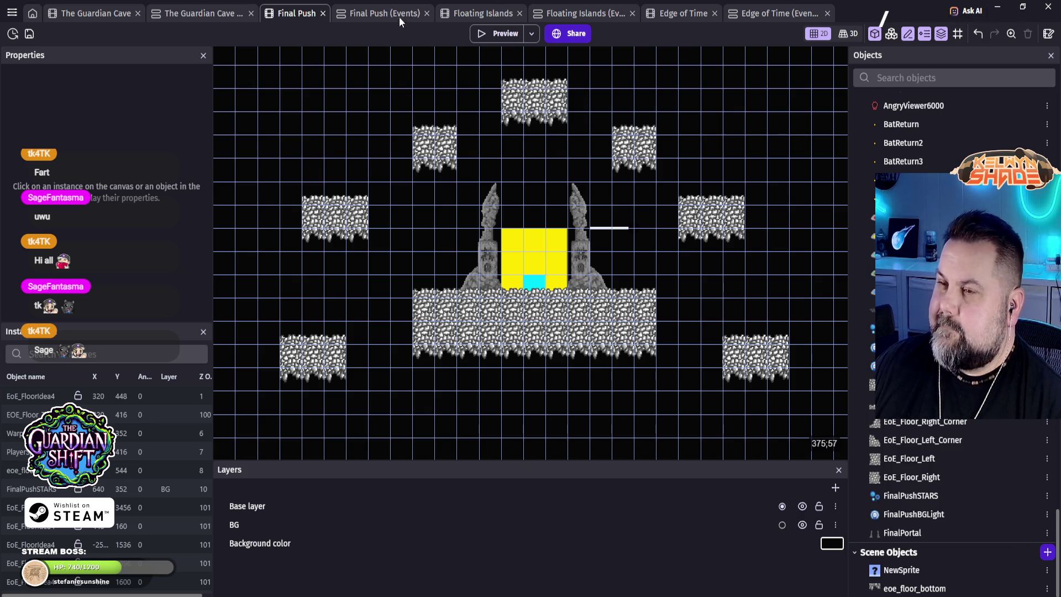
left_click(376, 12)
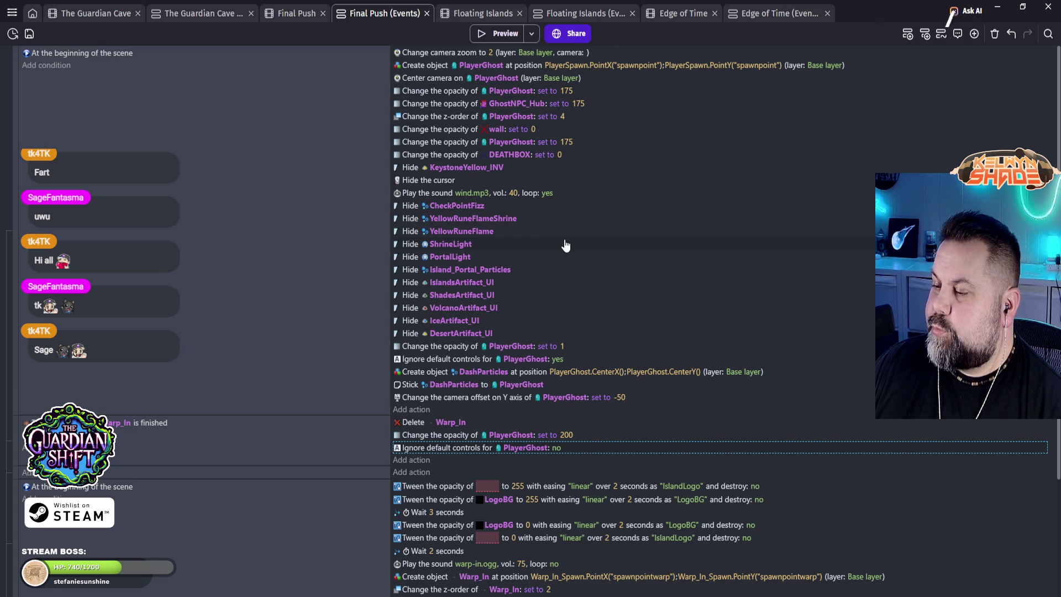
Step: Change the scene-start camera zoom from 2 to 1 and launch a preview
left_click(637, 210)
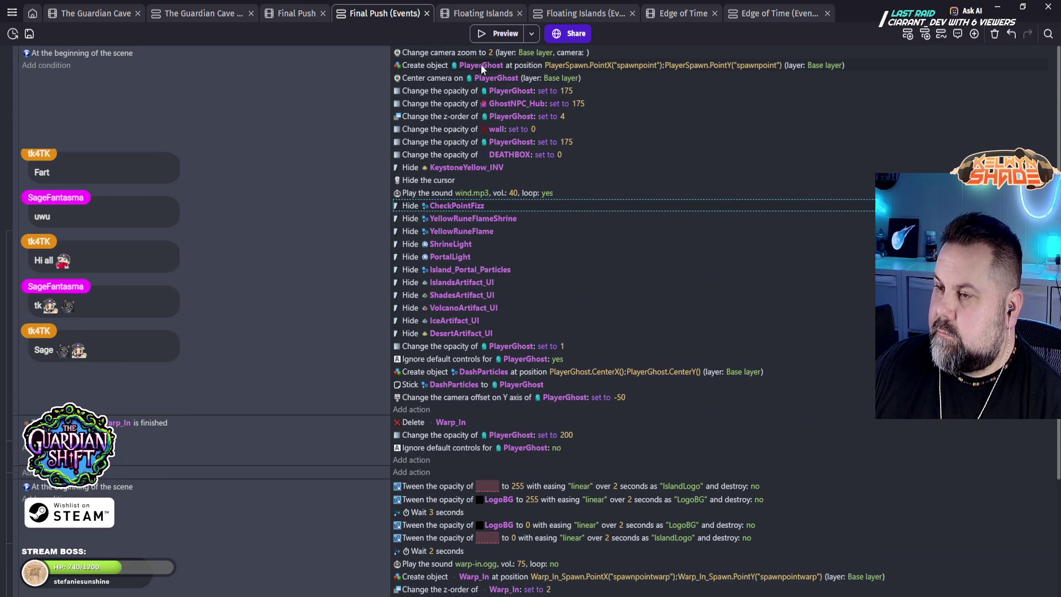
left_click(489, 53)
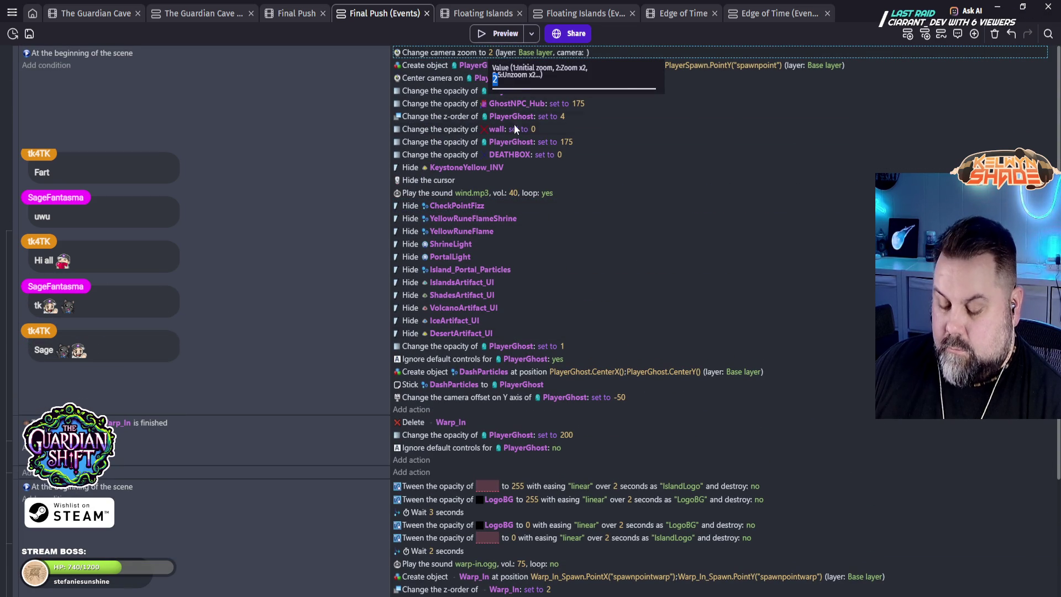
type("1")
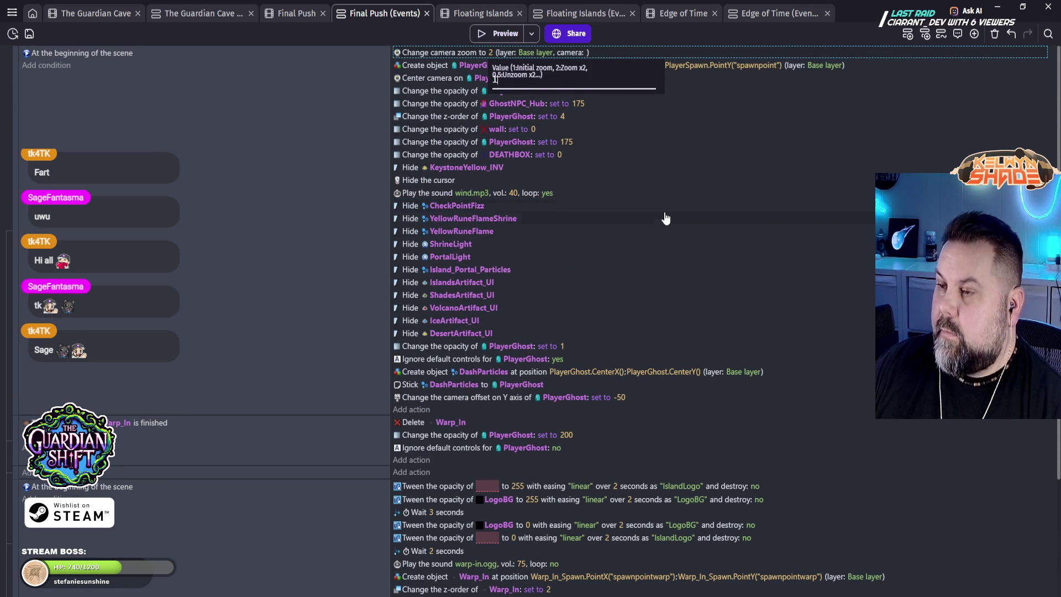
left_click(678, 208)
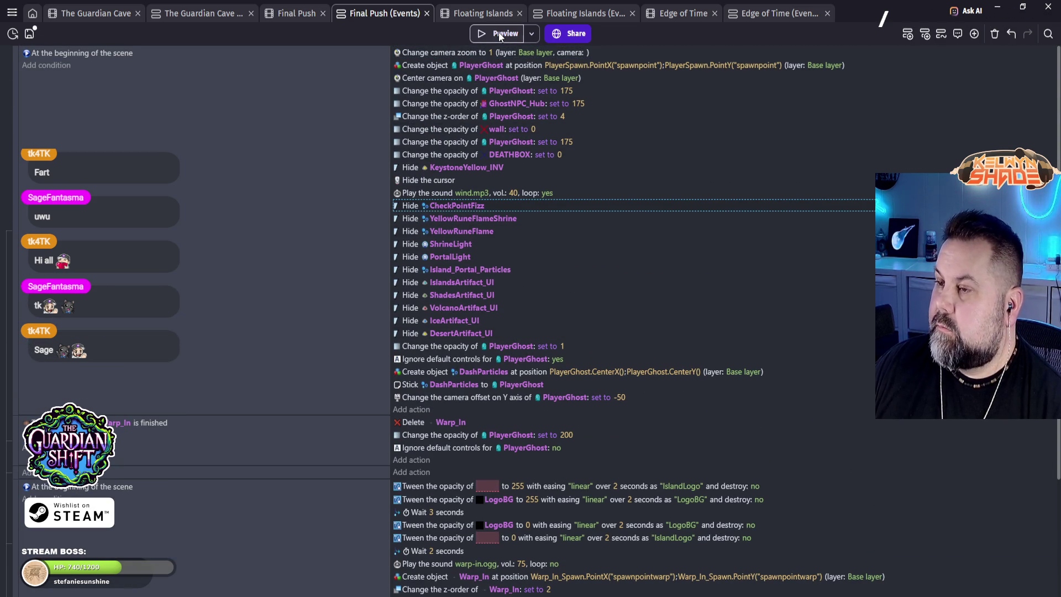
left_click(499, 34)
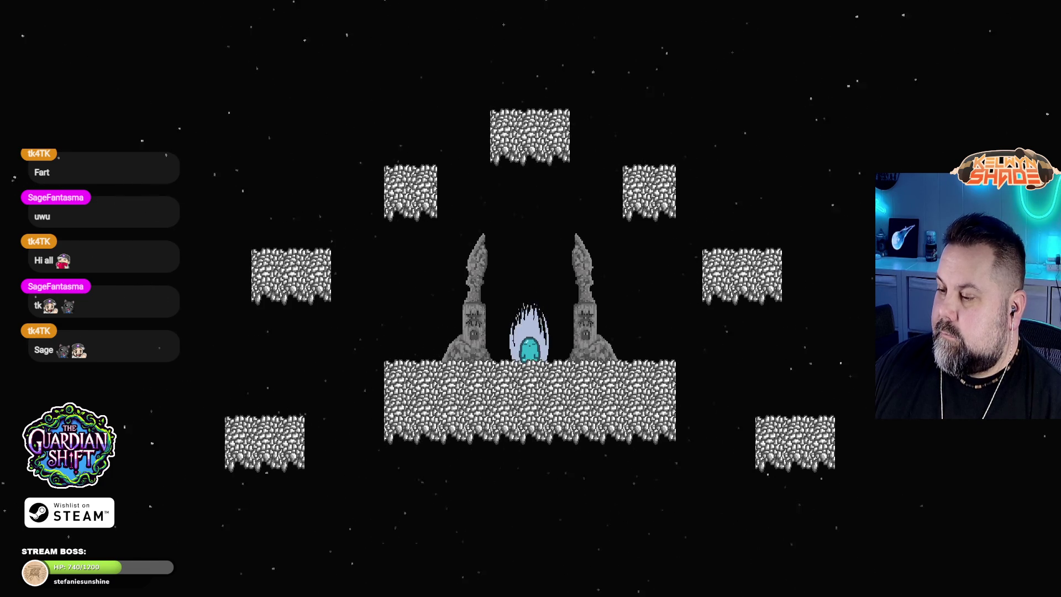
Step: Jump the ghost between the left and right platforms around the pillars at zoom 1
key("Left")
key("space")
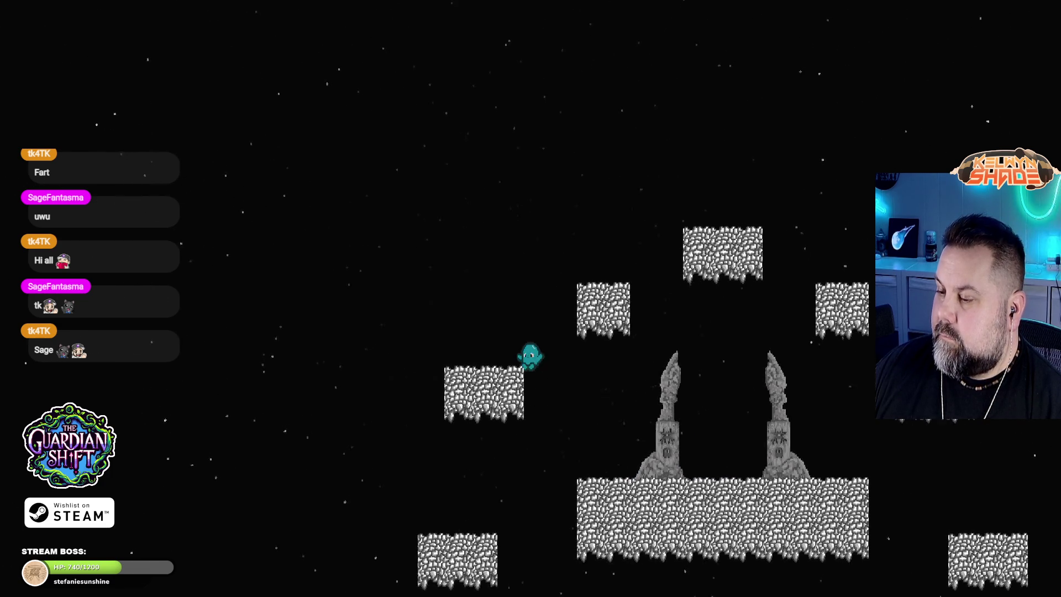
key("Right")
key("space")
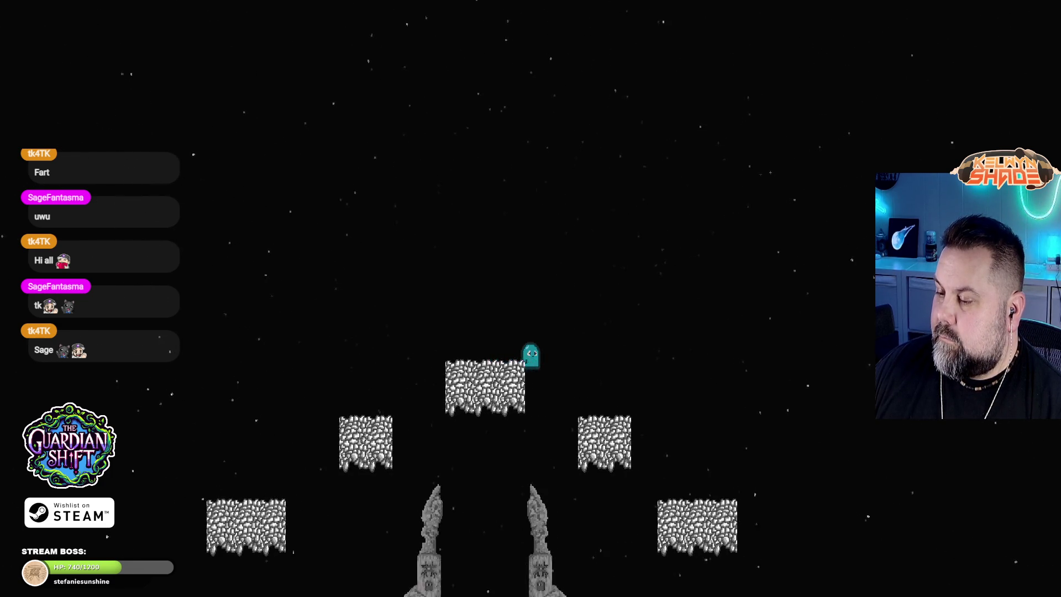
key("Left")
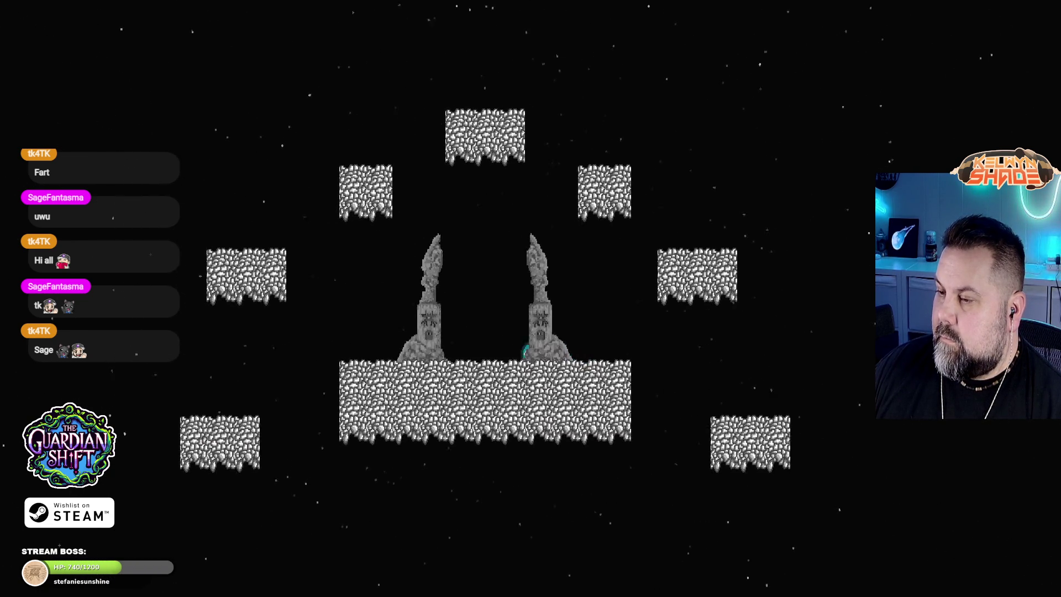
key("space")
key("Right")
key("space")
key("Right")
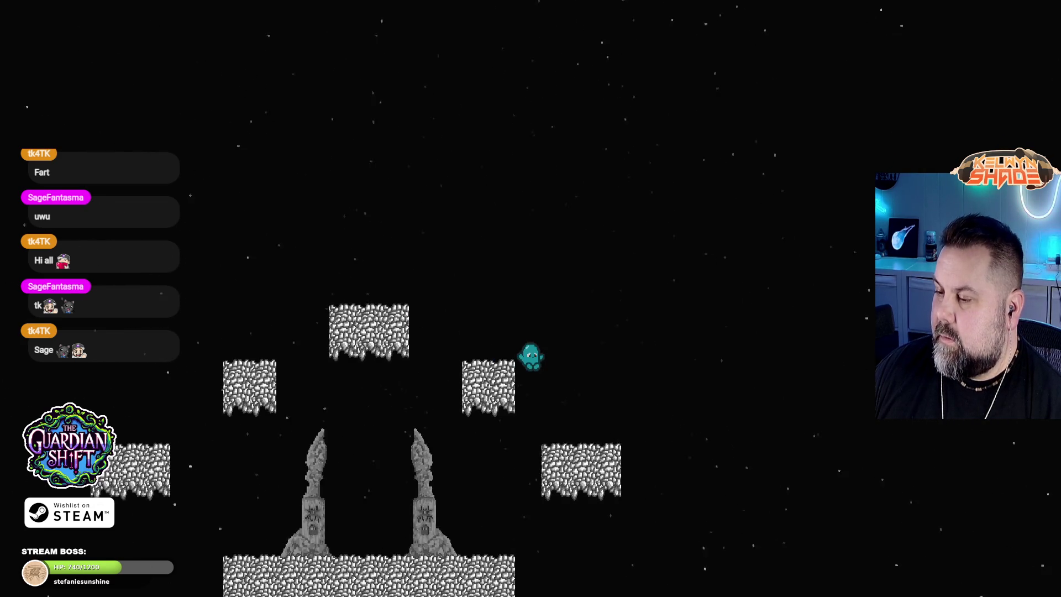
key("Left")
key("space")
key("Right")
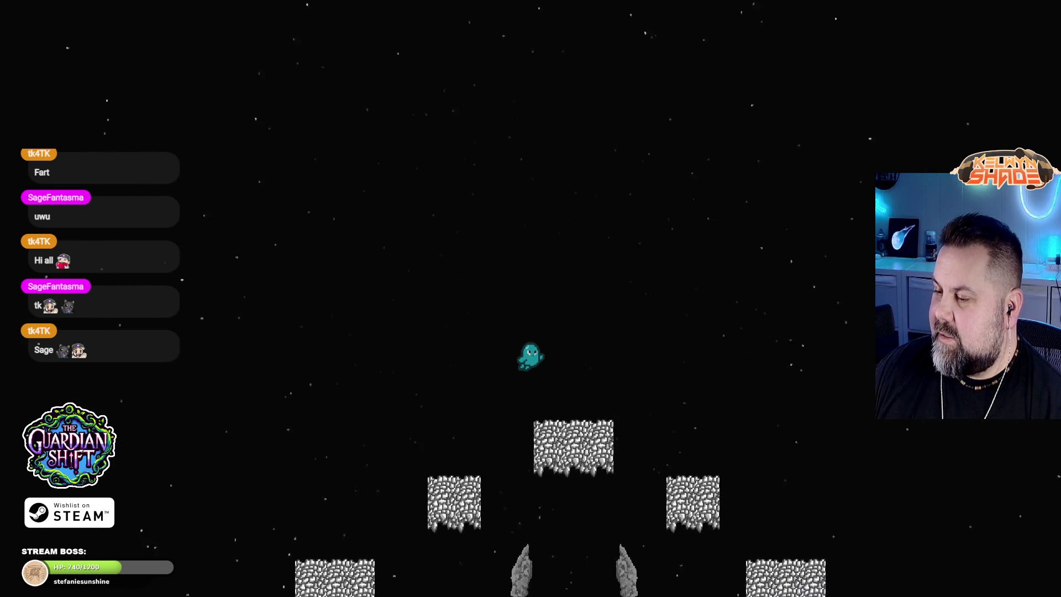
key("Left")
Step: Hop up onto the top-centre stone platform, then leave fullscreen
key("Left")
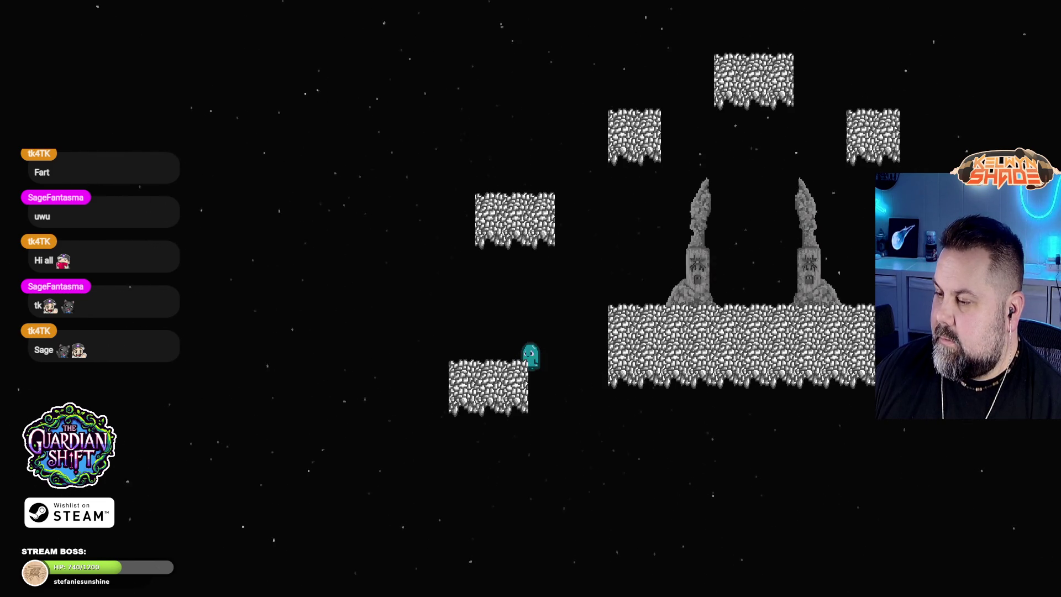
key("space")
key("Right")
key("Left")
key("space")
key("Right")
key("Right")
key("Right")
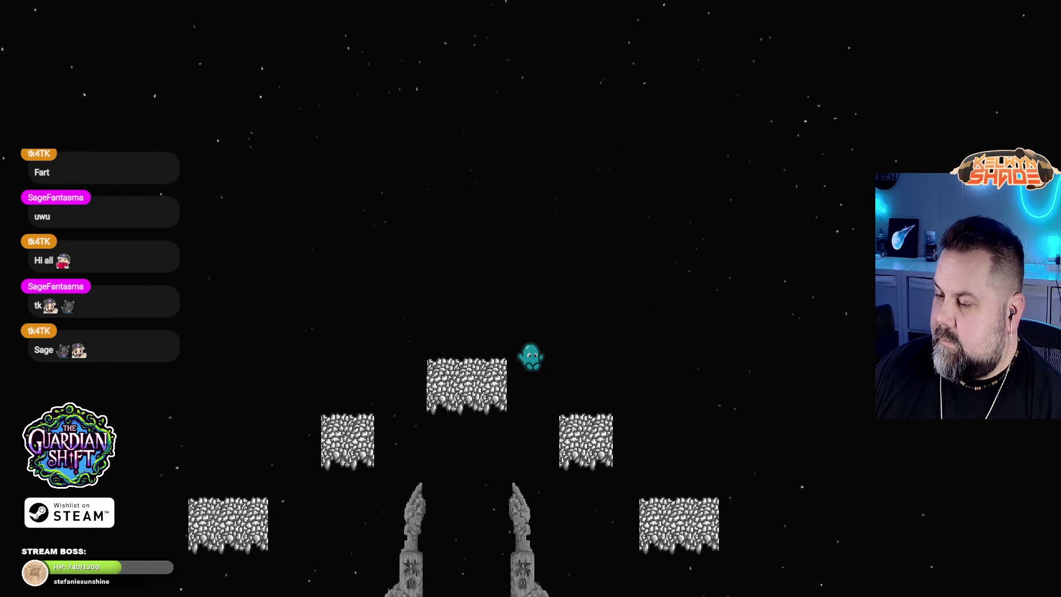
key("Left")
key("space")
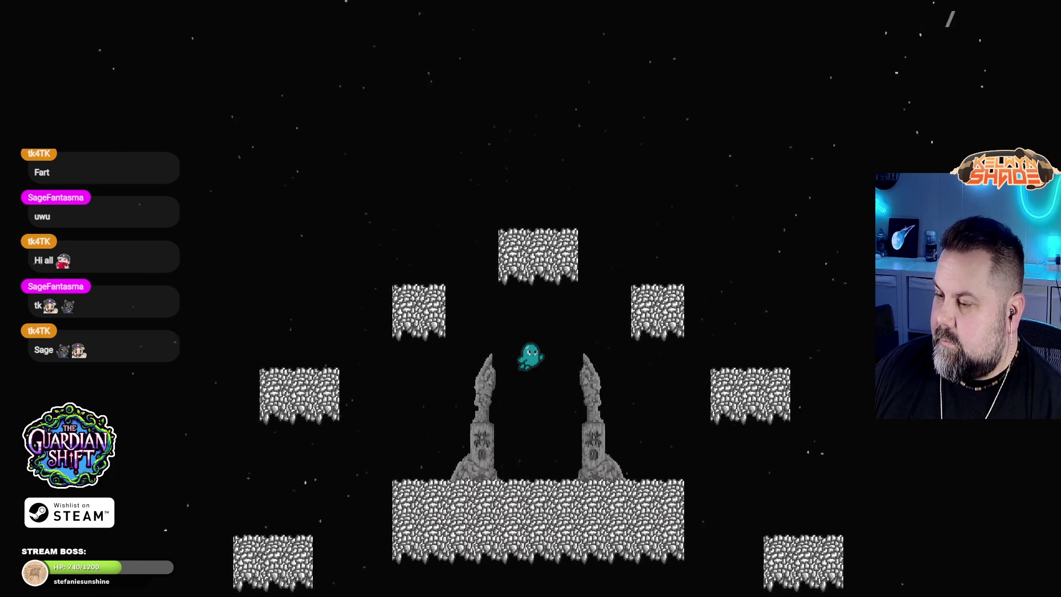
key("Right")
key("space")
key("space")
key("Left")
key("Left")
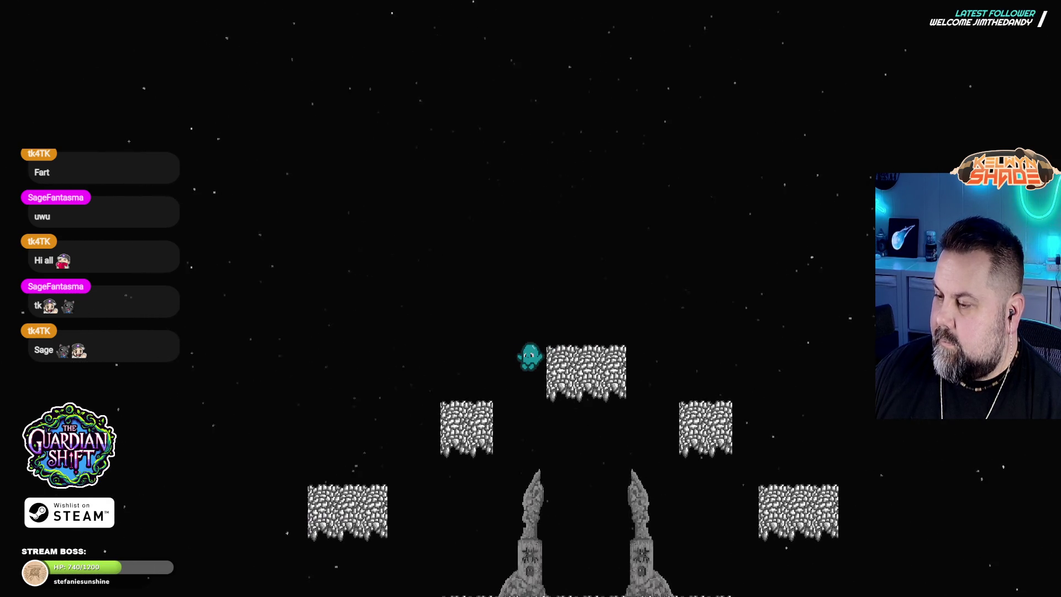
key("space")
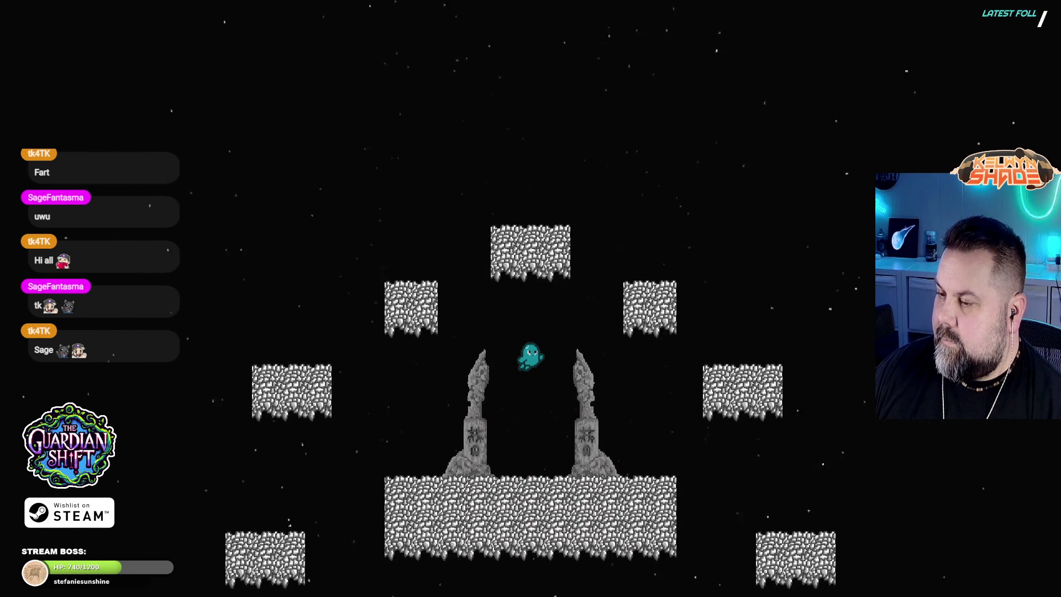
key("Right")
key("Left")
key("space")
key("space")
key("Right")
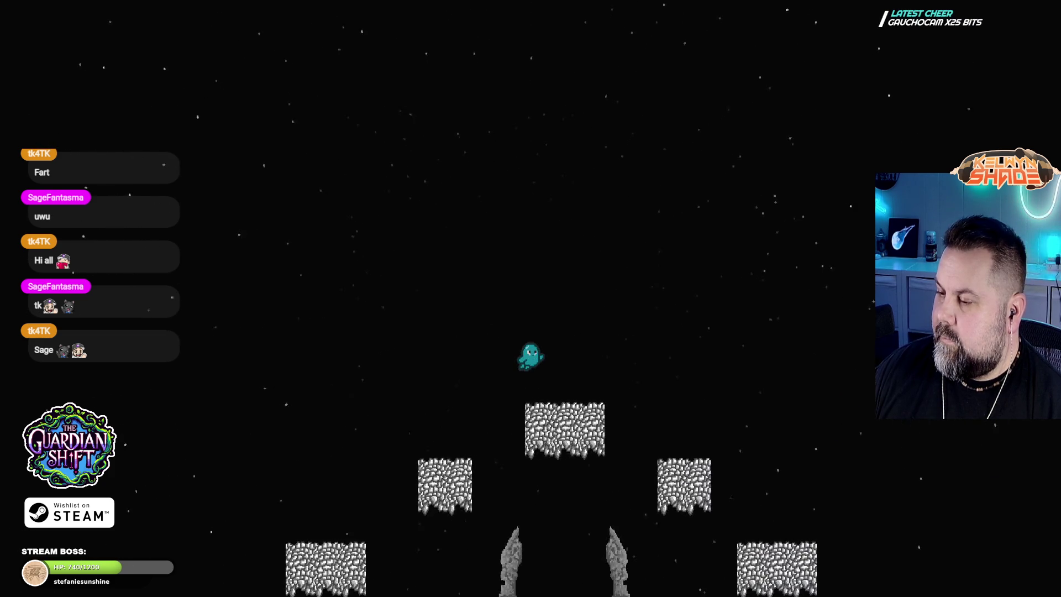
key("Escape")
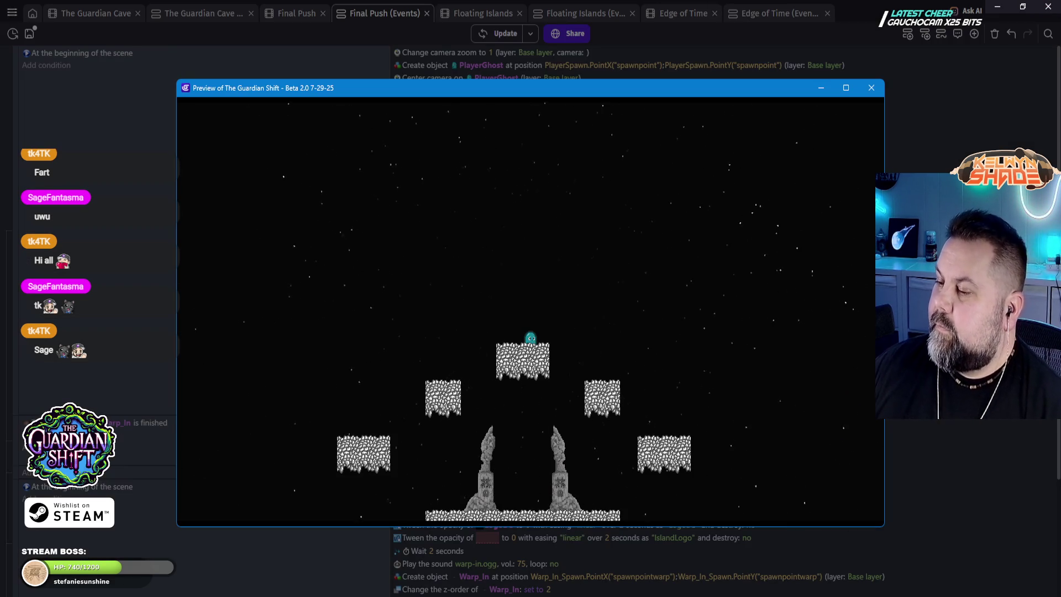
Step: Close the running preview and diagnostic report, change the scene-start camera zoom from 1 to 1.5, and preview again
left_click(866, 94)
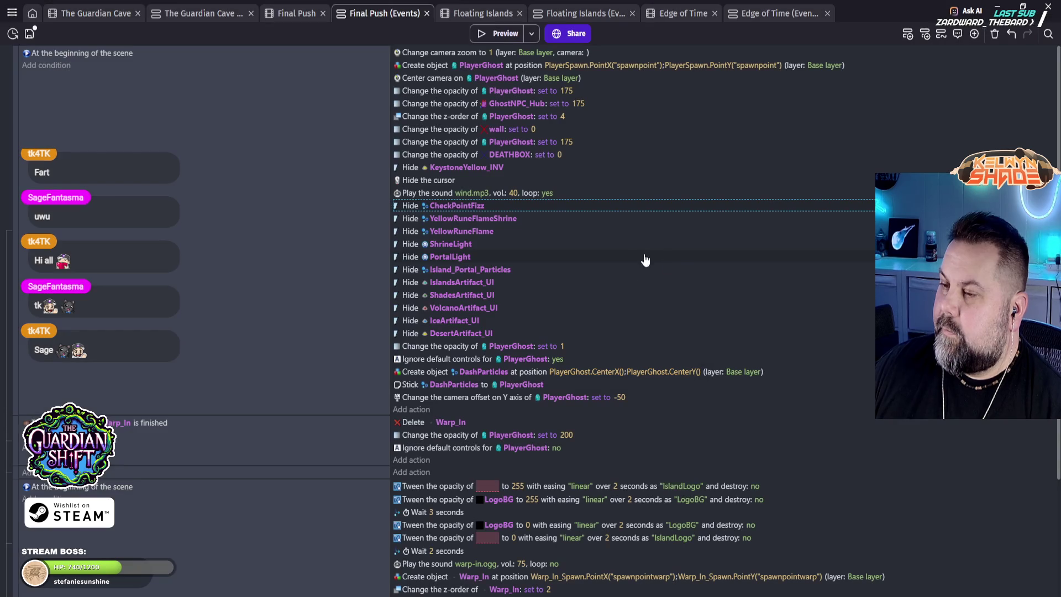
left_click(675, 253)
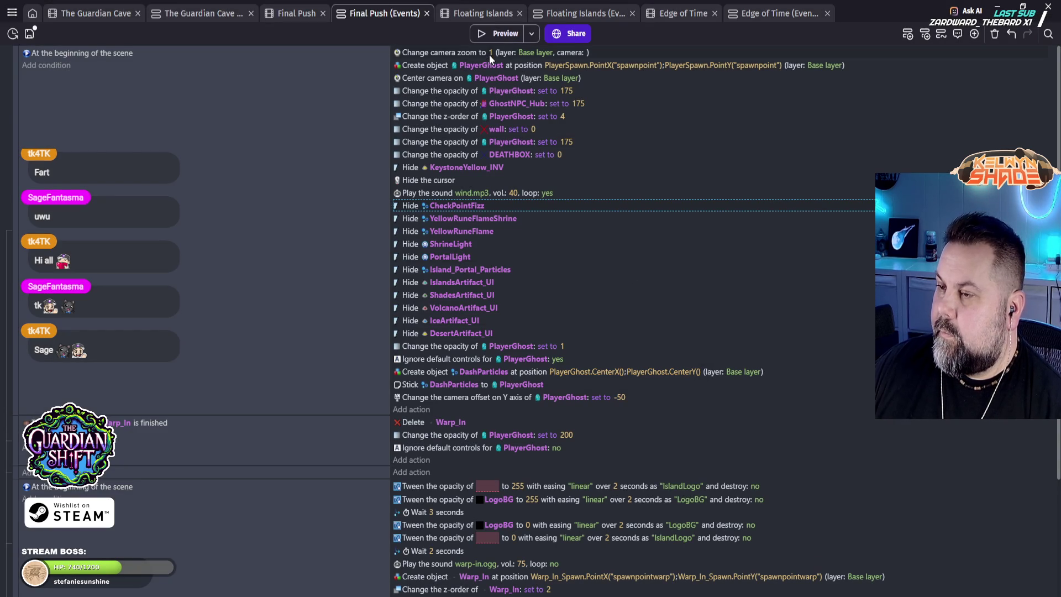
left_click(491, 55)
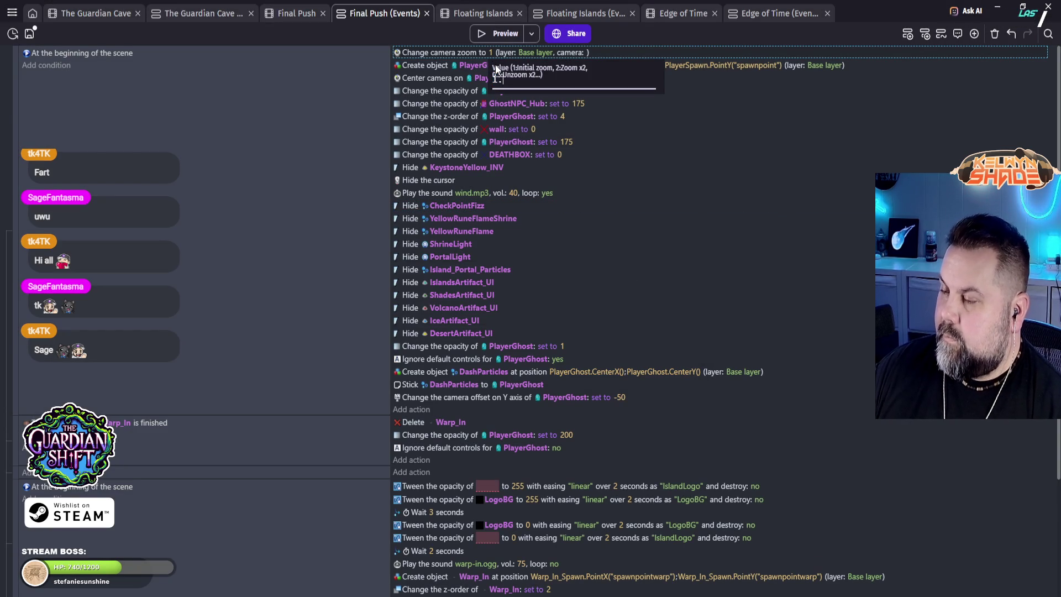
type("5")
key("Return")
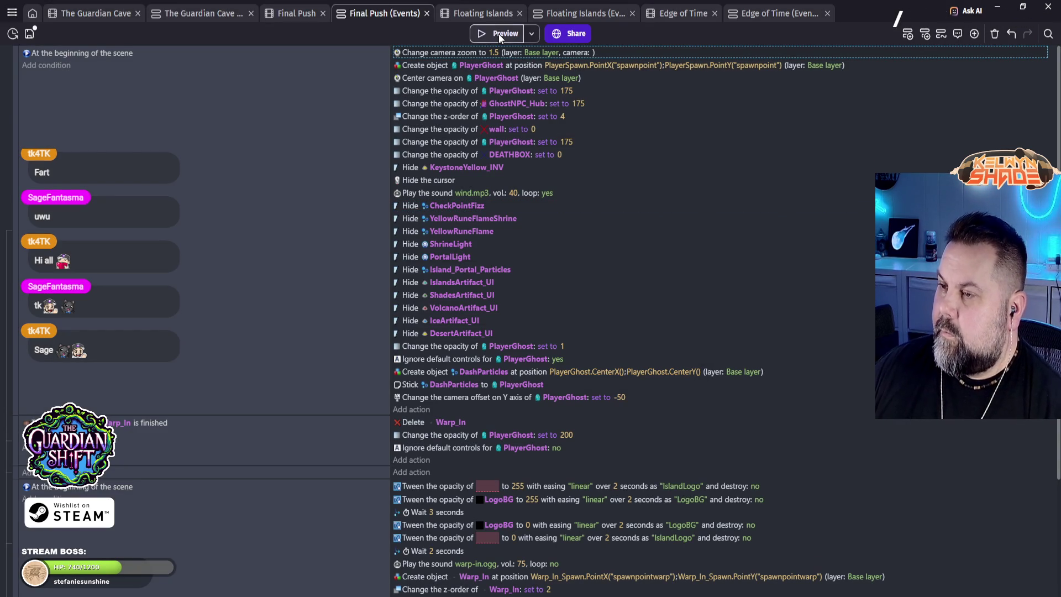
left_click(498, 35)
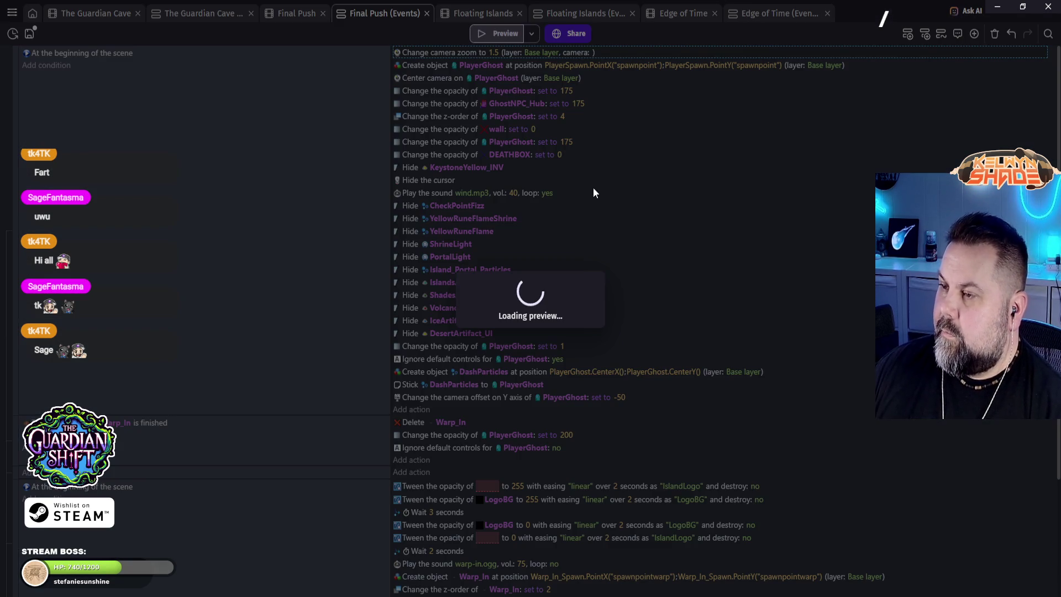
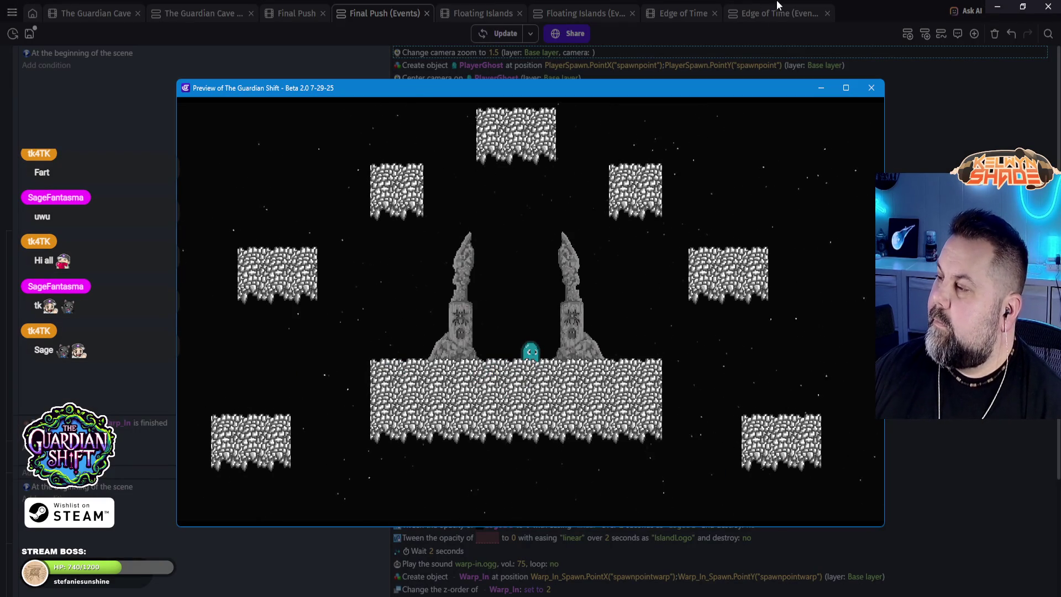
Step: Close the game preview and diagnostic report, then change the 'Change camera zoom' value from 1.5 to 2
left_click(871, 88)
left_click(649, 343)
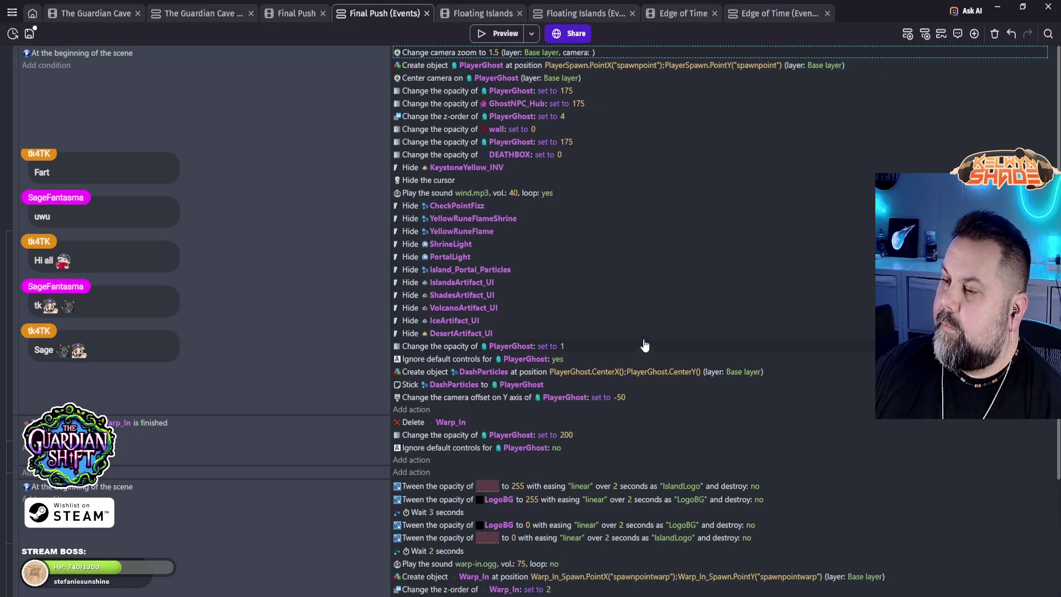
left_click(496, 51)
type("2")
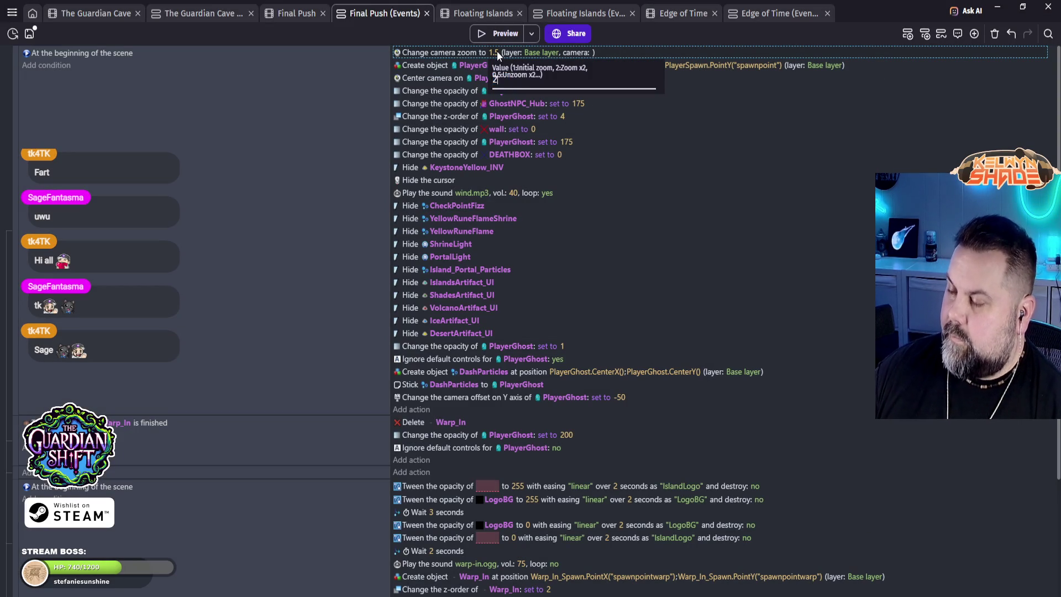
key("Return")
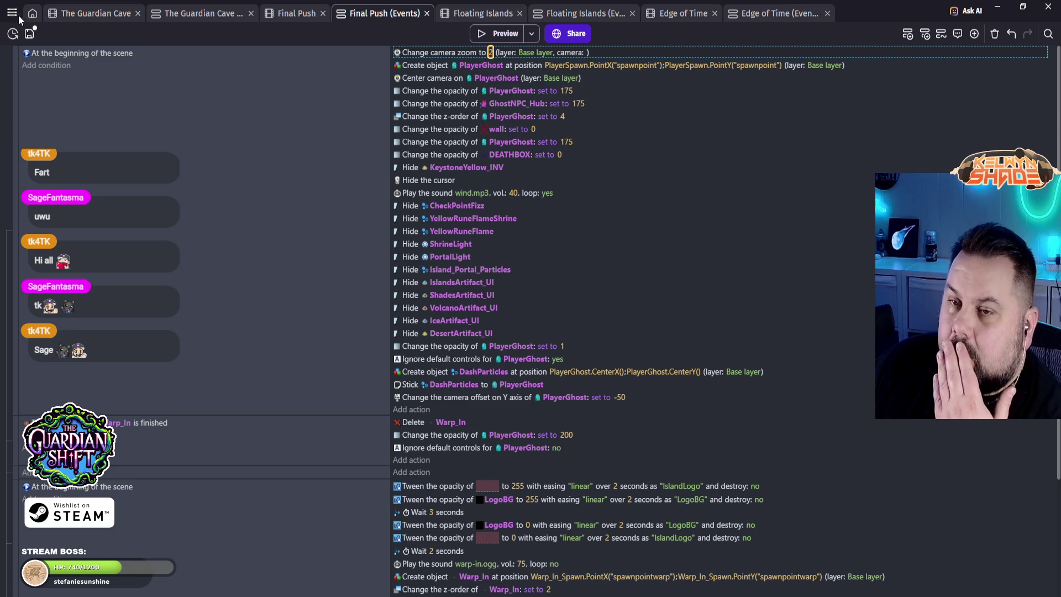
left_click(19, 18)
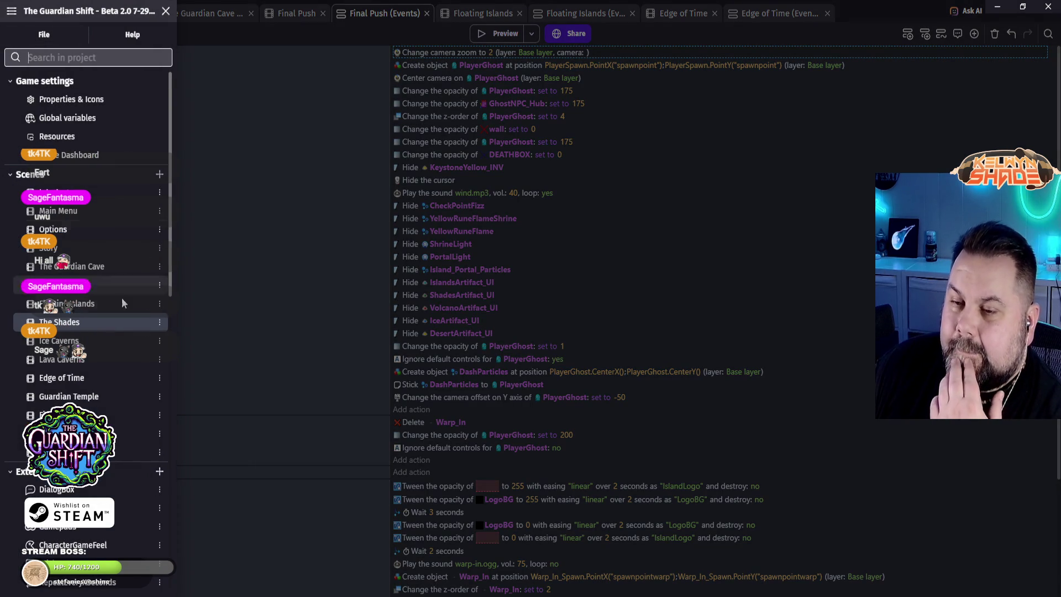
Step: Open the game properties and look over the scale mode choices without changing them
left_click(105, 105)
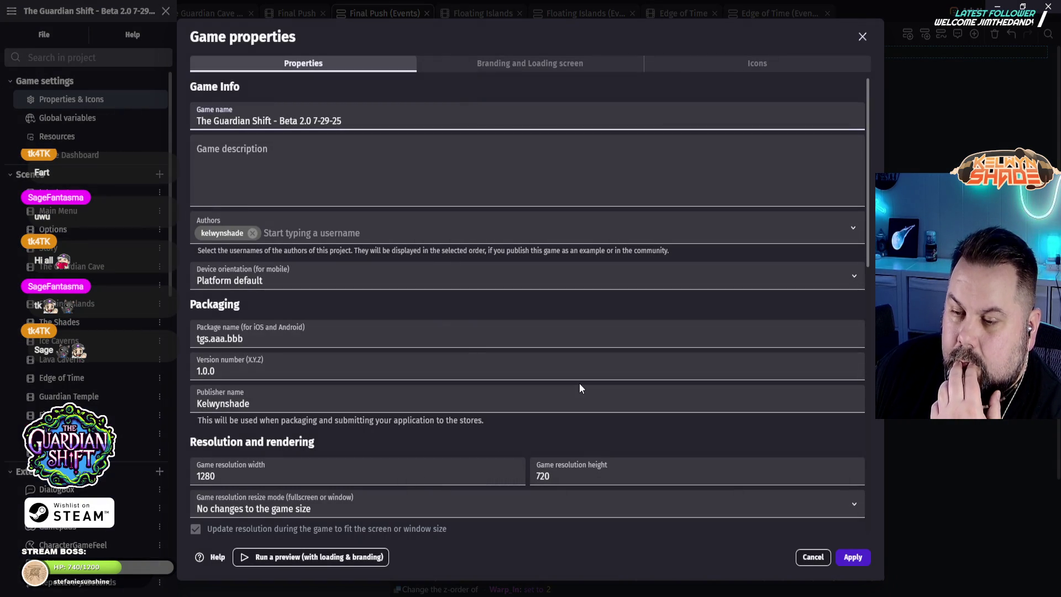
scroll(559, 377, "down", 3)
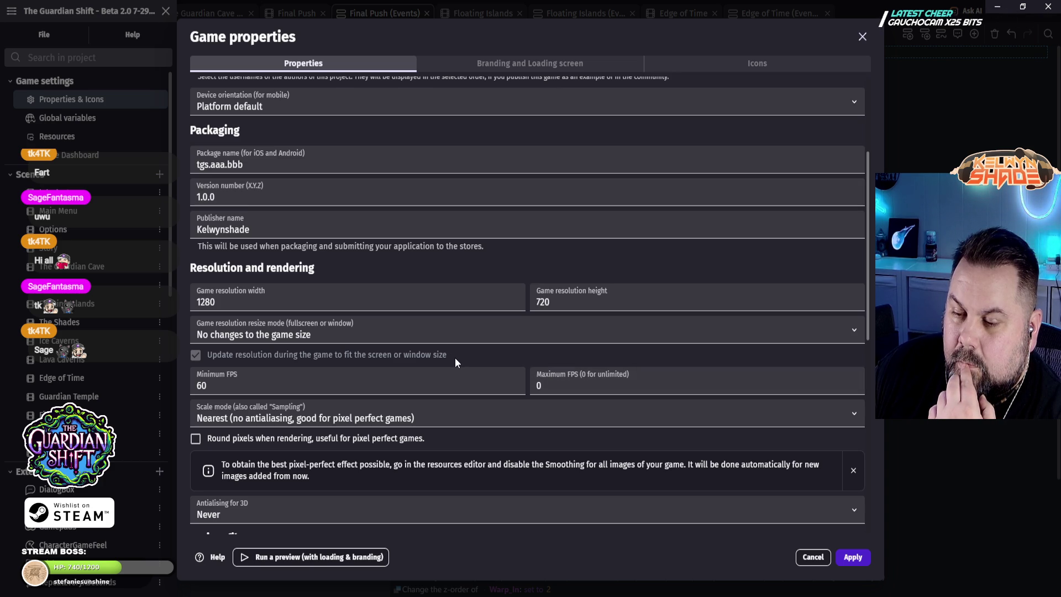
scroll(456, 363, "down", 1)
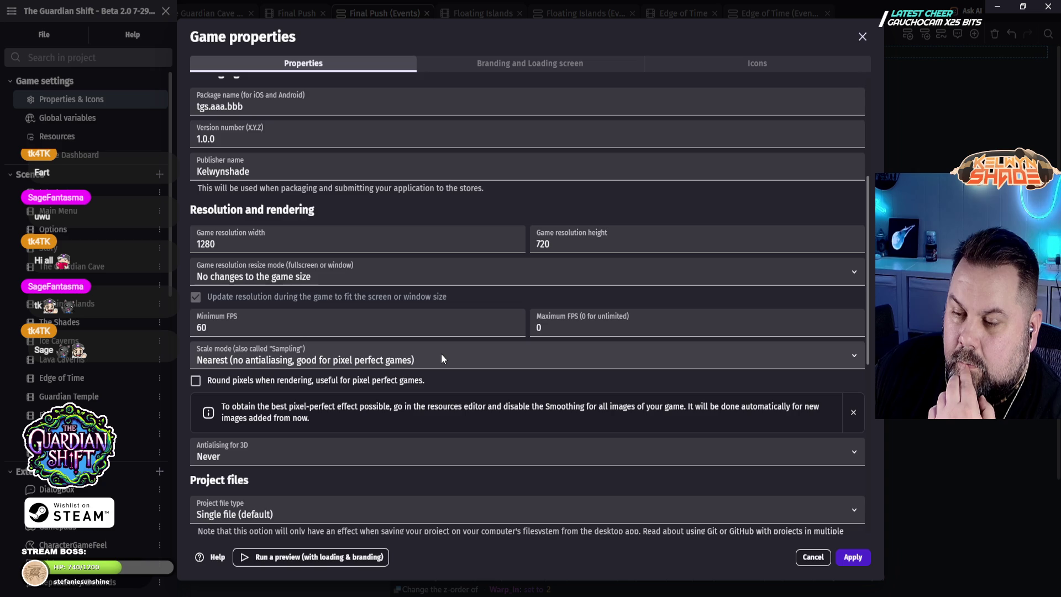
left_click(411, 360)
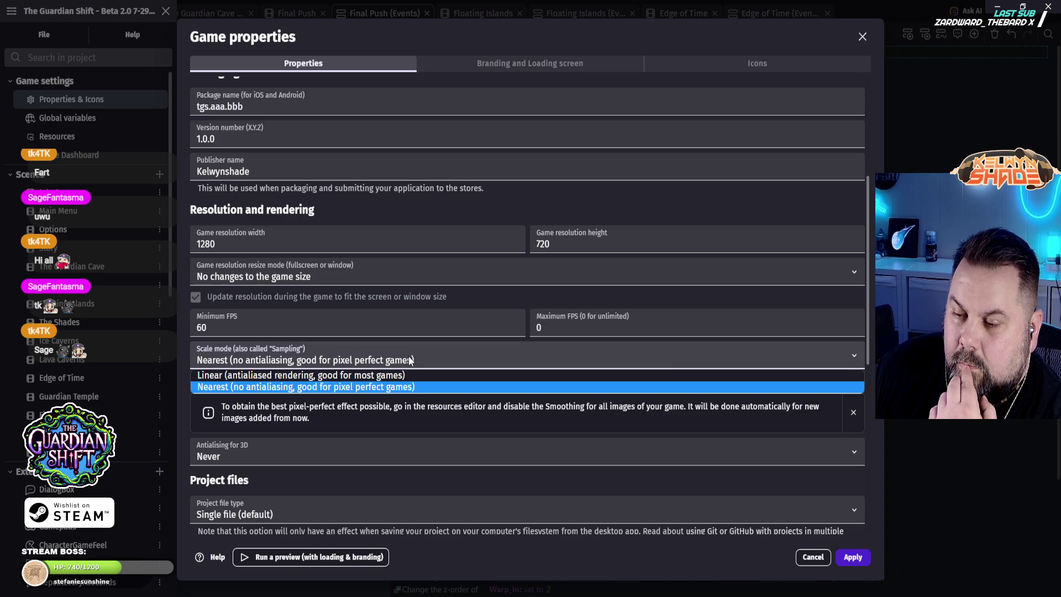
left_click(410, 360)
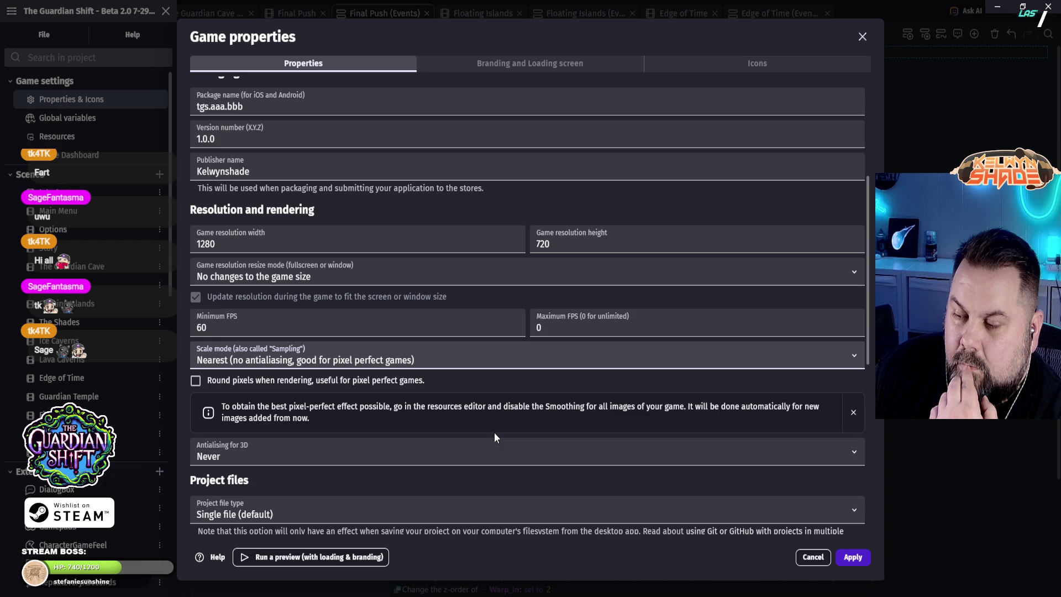
Step: Set the scale mode to Linear, apply the properties, and start a scene preview
scroll(308, 462, "down", 3)
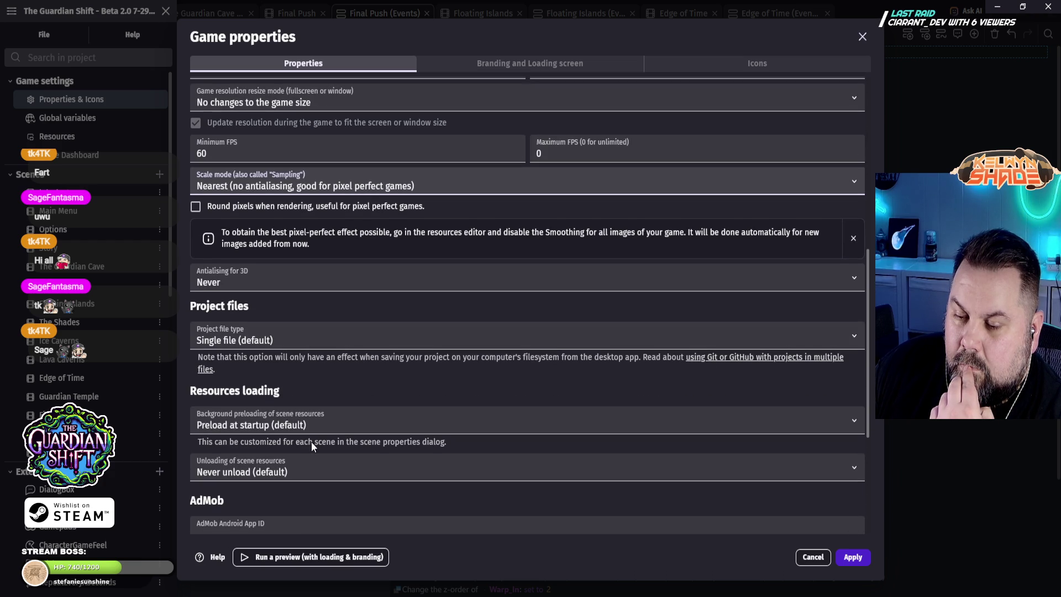
scroll(310, 442, "down", 2)
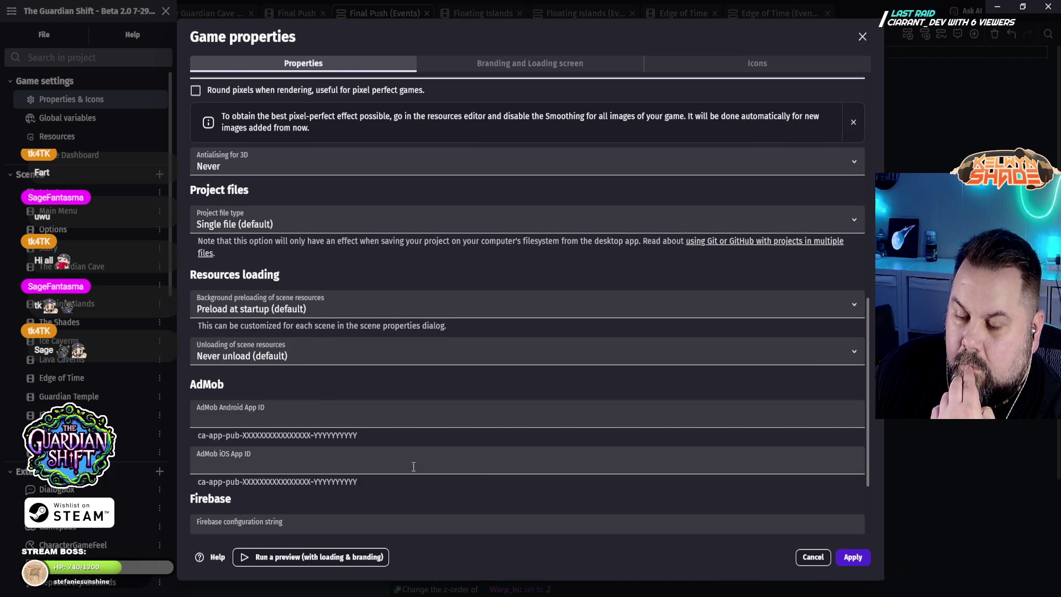
scroll(498, 450, "up", 4)
left_click(271, 299)
left_click(257, 325)
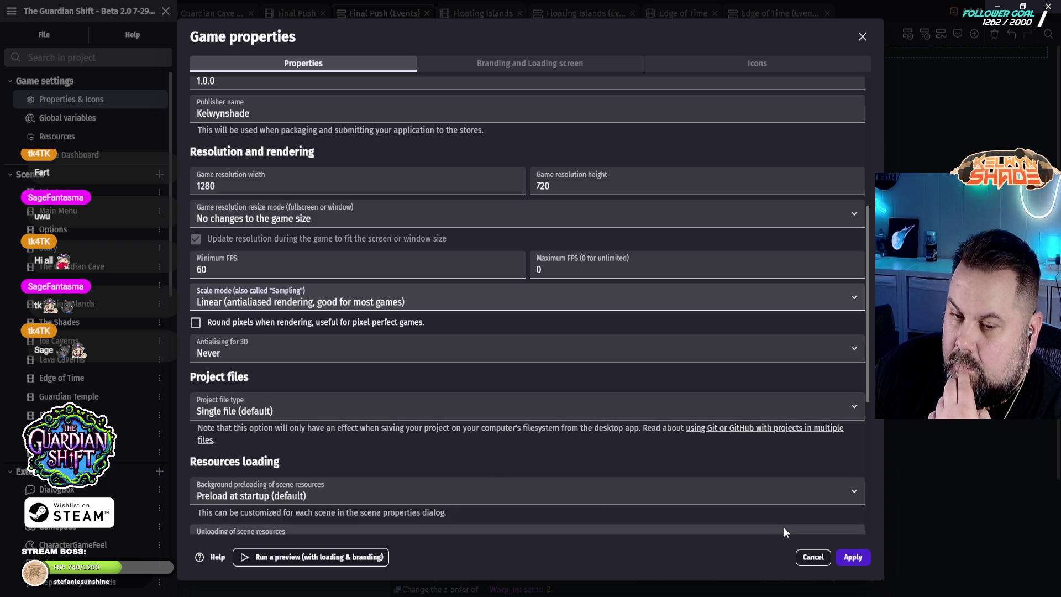
left_click(865, 558)
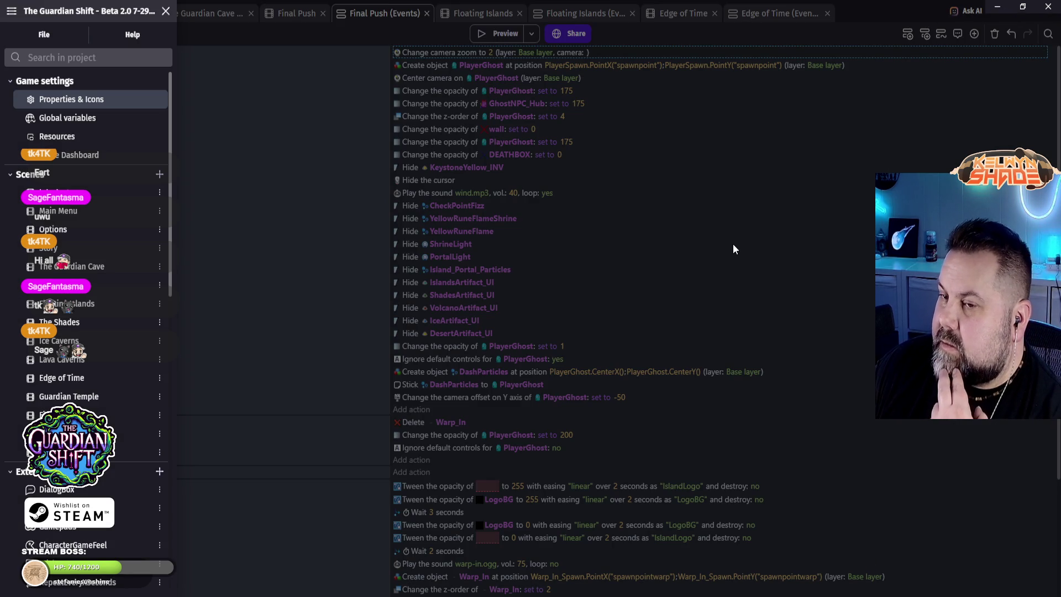
left_click(733, 249)
left_click(504, 33)
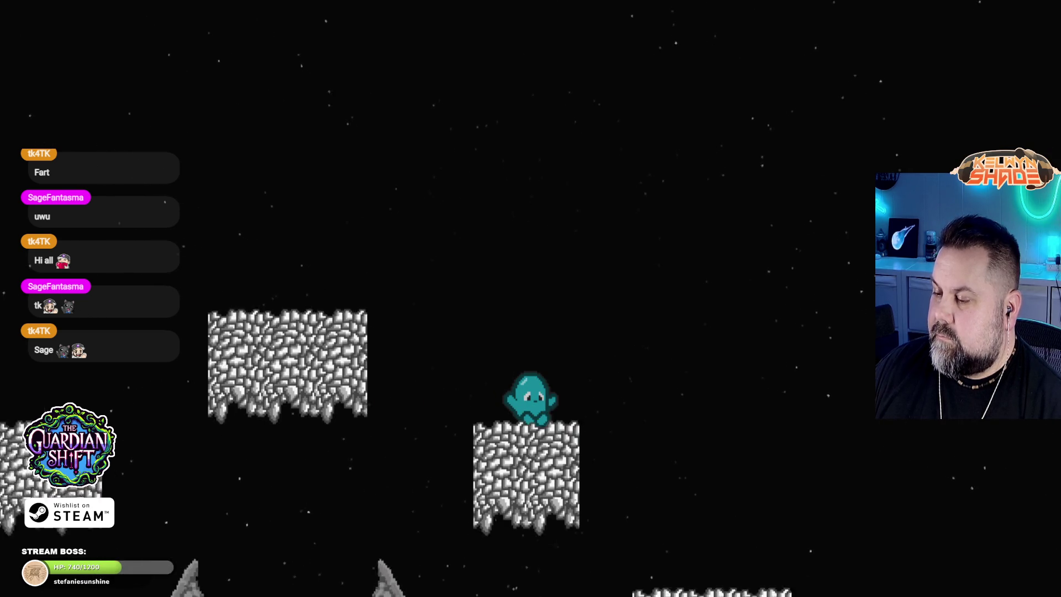
Step: Play-test the level, steering and jumping the ghost left and right across the stone platforms
key("Left")
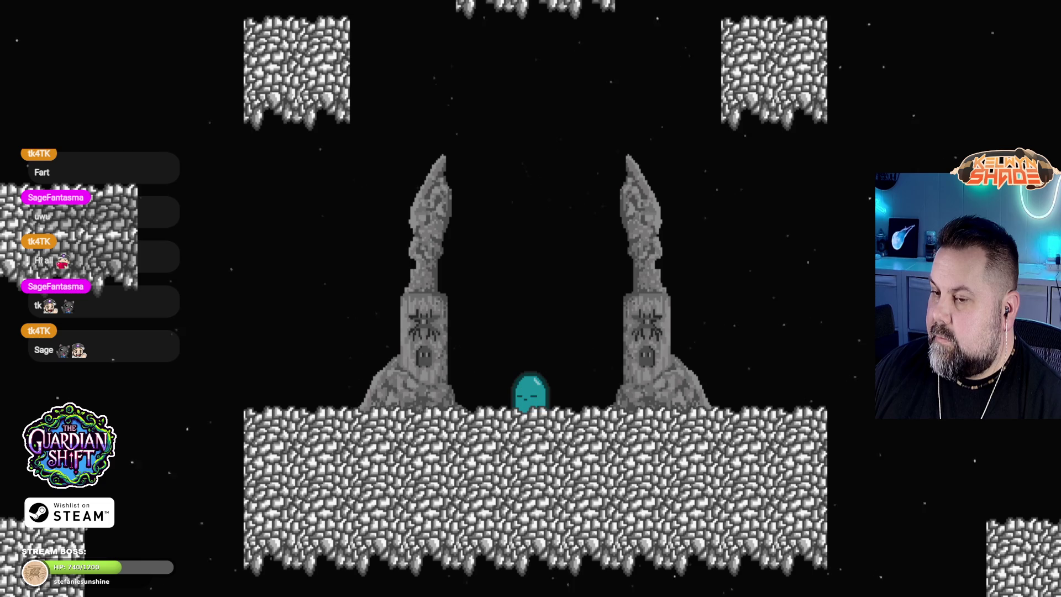
key("Right")
key("space")
key("Right")
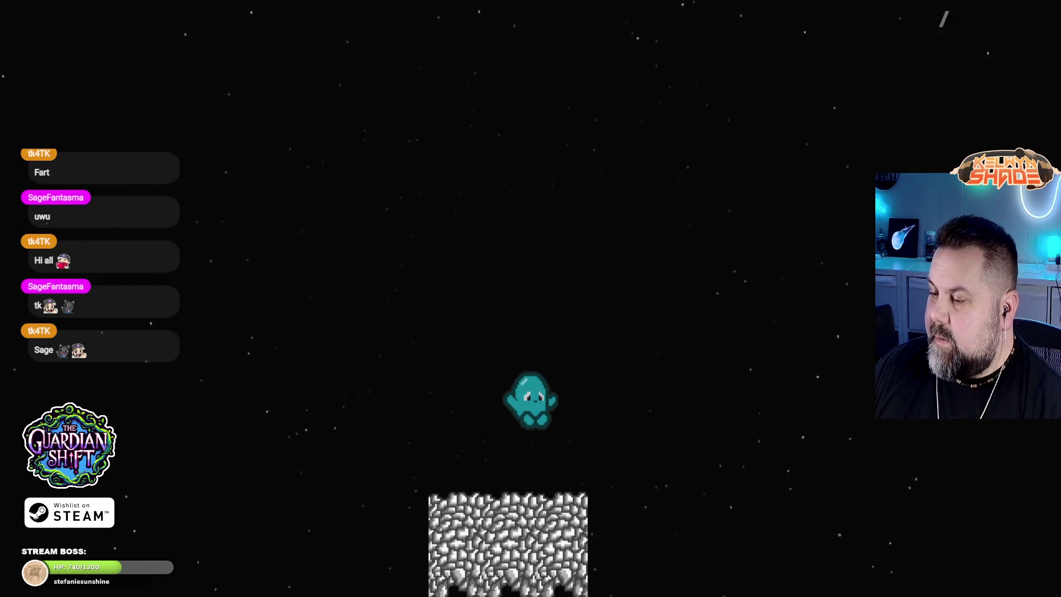
key("Left")
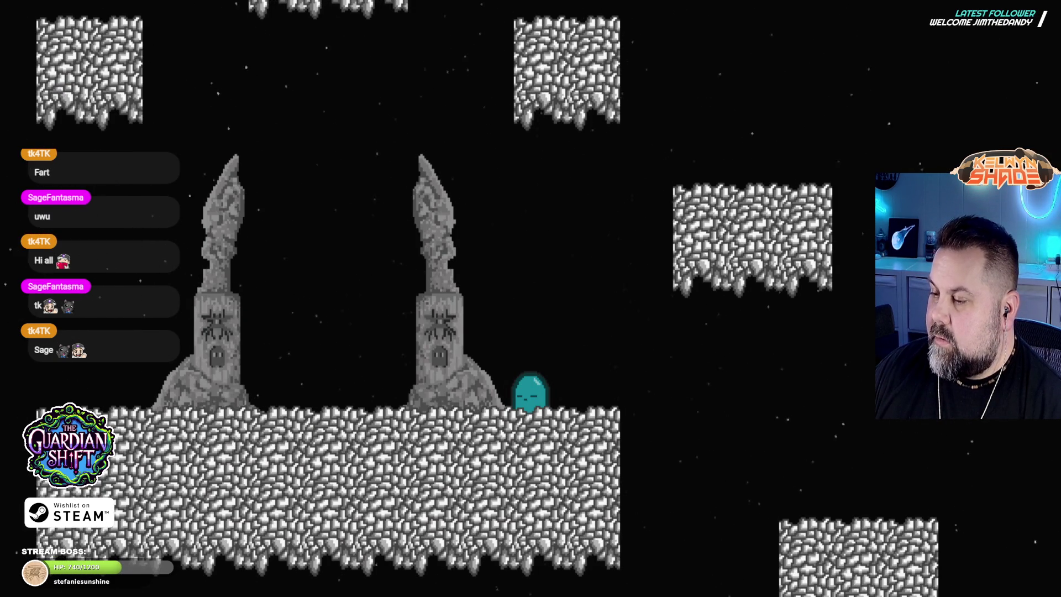
key("space")
key("Left")
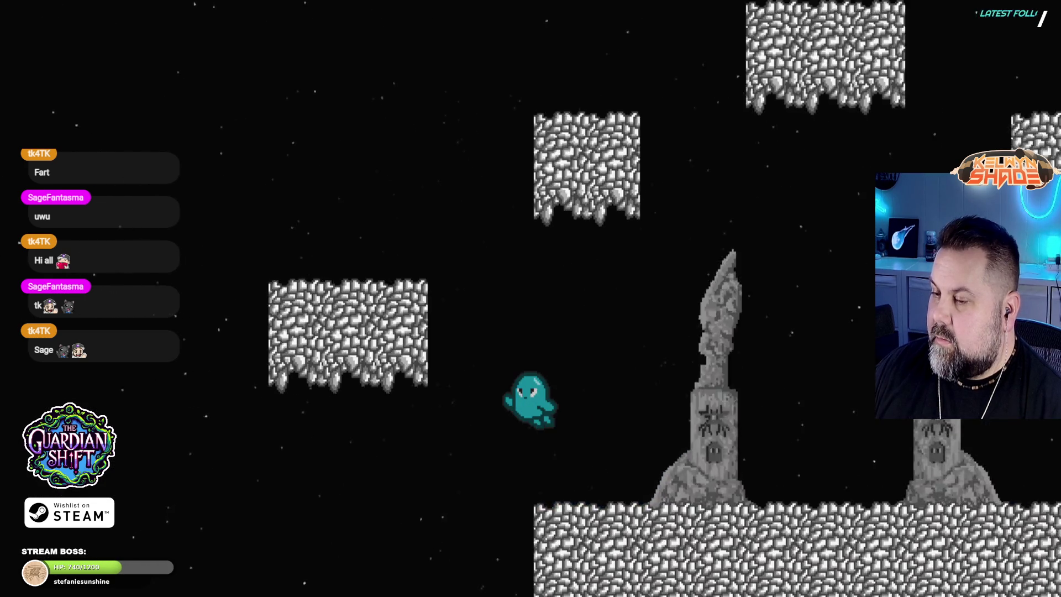
key("Left")
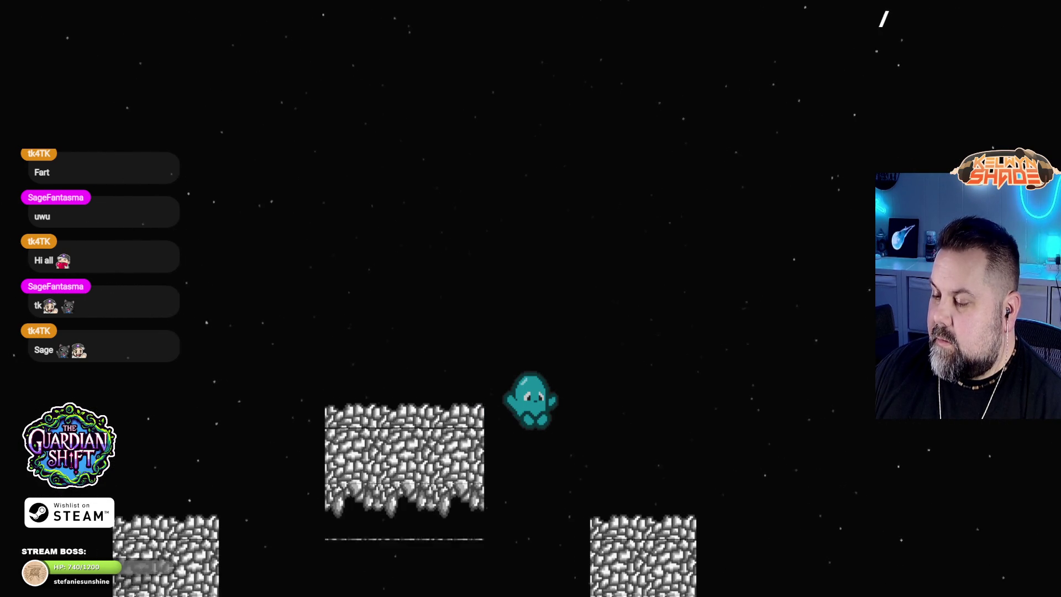
key("Left")
key("Right")
key("Left")
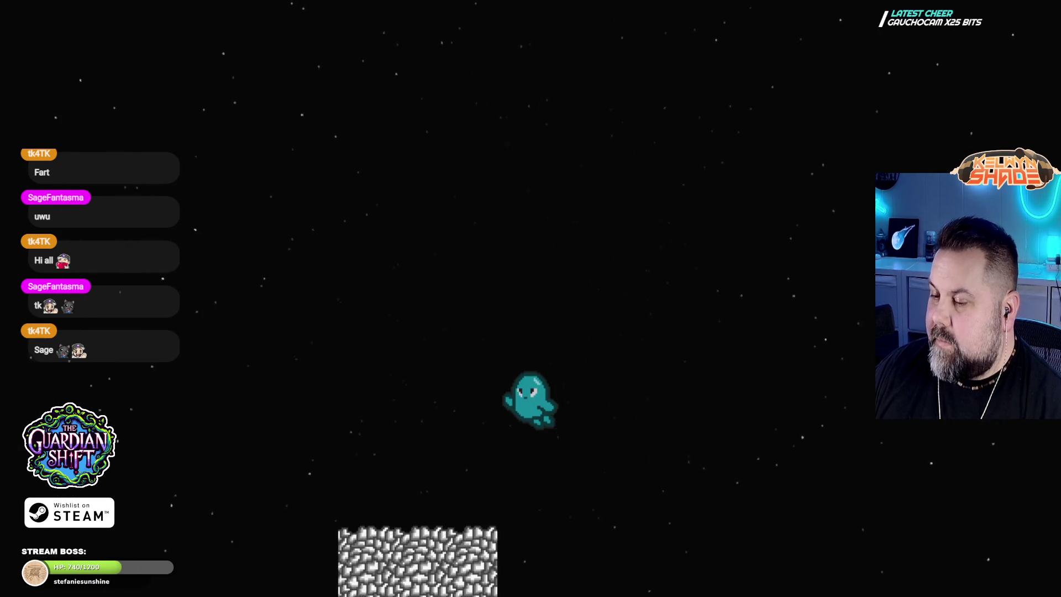
key("Left")
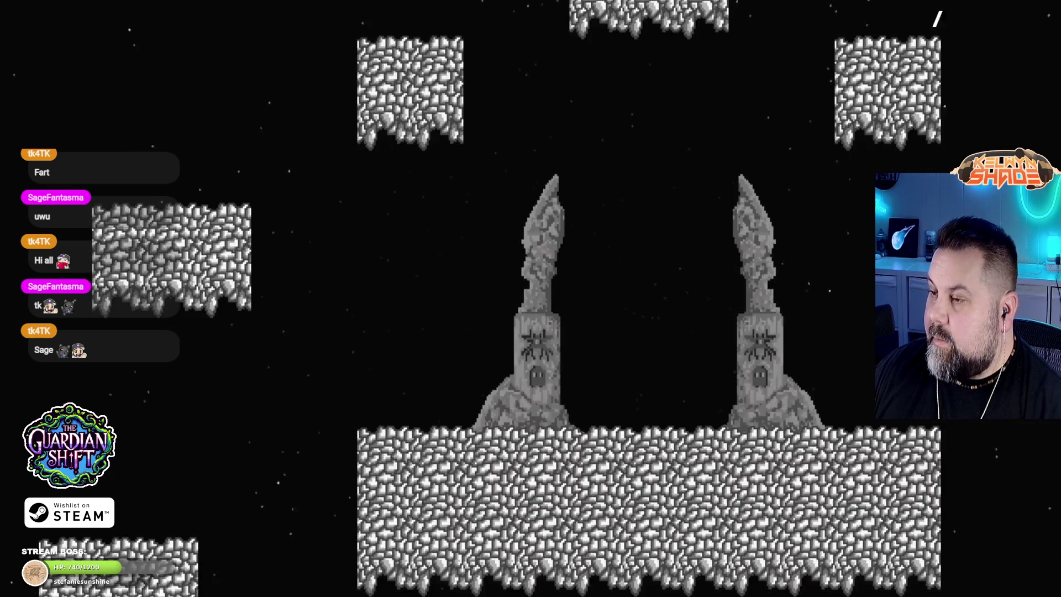
key("Left")
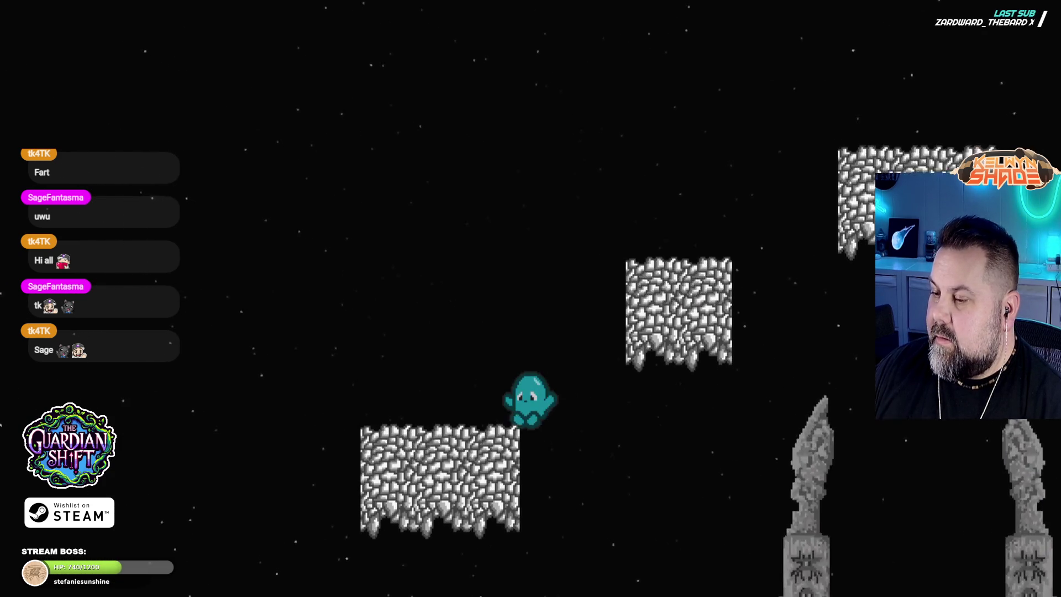
key("Right")
Step: Exit fullscreen, close the preview and diagnostic report, and return to the Final Push scene layout
key("F11")
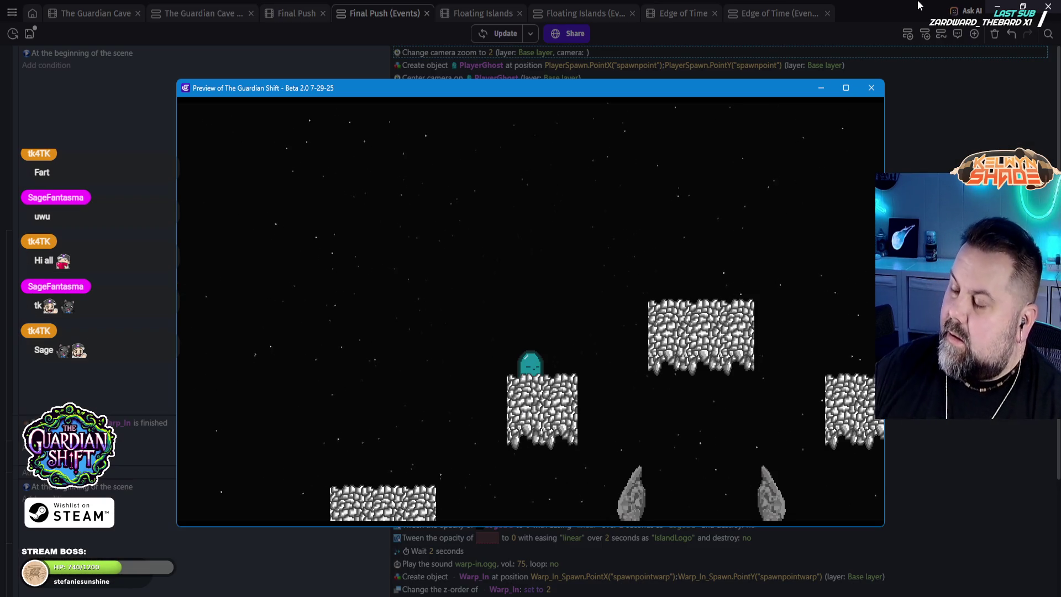
left_click(872, 88)
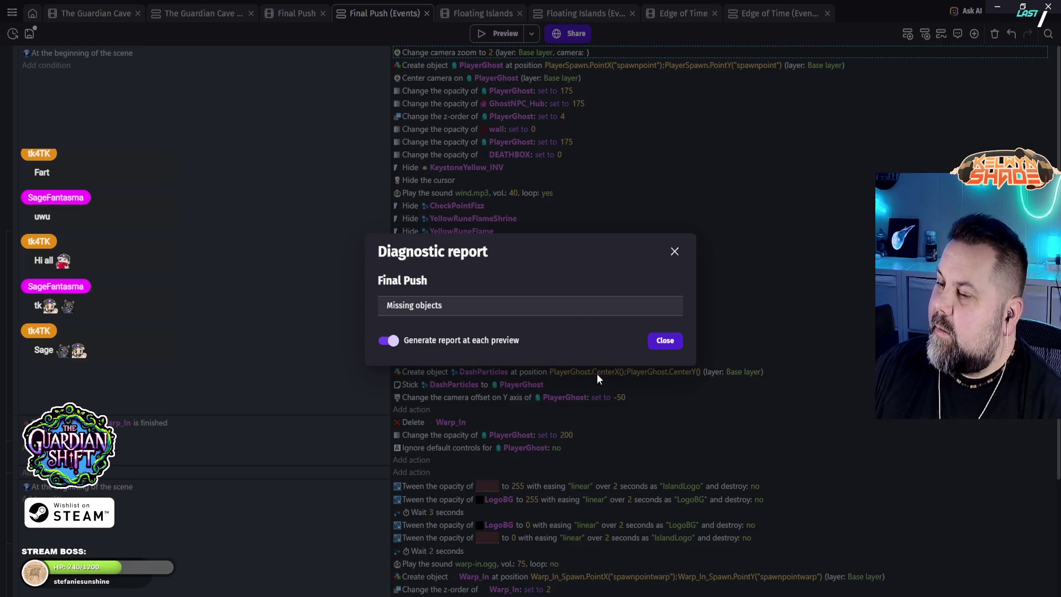
left_click(665, 340)
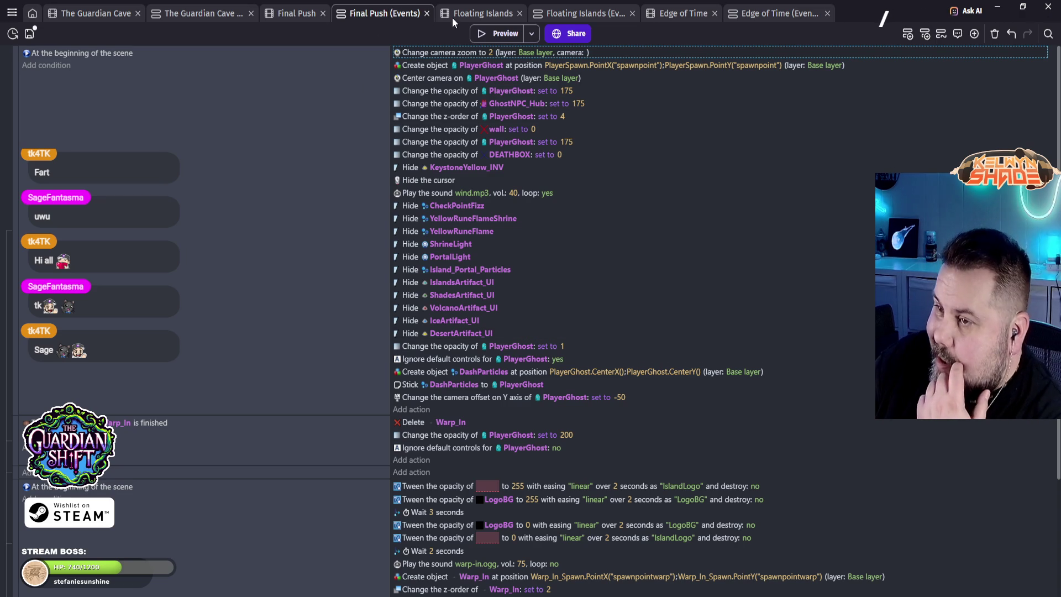
left_click(297, 13)
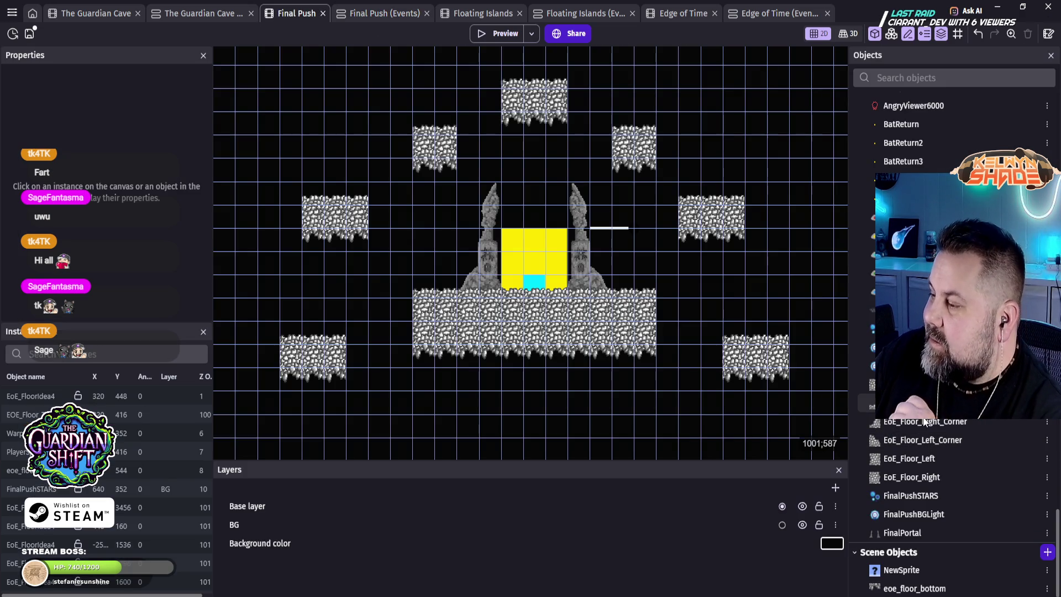
Step: Open the eoe_floor_bottom object and edit its eoe_floor_bottom_v2.png image in Piskel
double_click(725, 241)
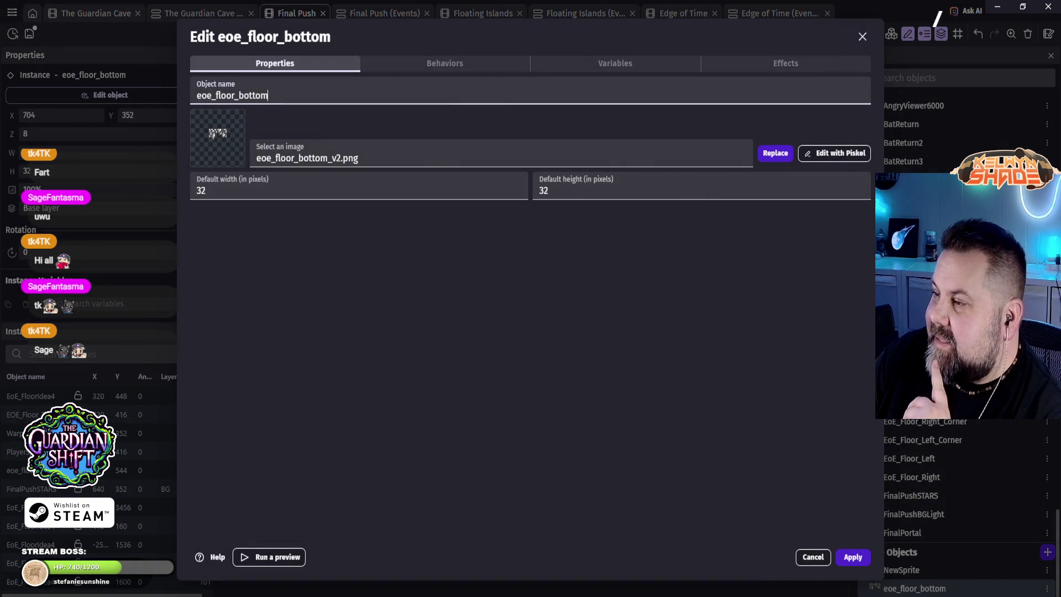
left_click(842, 158)
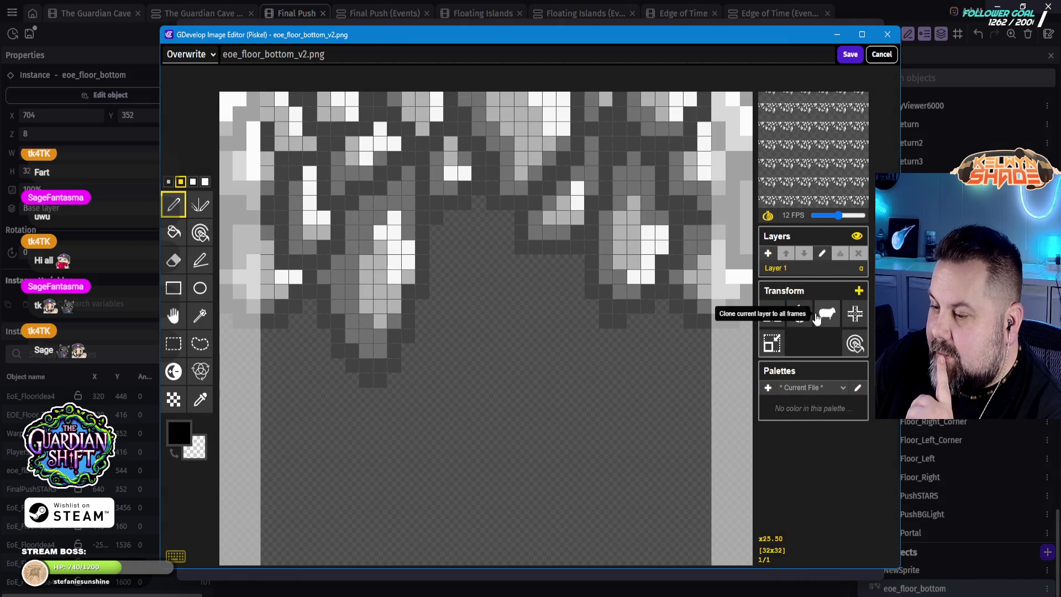
scroll(682, 507, "down", 3)
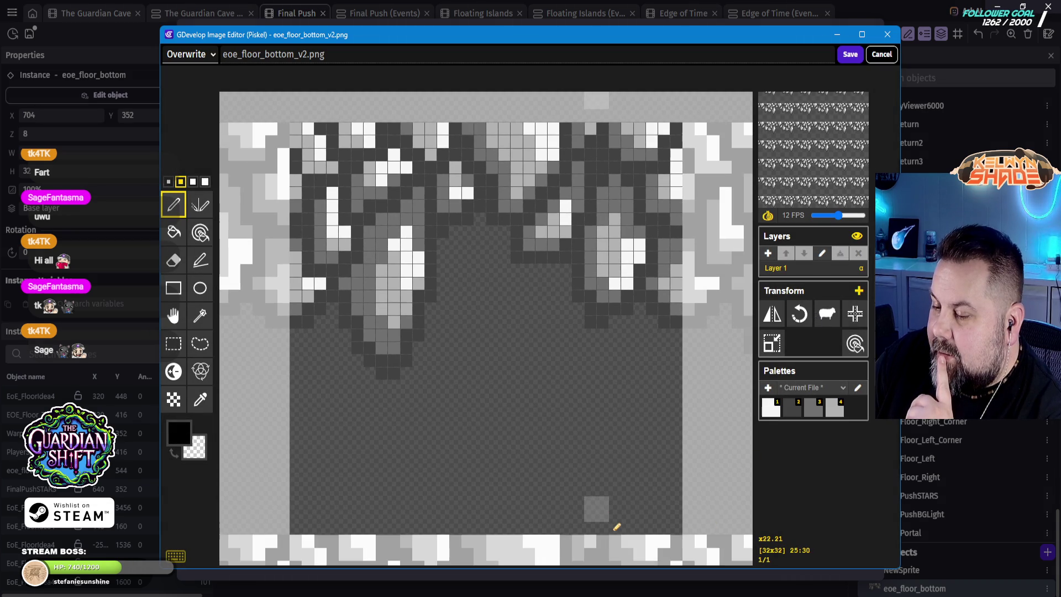
scroll(613, 520, "up", 2)
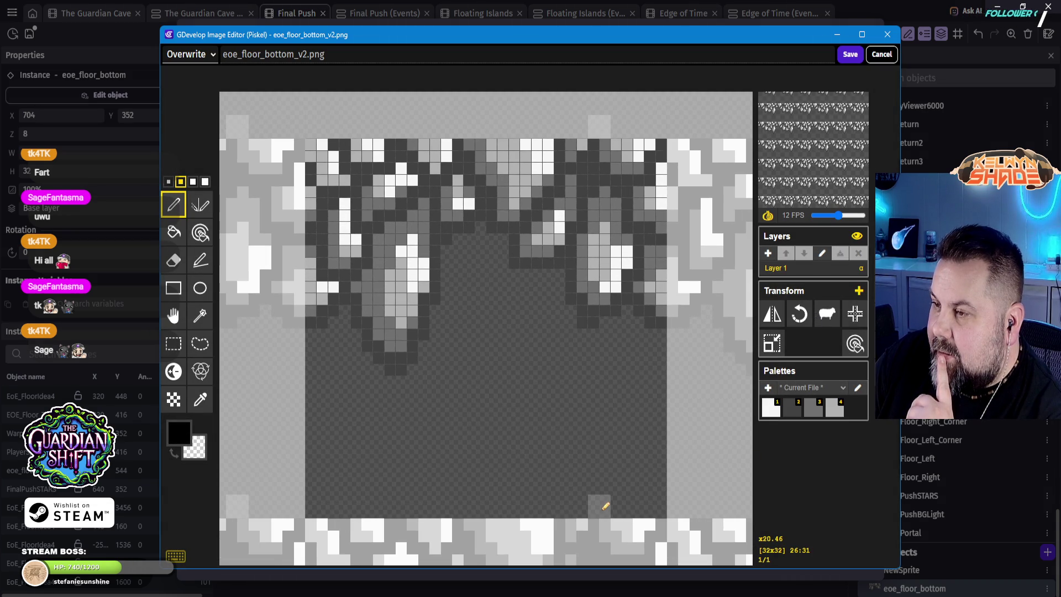